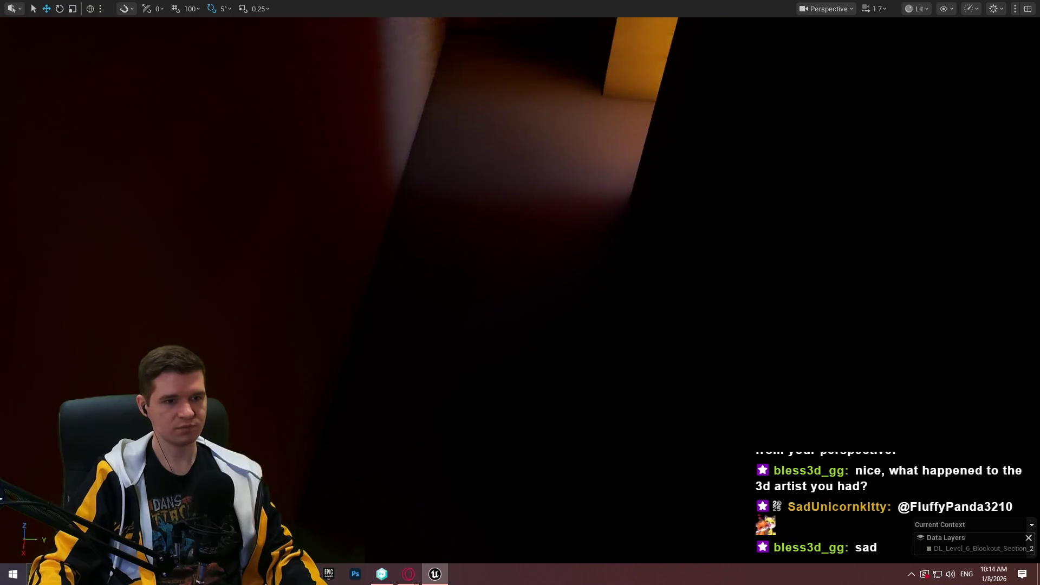
Fly the view up through the ceiling opening to frame the cross-shaped fan in the yellow room.
{"action": "key", "text": "w"}
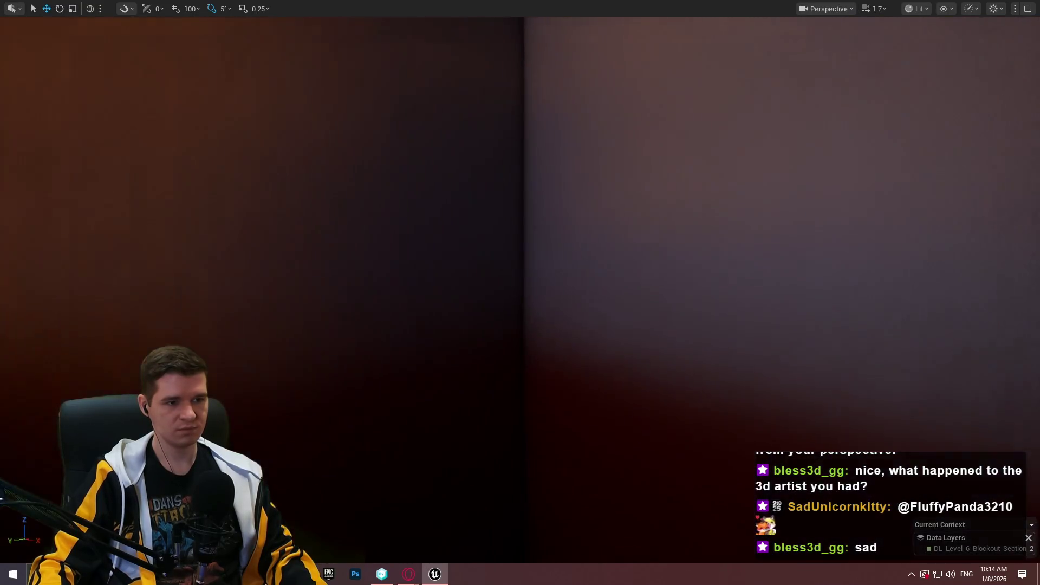
{"action": "key", "text": "w"}
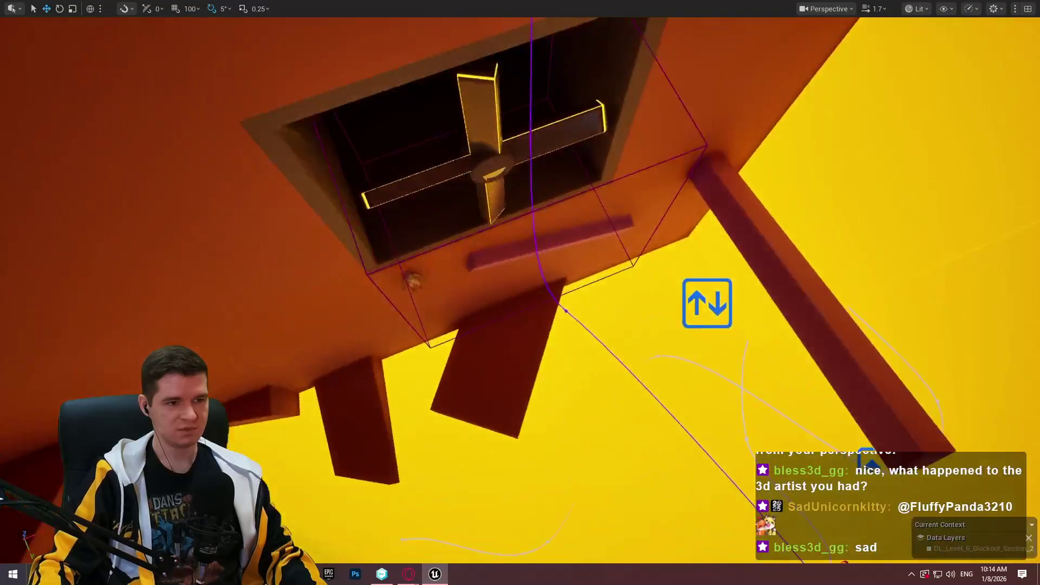
{"action": "key", "text": "w"}
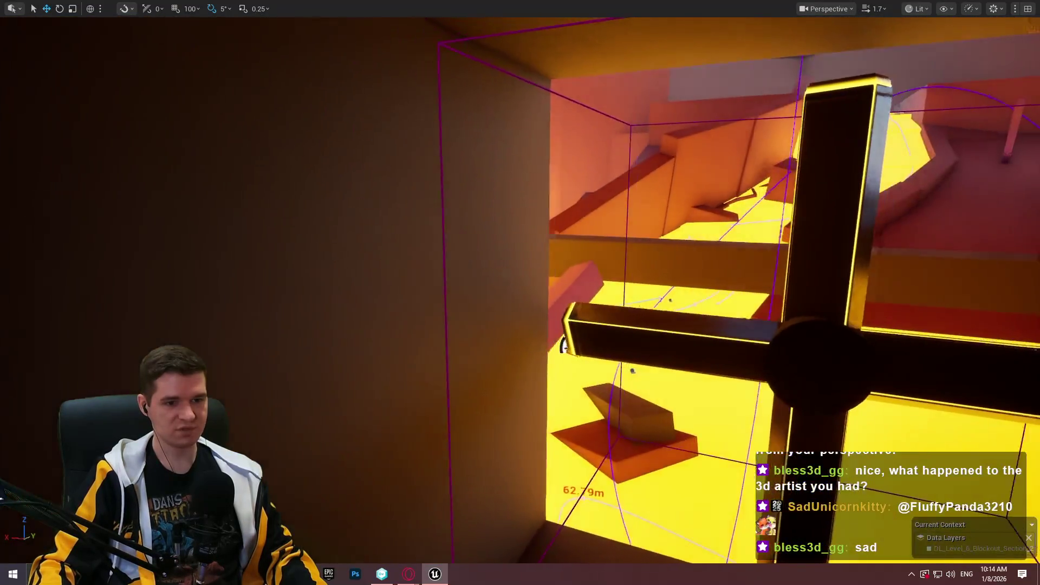
{"action": "key", "text": "w"}
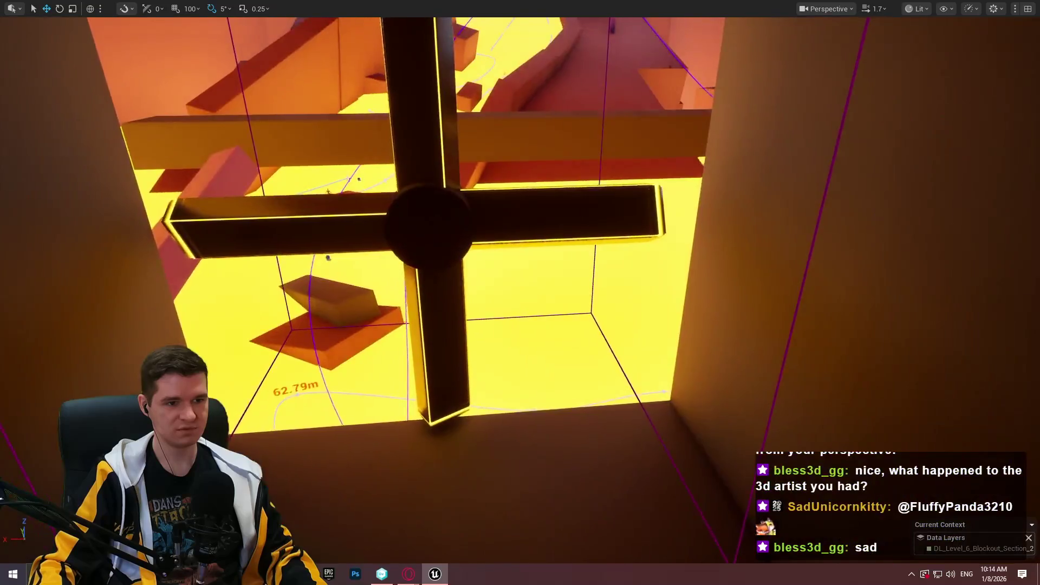
{"action": "key", "text": "a"}
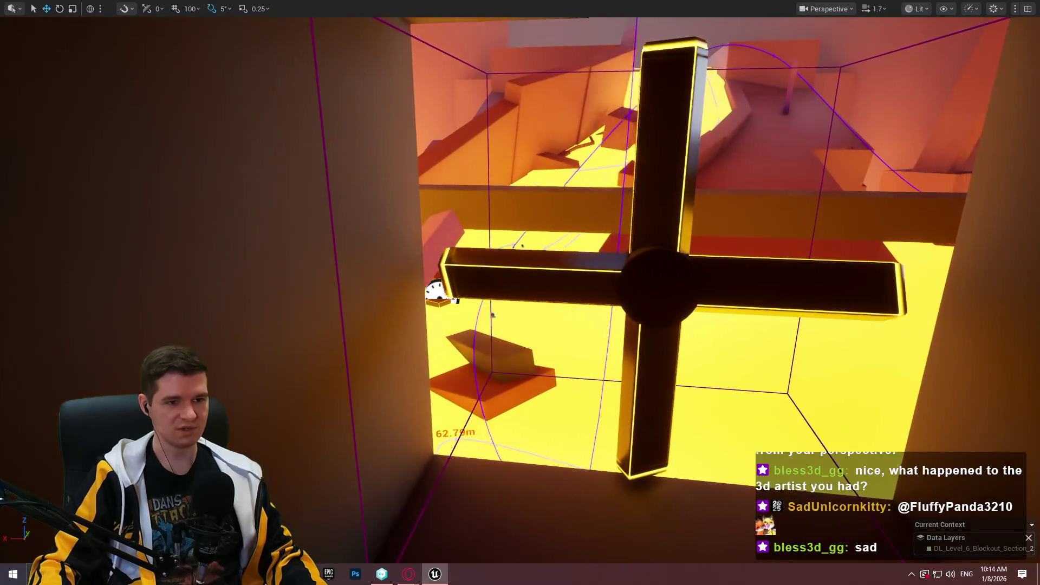
{"action": "key", "text": "d"}
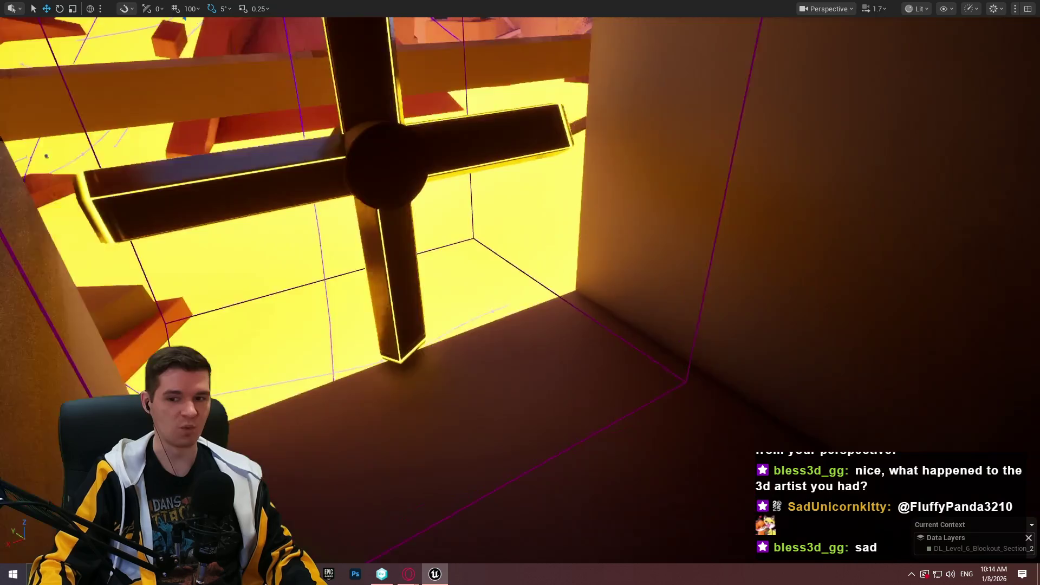
{"action": "key", "text": "w"}
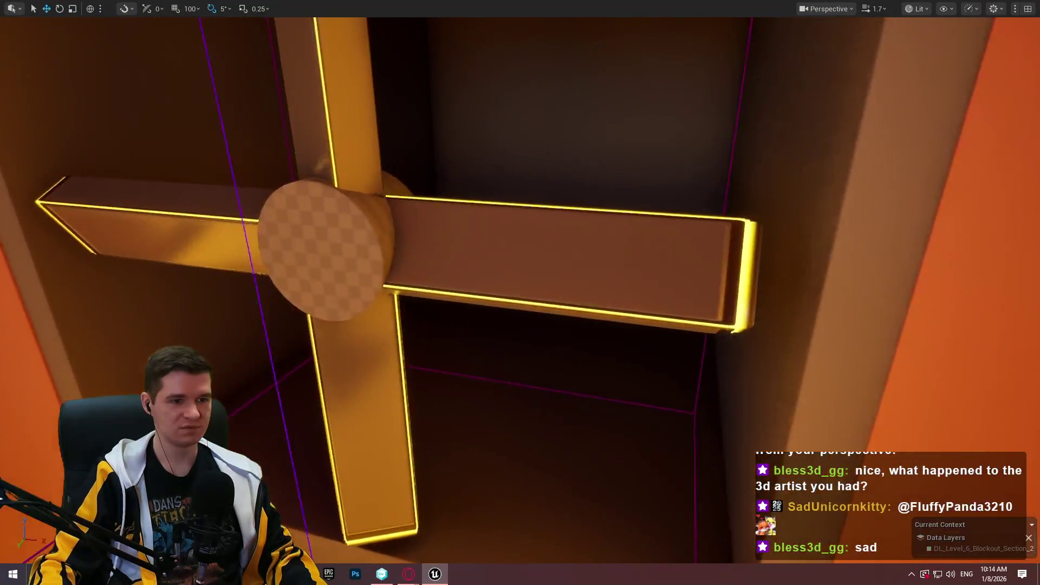
{"action": "key", "text": "s"}
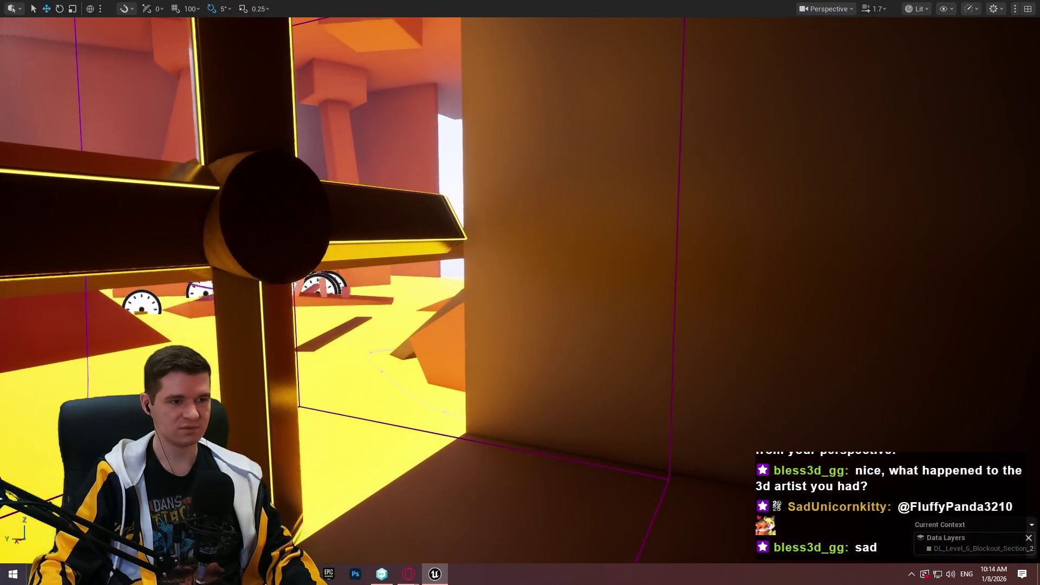
{"action": "key", "text": "q"}
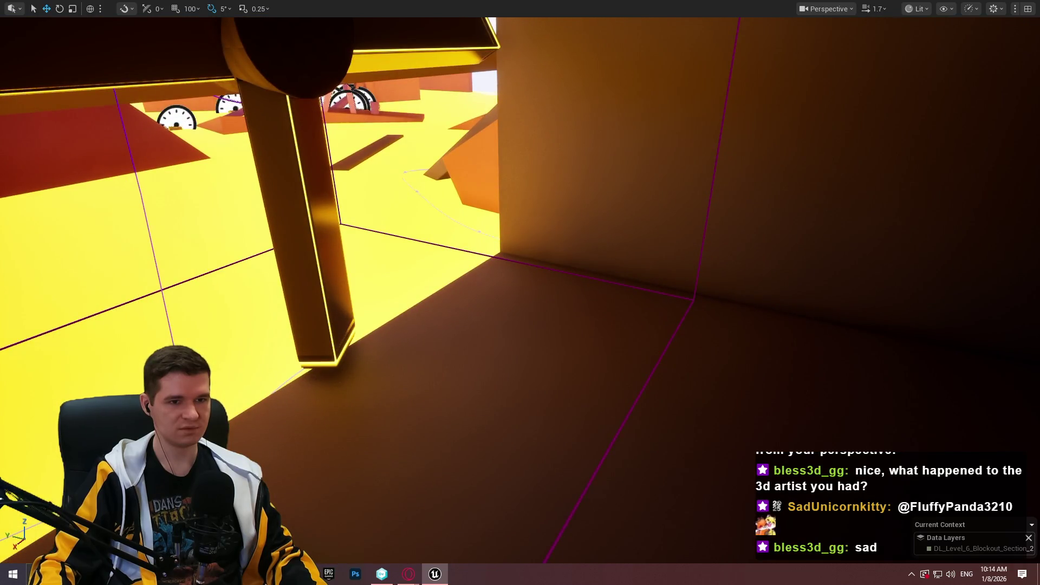
{"action": "key", "text": "s"}
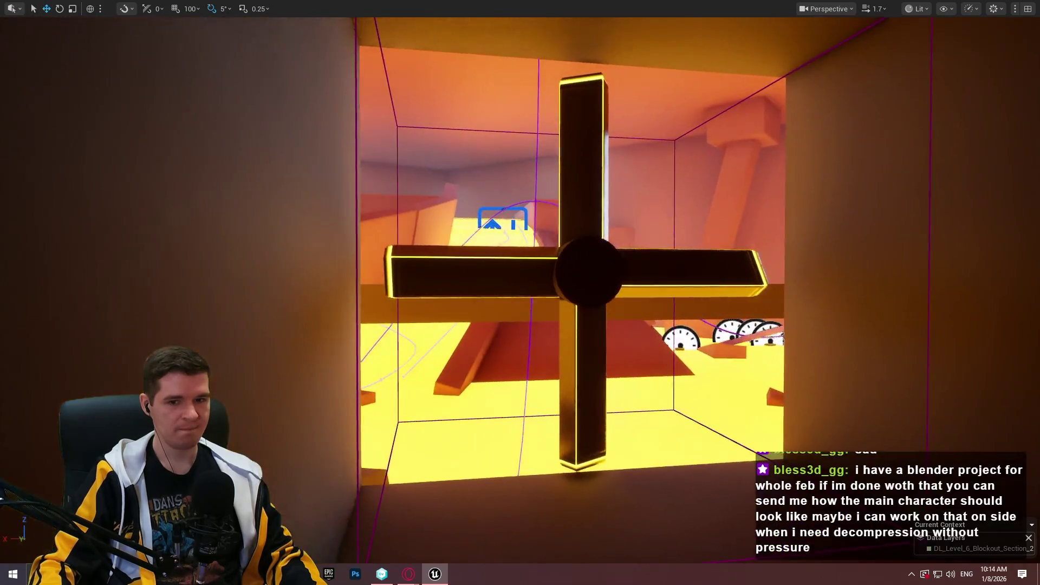
{"action": "key", "text": "w"}
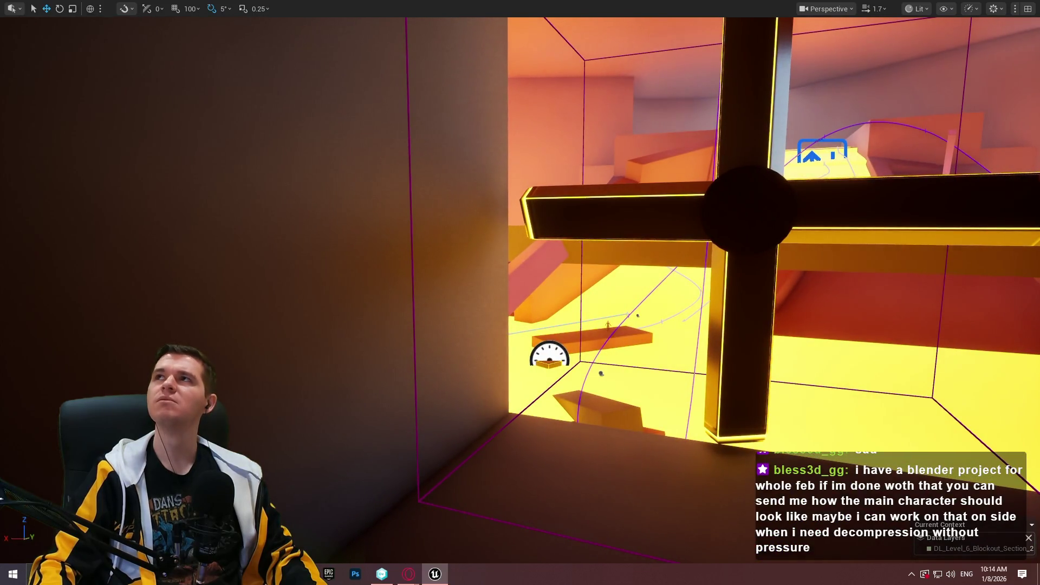
{"action": "key", "text": "s"}
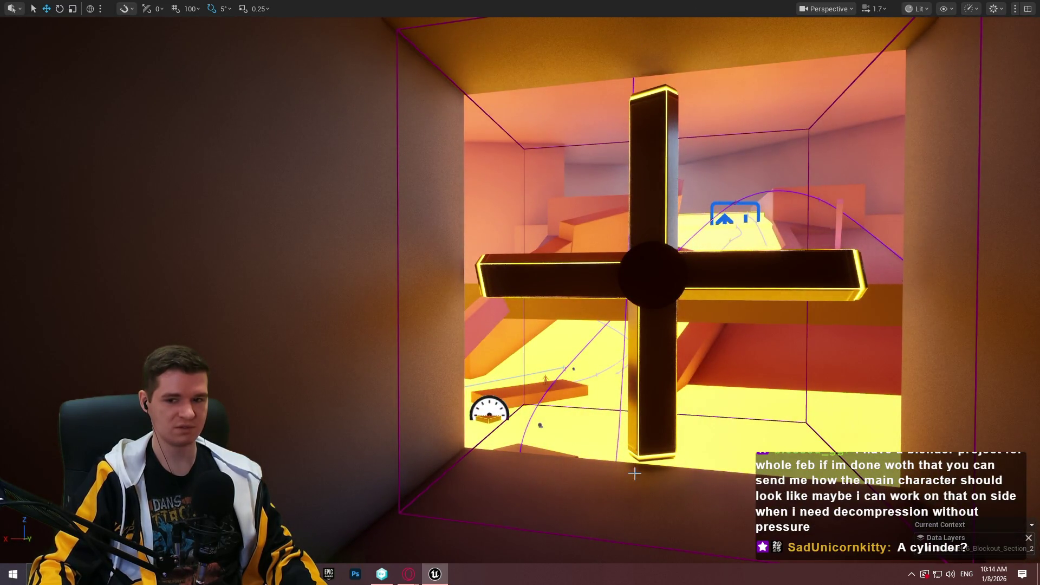
{"action": "mouse_move", "coordinate": [738, 263]}
{"action": "left_mouse_down"}
{"action": "mouse_move", "coordinate": [738, 281]}
{"action": "mouse_move", "coordinate": [739, 262]}
{"action": "mouse_move", "coordinate": [769, 243]}
{"action": "left_mouse_up"}
{"action": "left_click_drag", "start_coordinate": [932, 321], "coordinate": [883, 321]}
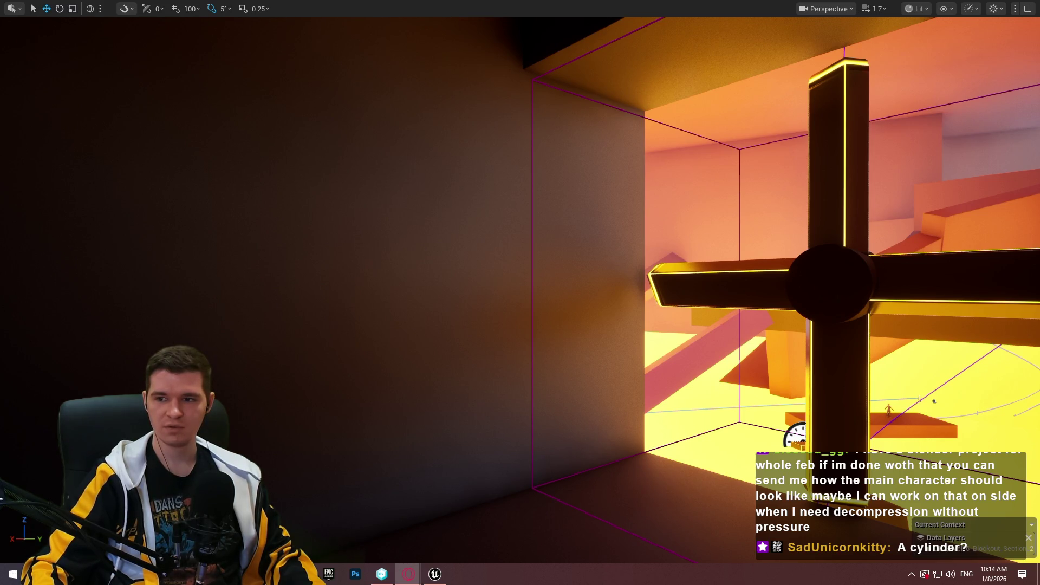
Review the ventilation shaft and fan reference images and video in the browser.
{"action": "key", "text": "alt+Tab"}
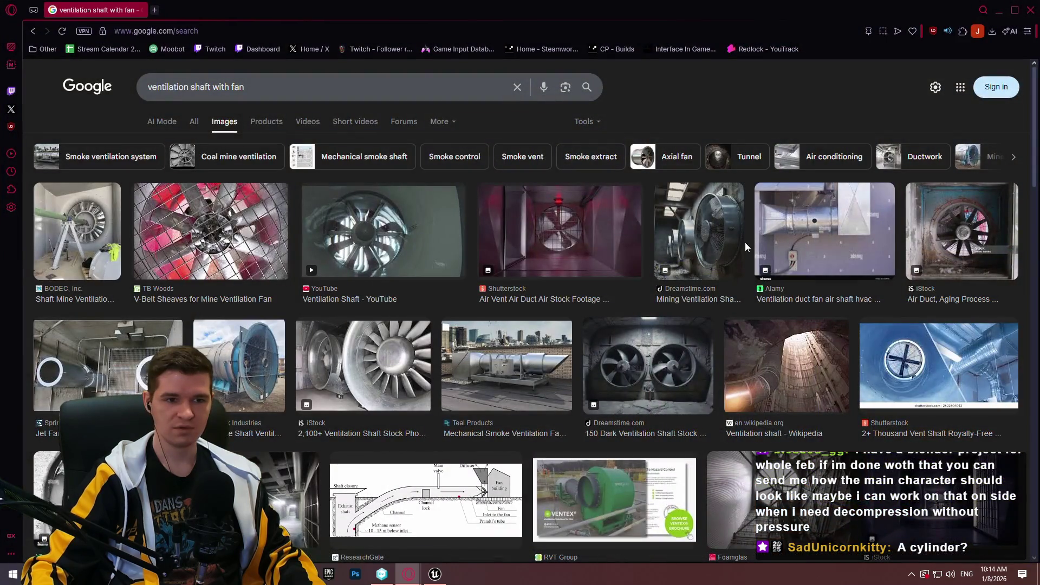
{"action": "left_click", "coordinate": [961, 231]}
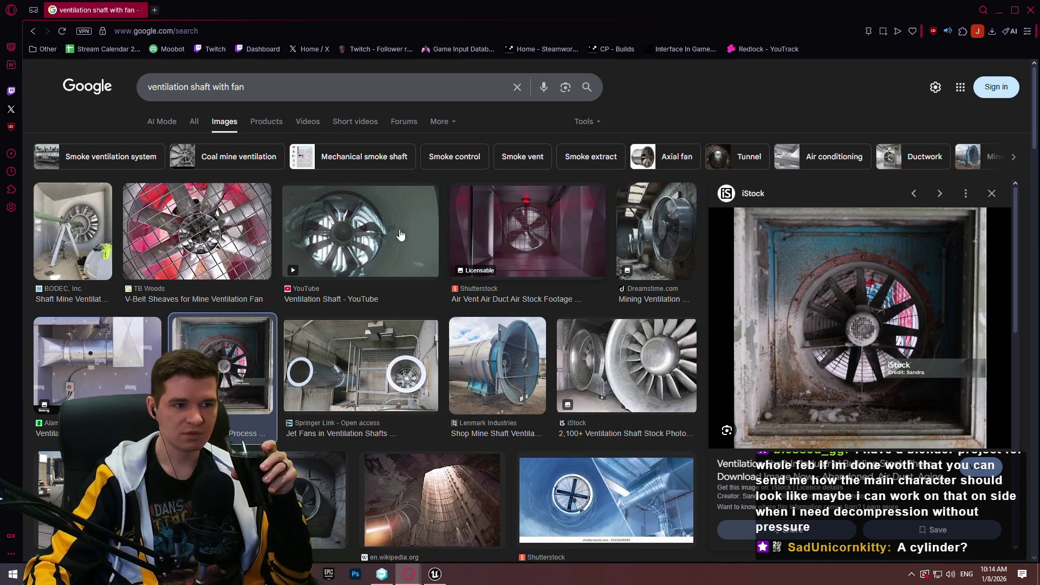
{"action": "left_click", "coordinate": [572, 241]}
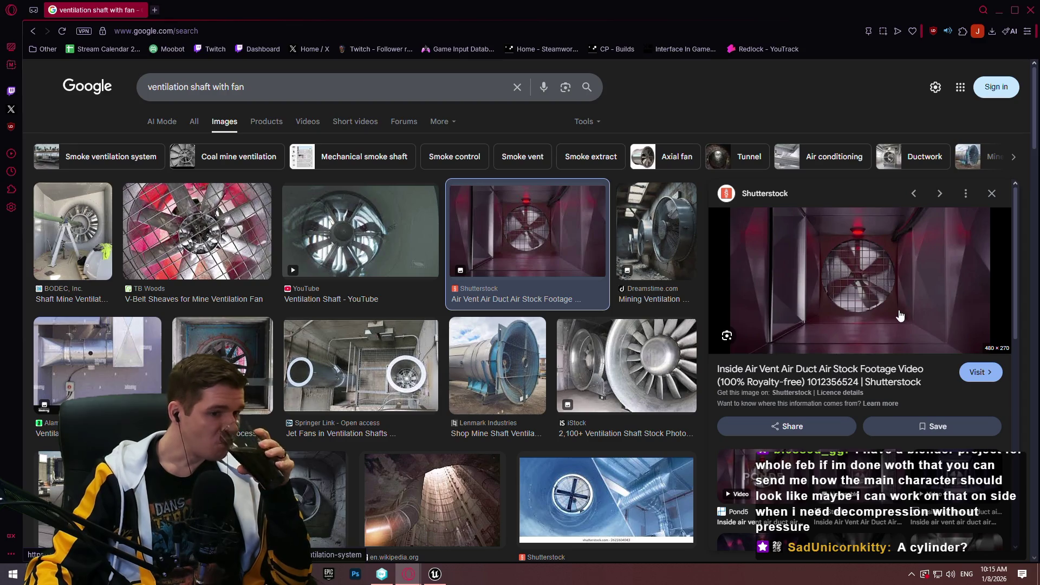
{"action": "scroll", "coordinate": [371, 295], "scroll_direction": "down", "scroll_amount": 3}
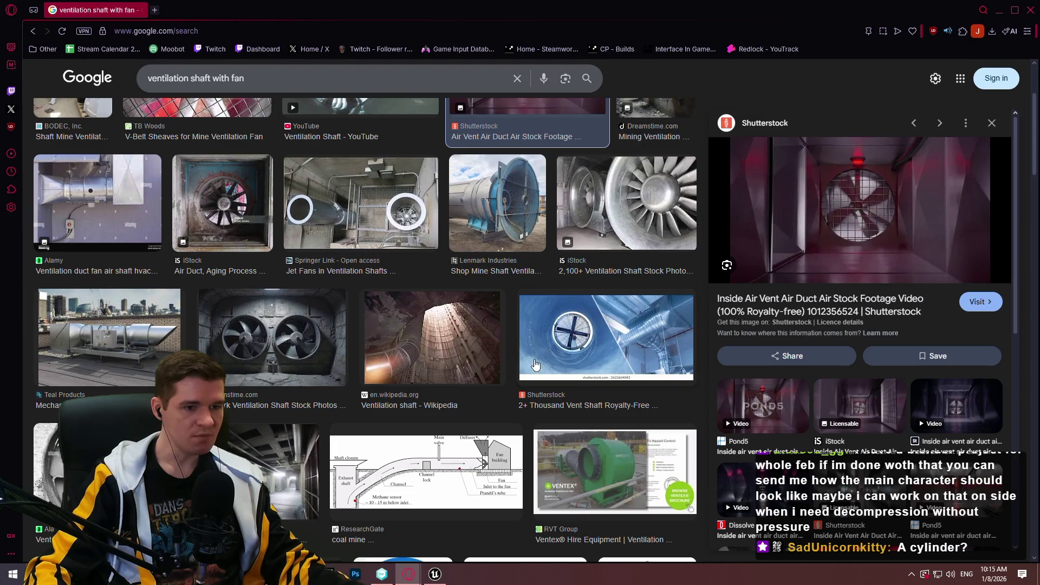
{"action": "left_click", "coordinate": [482, 344]}
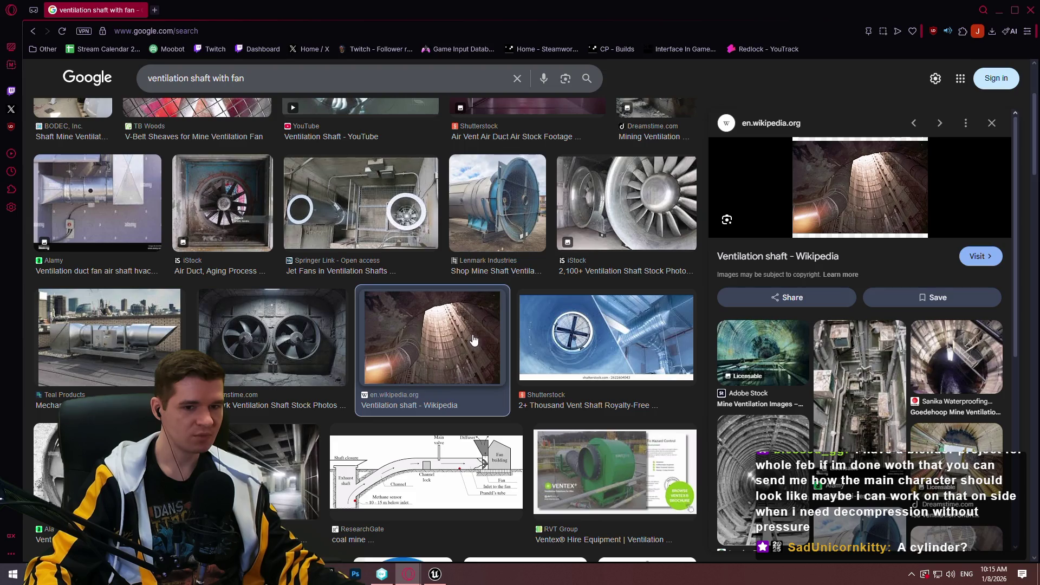
{"action": "scroll", "coordinate": [936, 336], "scroll_direction": "down", "scroll_amount": 3}
{"action": "scroll", "coordinate": [894, 260], "scroll_direction": "up", "scroll_amount": 3}
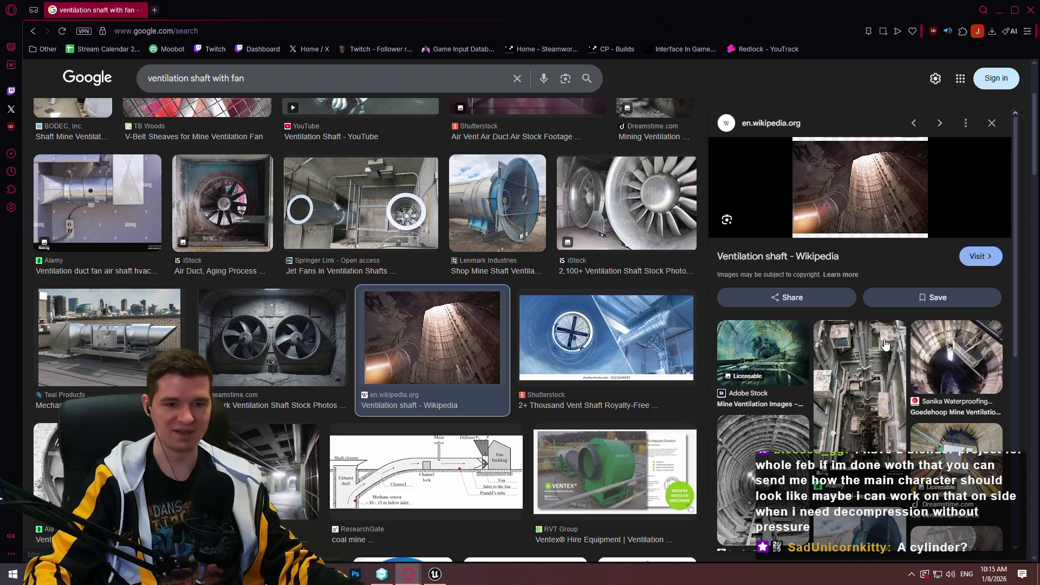
{"action": "scroll", "coordinate": [983, 374], "scroll_direction": "down", "scroll_amount": 3}
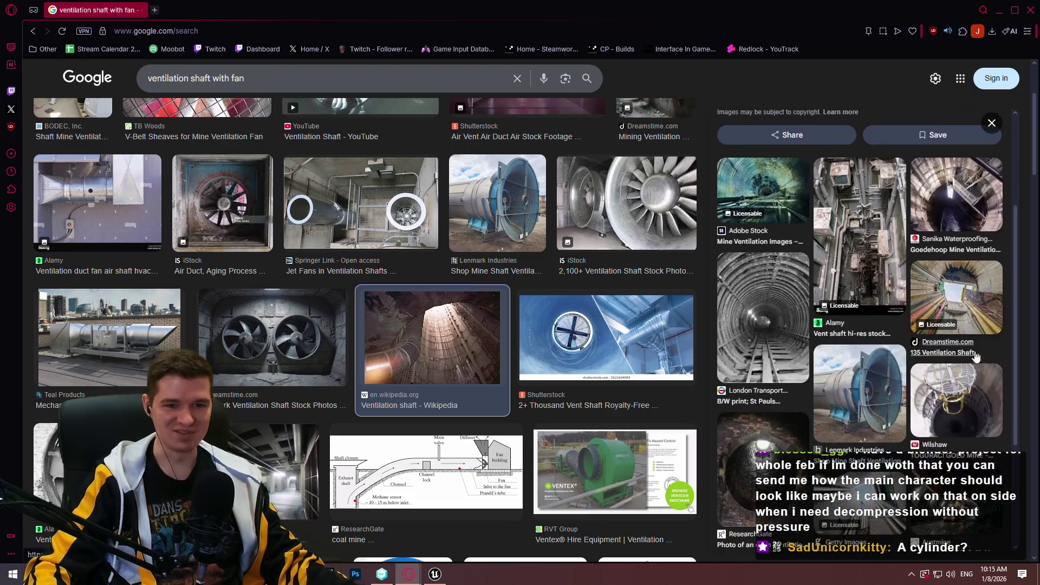
{"action": "scroll", "coordinate": [938, 351], "scroll_direction": "down", "scroll_amount": 1}
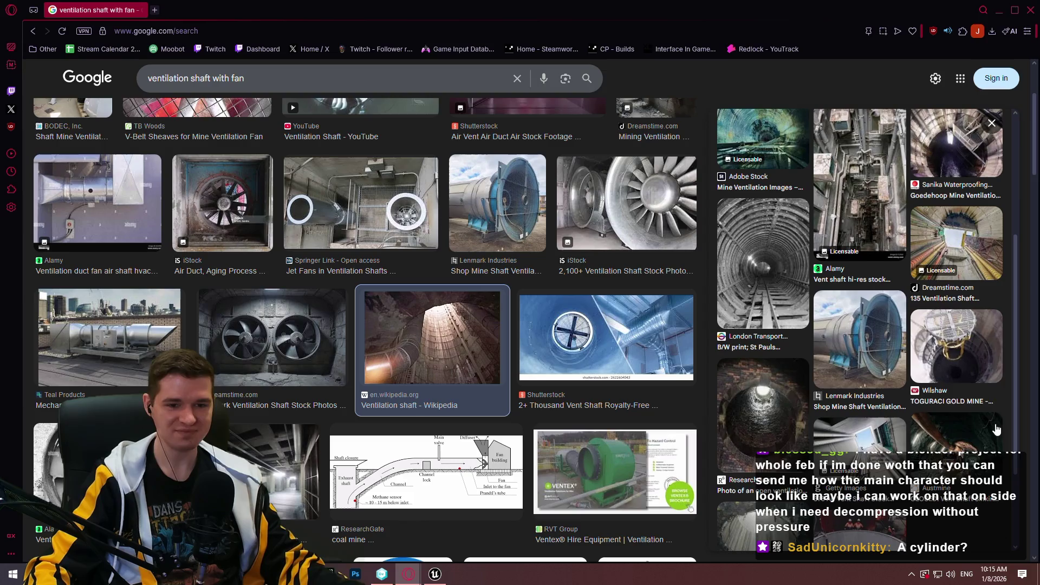
{"action": "scroll", "coordinate": [403, 304], "scroll_direction": "down", "scroll_amount": 3}
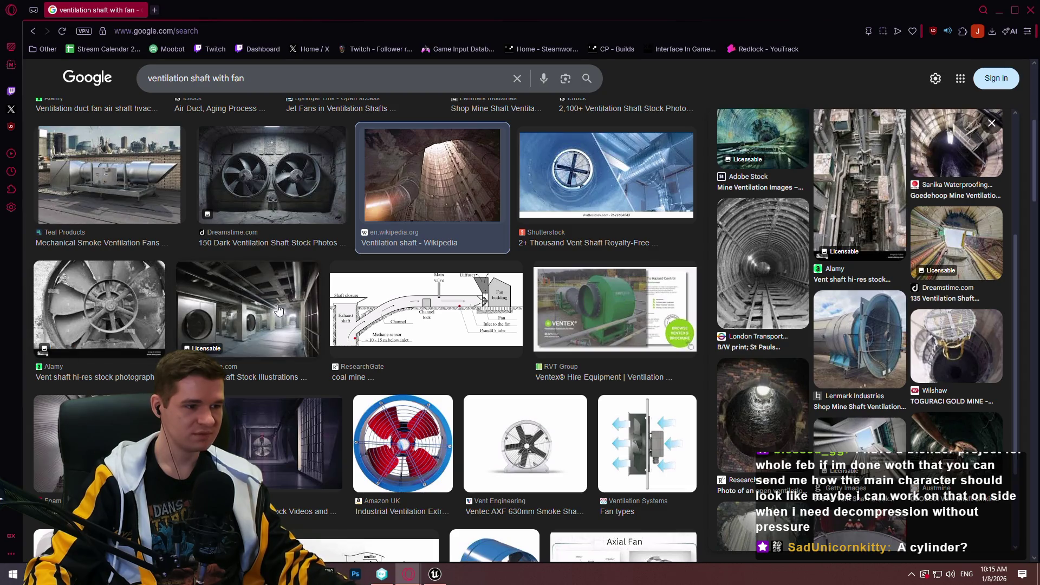
{"action": "scroll", "coordinate": [266, 350], "scroll_direction": "down", "scroll_amount": 1}
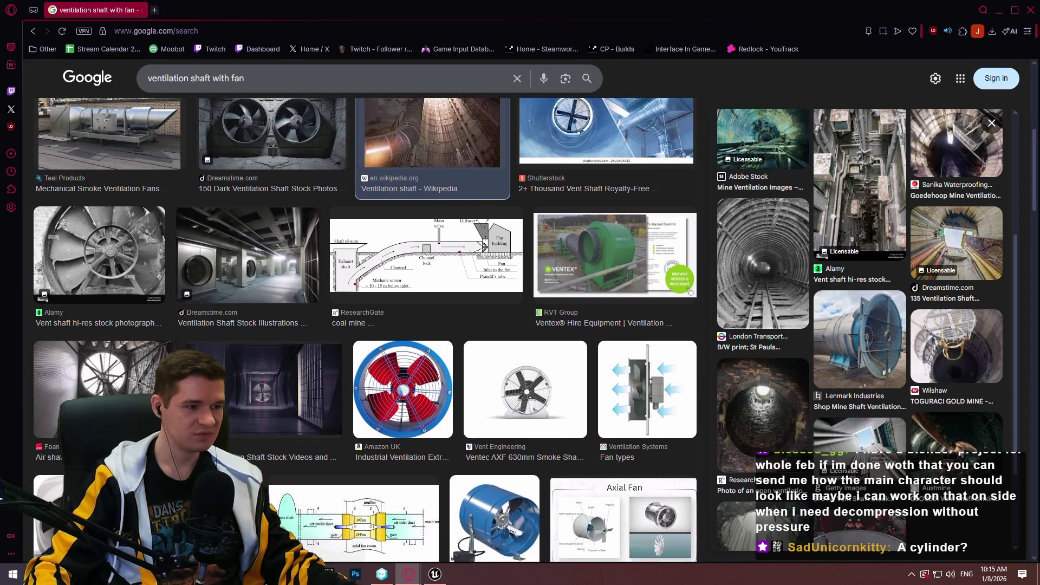
{"action": "left_click", "coordinate": [241, 401]}
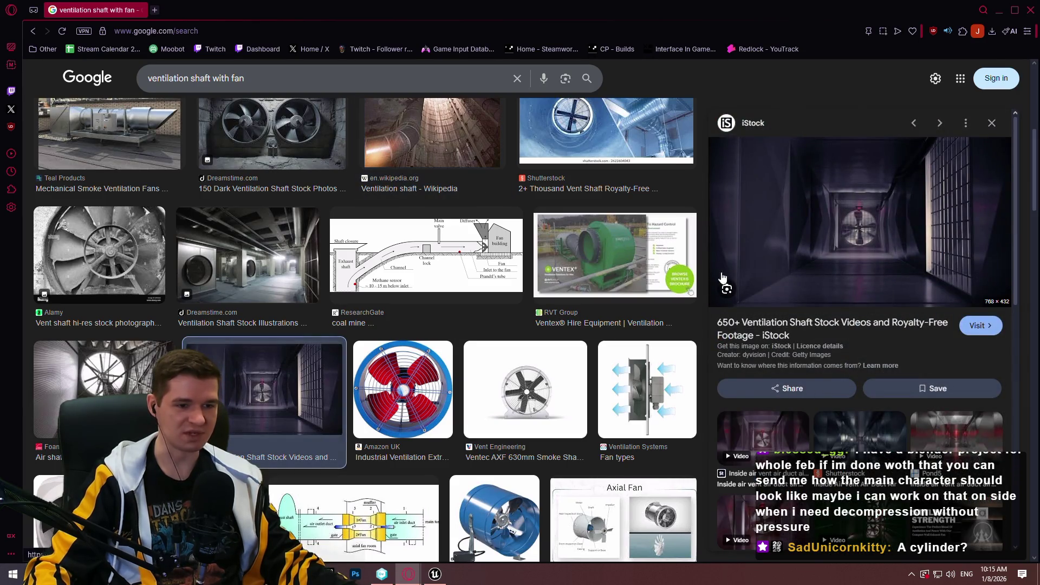
{"action": "scroll", "coordinate": [696, 271], "scroll_direction": "down", "scroll_amount": 3}
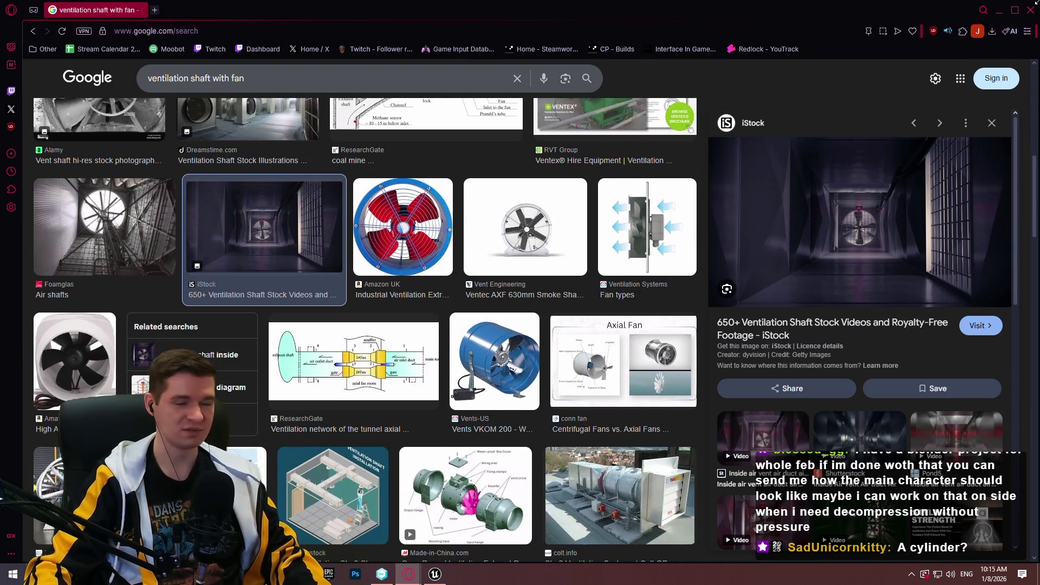
{"action": "left_click", "coordinate": [1032, 6]}
Rotate the selected cross piece to stand edge-on and lower the diagonal bar.
{"action": "key", "text": "w"}
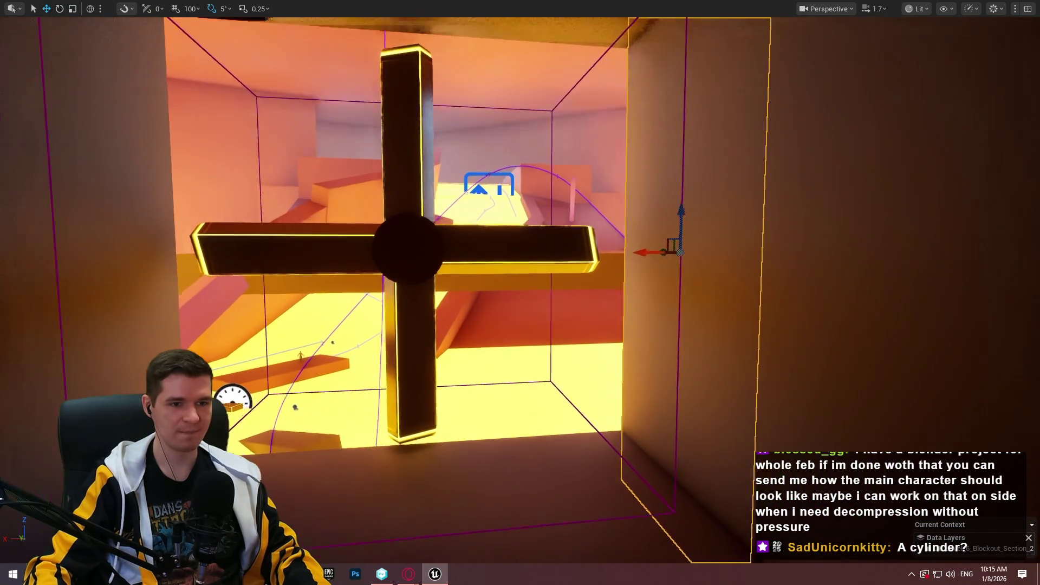
{"action": "key", "text": "e"}
{"action": "mouse_move", "coordinate": [652, 251]}
{"action": "left_mouse_down"}
{"action": "mouse_move", "coordinate": [495, 249]}
{"action": "mouse_move", "coordinate": [540, 180]}
{"action": "left_mouse_up"}
{"action": "key", "text": "w"}
{"action": "mouse_move", "coordinate": [482, 244]}
{"action": "left_mouse_down"}
{"action": "mouse_move", "coordinate": [482, 360]}
{"action": "mouse_move", "coordinate": [481, 304]}
{"action": "left_mouse_up"}
{"action": "mouse_move", "coordinate": [535, 334]}
{"action": "left_mouse_down"}
{"action": "mouse_move", "coordinate": [520, 325]}
{"action": "mouse_move", "coordinate": [539, 337]}
{"action": "left_mouse_up"}
Narrow the bar's width and slide the block left and slightly up.
{"action": "scroll", "coordinate": [520, 293], "scroll_direction": "up", "scroll_amount": 5}
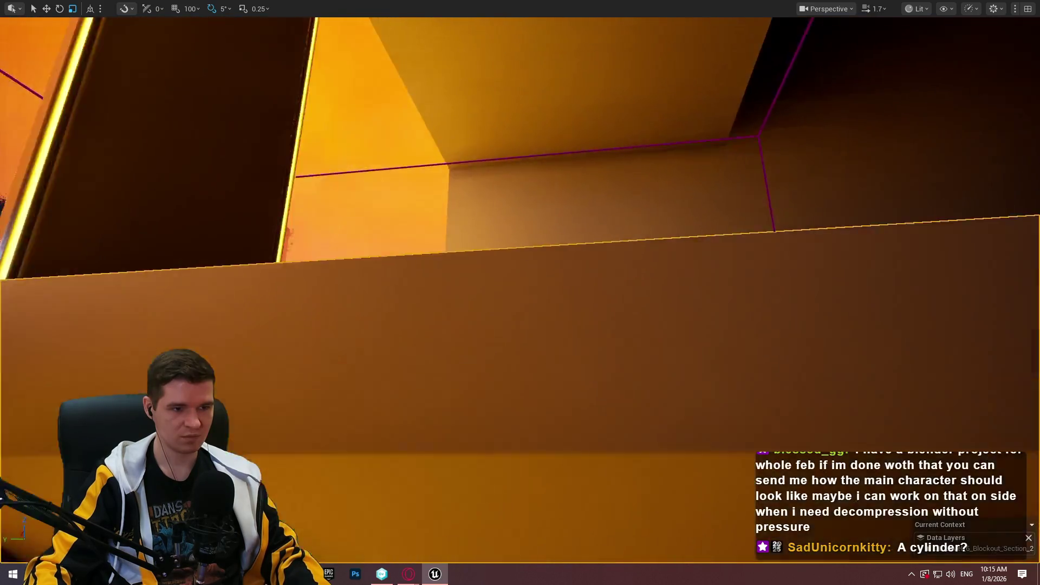
{"action": "scroll", "coordinate": [546, 369], "scroll_direction": "down", "scroll_amount": 4}
{"action": "left_click_drag", "start_coordinate": [570, 353], "coordinate": [557, 330]}
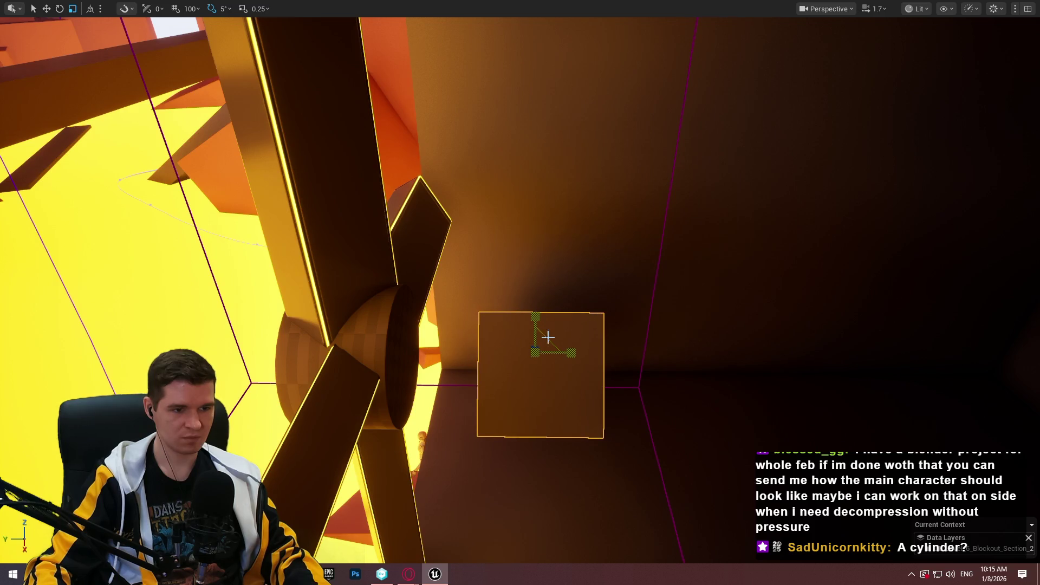
{"action": "mouse_move", "coordinate": [524, 361]}
{"action": "left_mouse_down"}
{"action": "mouse_move", "coordinate": [455, 354]}
{"action": "mouse_move", "coordinate": [445, 333]}
{"action": "left_mouse_up"}
{"action": "mouse_move", "coordinate": [493, 299]}
{"action": "left_mouse_down"}
{"action": "mouse_move", "coordinate": [492, 281]}
{"action": "mouse_move", "coordinate": [531, 314]}
{"action": "mouse_move", "coordinate": [627, 359]}
{"action": "left_mouse_up"}
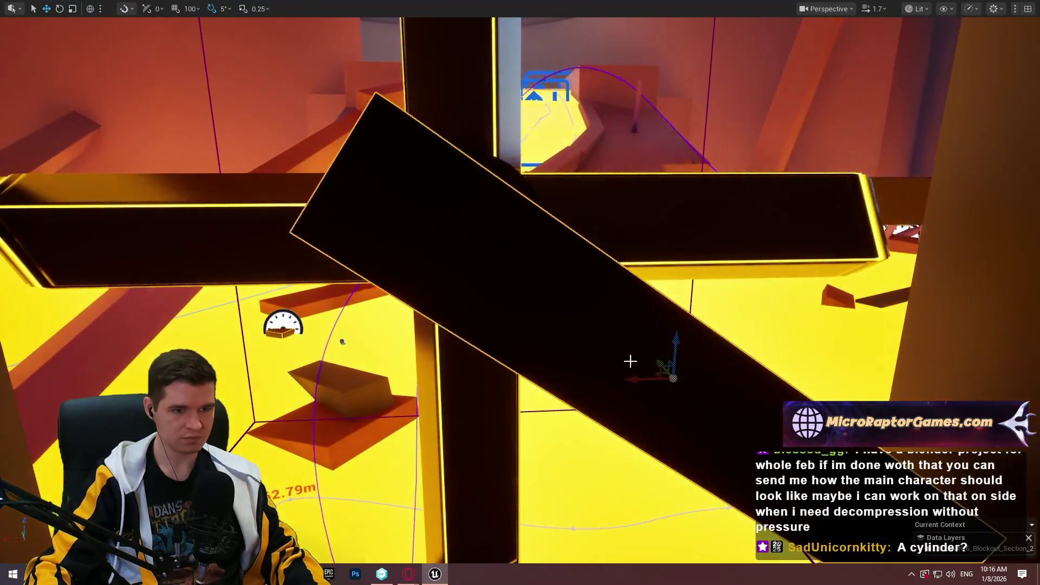
Slide the black beam diagonally and lengthen the tilted beam at both ends.
{"action": "mouse_move", "coordinate": [705, 395]}
{"action": "left_mouse_down"}
{"action": "mouse_move", "coordinate": [767, 420]}
{"action": "mouse_move", "coordinate": [747, 378]}
{"action": "mouse_move", "coordinate": [738, 404]}
{"action": "mouse_move", "coordinate": [650, 267]}
{"action": "mouse_move", "coordinate": [698, 195]}
{"action": "left_mouse_up"}
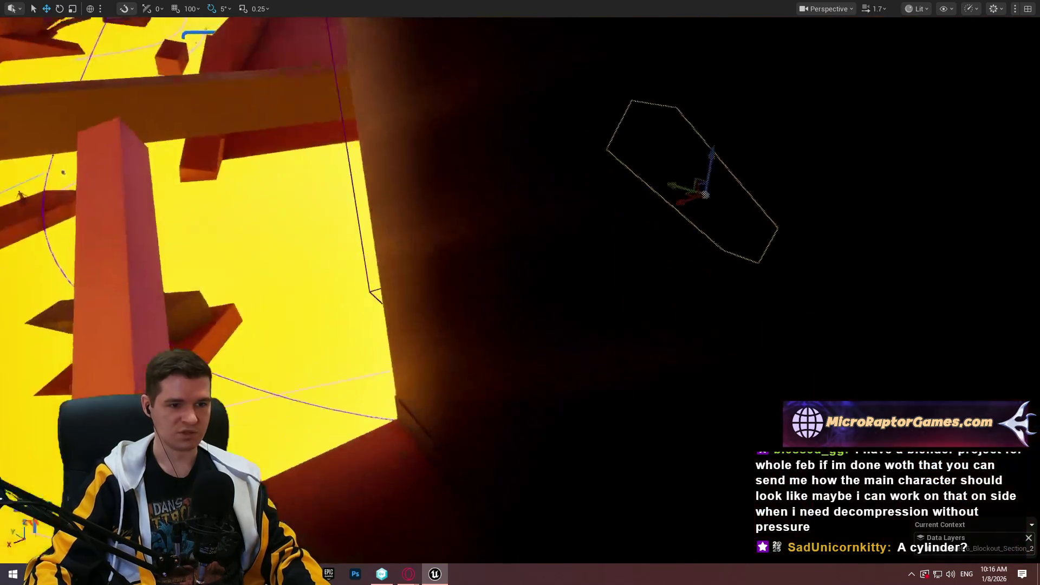
{"action": "key", "text": "f"}
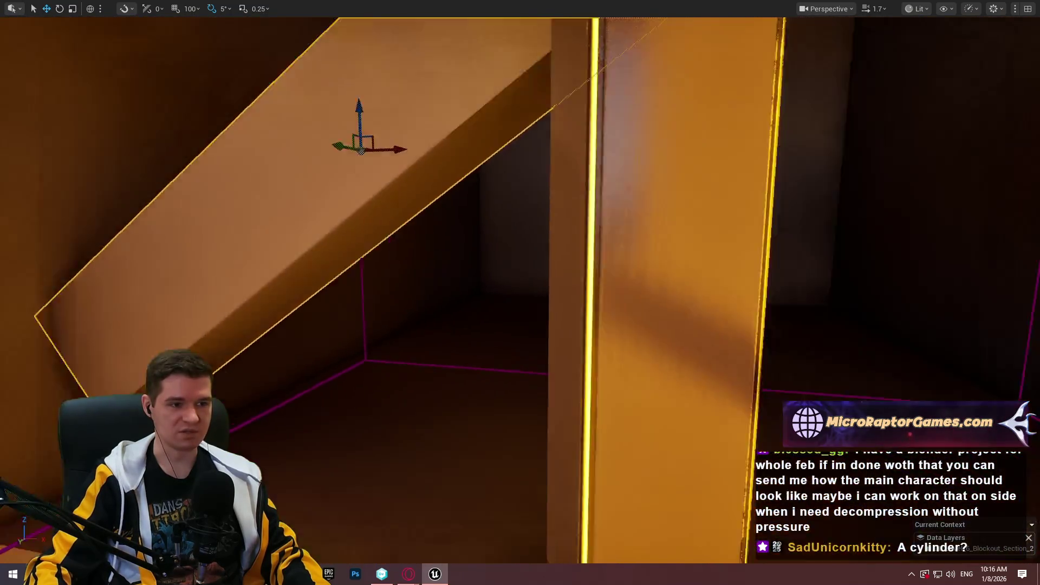
{"action": "key", "text": "r"}
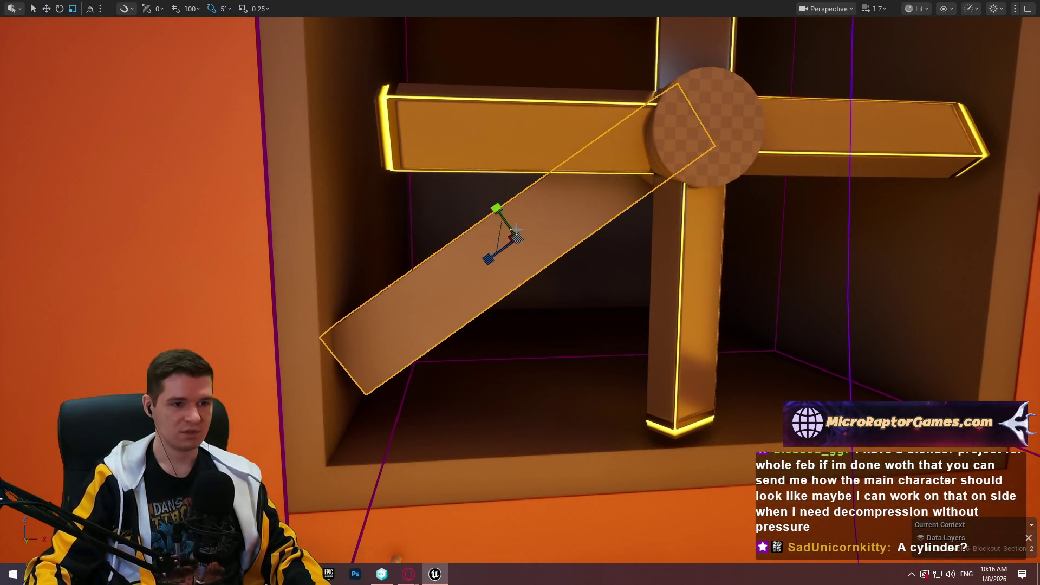
{"action": "left_click_drag", "start_coordinate": [487, 262], "coordinate": [477, 269]}
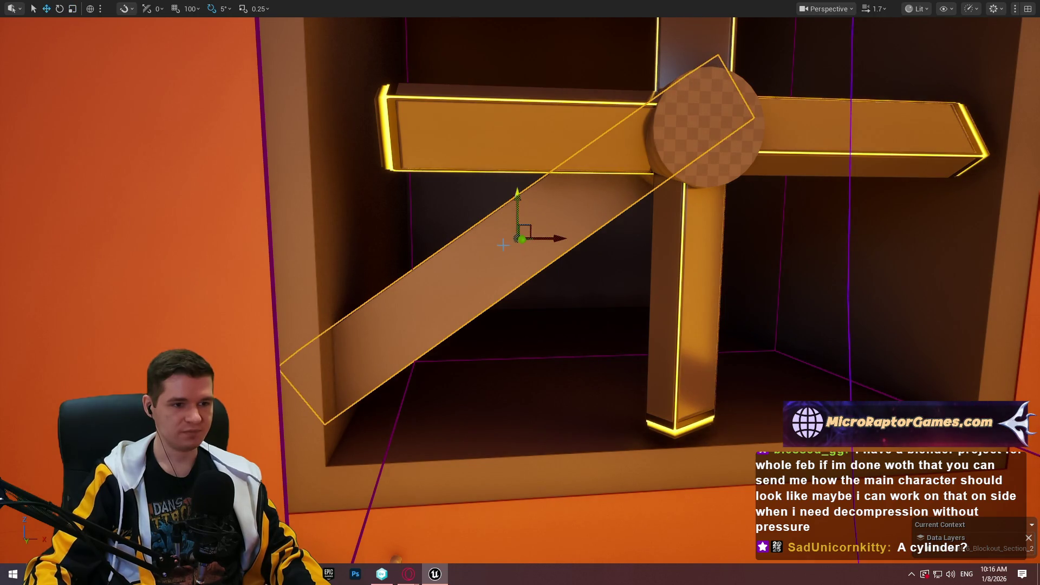
In local space, slide the tilted beam down-left along its own axis.
{"action": "key", "text": "ctrl+grave"}
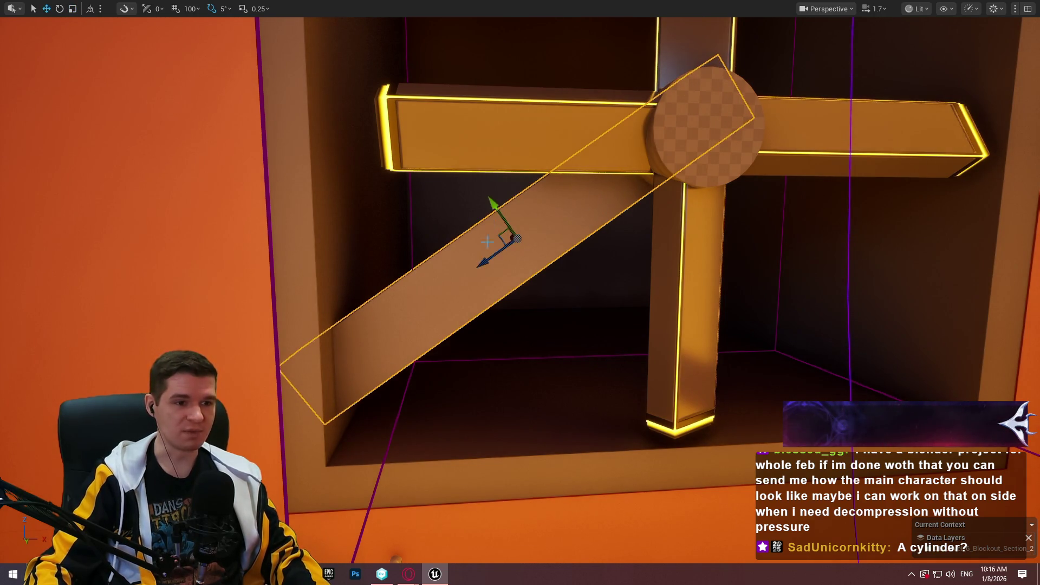
{"action": "mouse_move", "coordinate": [488, 261]}
{"action": "left_mouse_down"}
{"action": "mouse_move", "coordinate": [352, 293]}
{"action": "mouse_move", "coordinate": [693, 249]}
{"action": "left_mouse_up"}
{"action": "left_click_drag", "start_coordinate": [764, 283], "coordinate": [755, 292]}
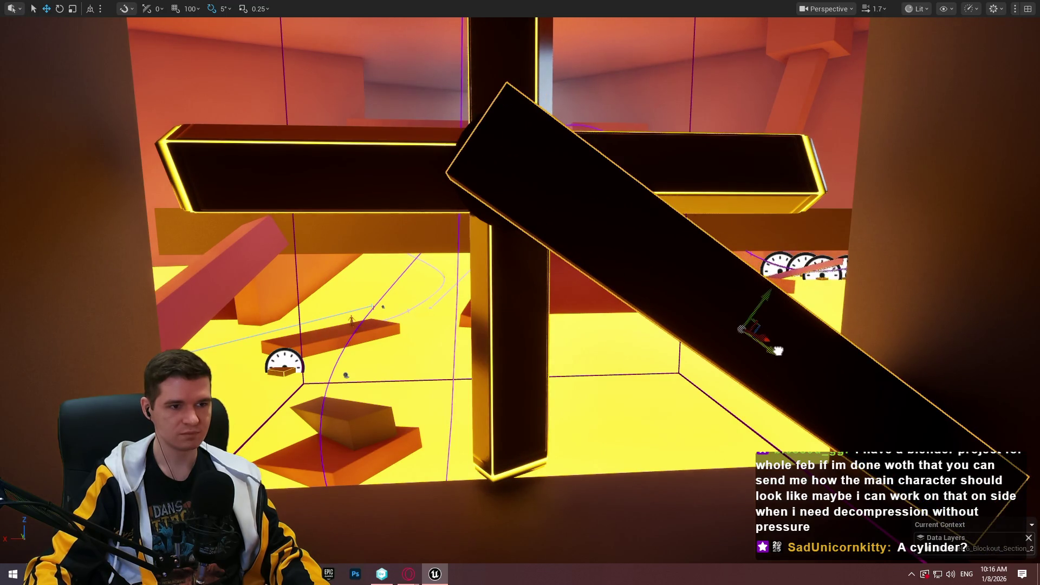
{"action": "left_click_drag", "start_coordinate": [732, 246], "coordinate": [651, 311]}
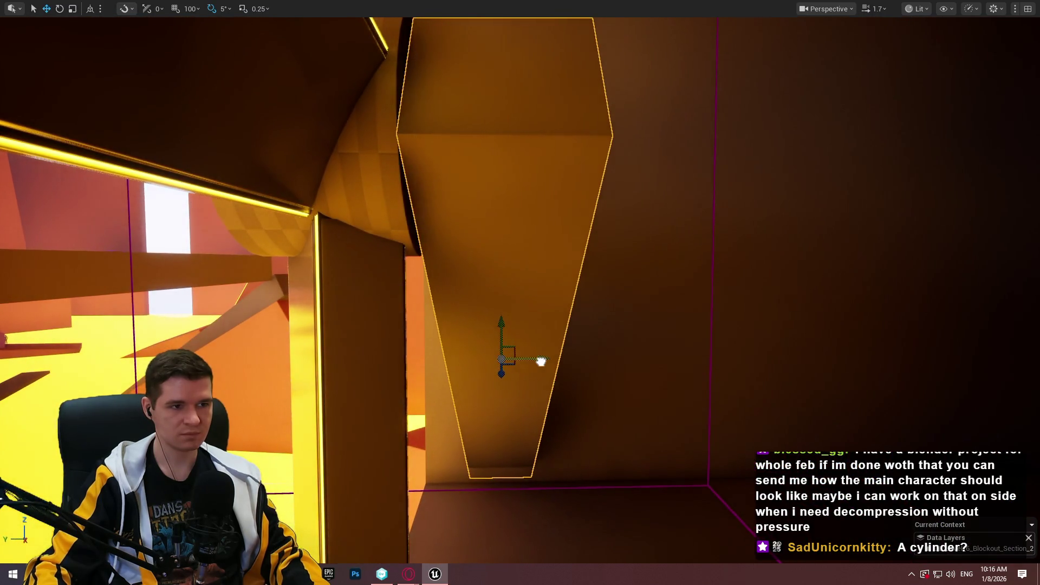
{"action": "mouse_move", "coordinate": [537, 361]}
{"action": "left_mouse_down"}
{"action": "mouse_move", "coordinate": [498, 341]}
{"action": "mouse_move", "coordinate": [538, 360]}
{"action": "mouse_move", "coordinate": [531, 306]}
{"action": "mouse_move", "coordinate": [531, 336]}
{"action": "mouse_move", "coordinate": [553, 329]}
{"action": "left_mouse_up"}
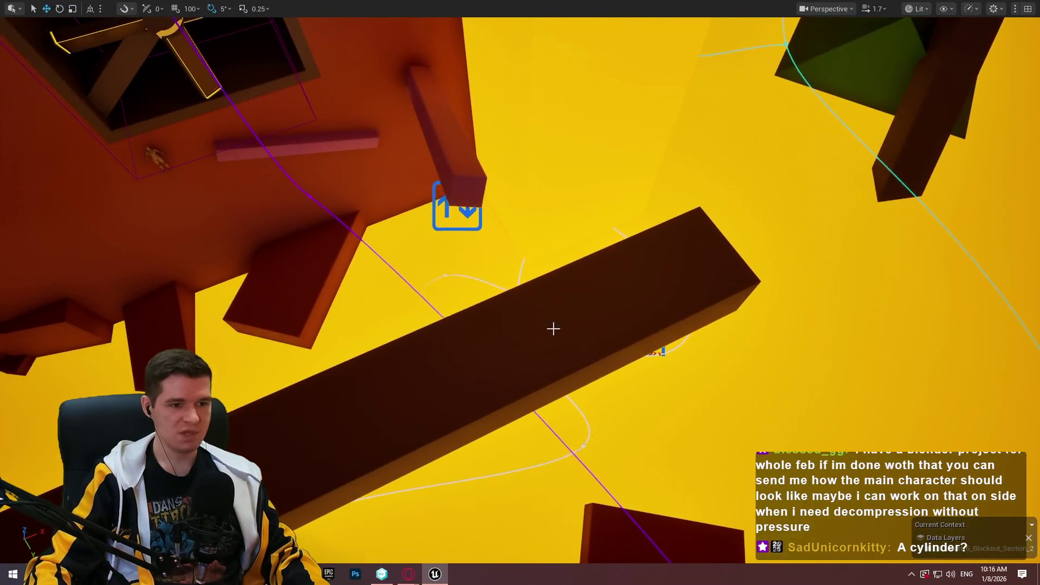
{"action": "right_click", "coordinate": [577, 364]}
Play from the selected beam, test climbing over the spinning cross, then stop play.
{"action": "left_click", "coordinate": [648, 552]}
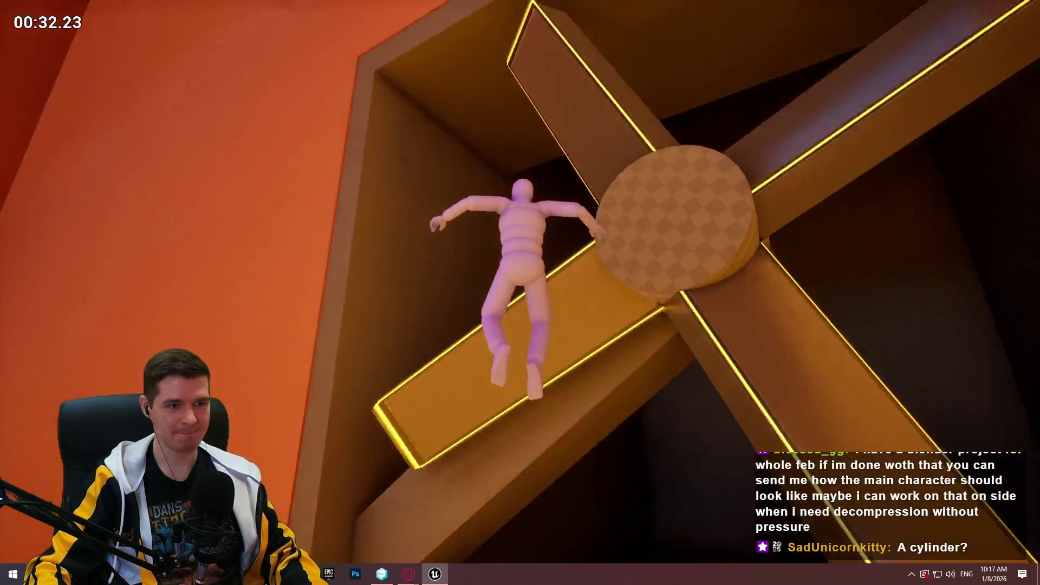
{"action": "key", "text": "Escape"}
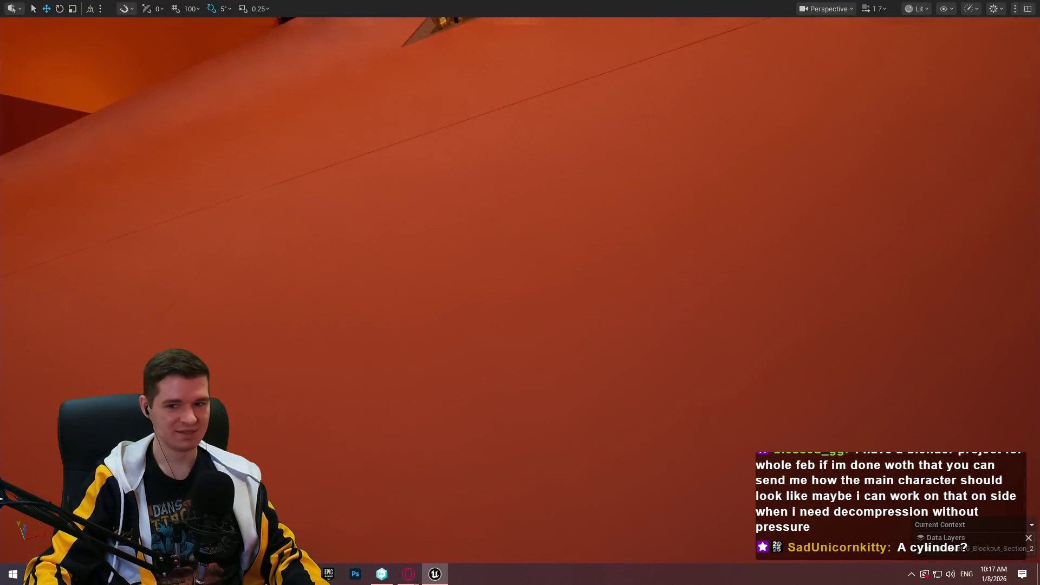
Drag the pink ledge beside the vent opening straight down the orange wall.
{"action": "scroll", "coordinate": [520, 292], "scroll_direction": "down", "scroll_amount": 10}
{"action": "scroll", "coordinate": [520, 292], "scroll_direction": "up", "scroll_amount": 10}
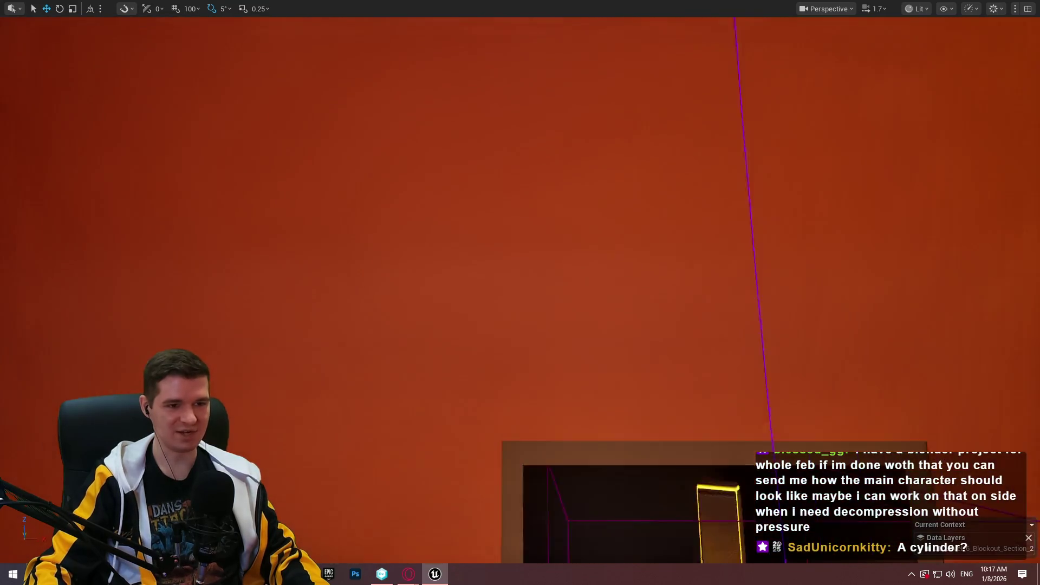
{"action": "scroll", "coordinate": [519, 293], "scroll_direction": "down", "scroll_amount": 6}
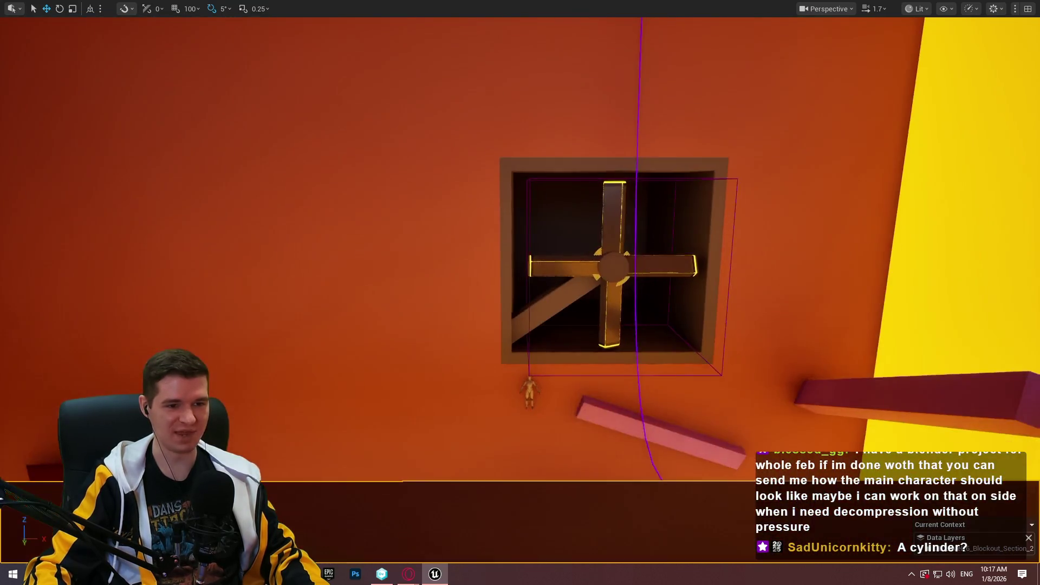
{"action": "left_click_drag", "start_coordinate": [659, 150], "coordinate": [659, 179]}
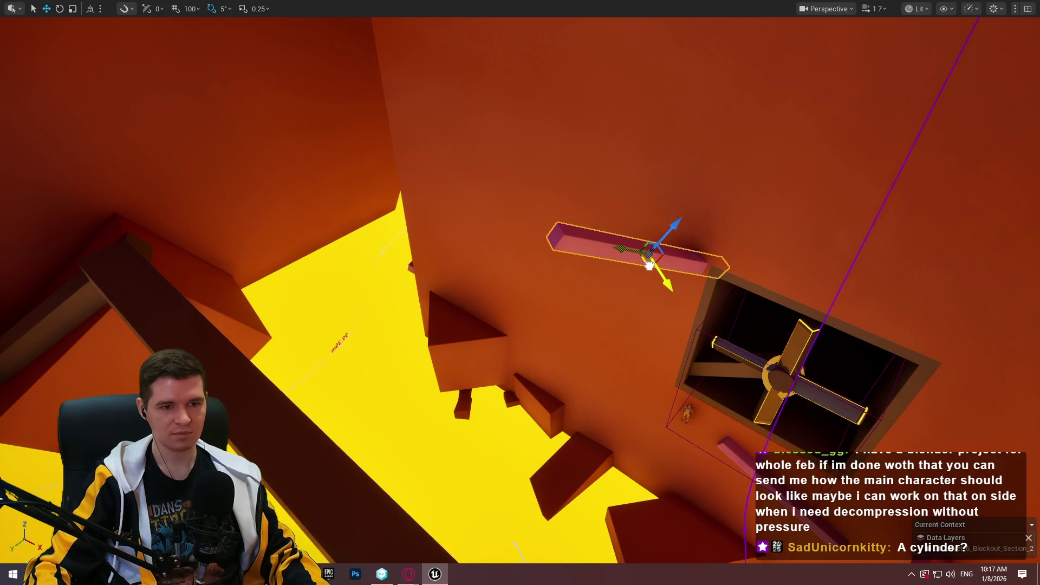
{"action": "key", "text": "w"}
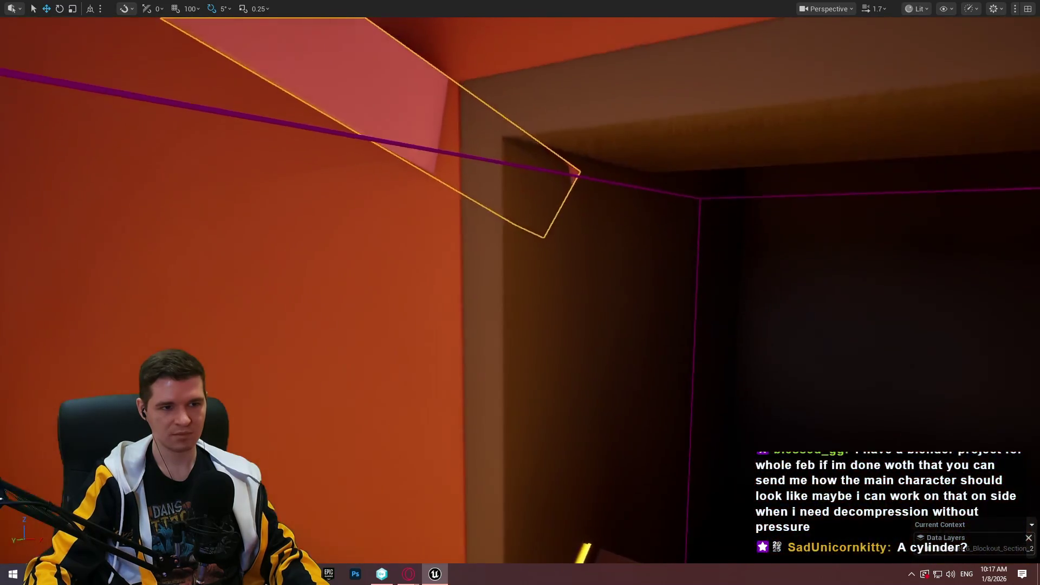
{"action": "key", "text": "s"}
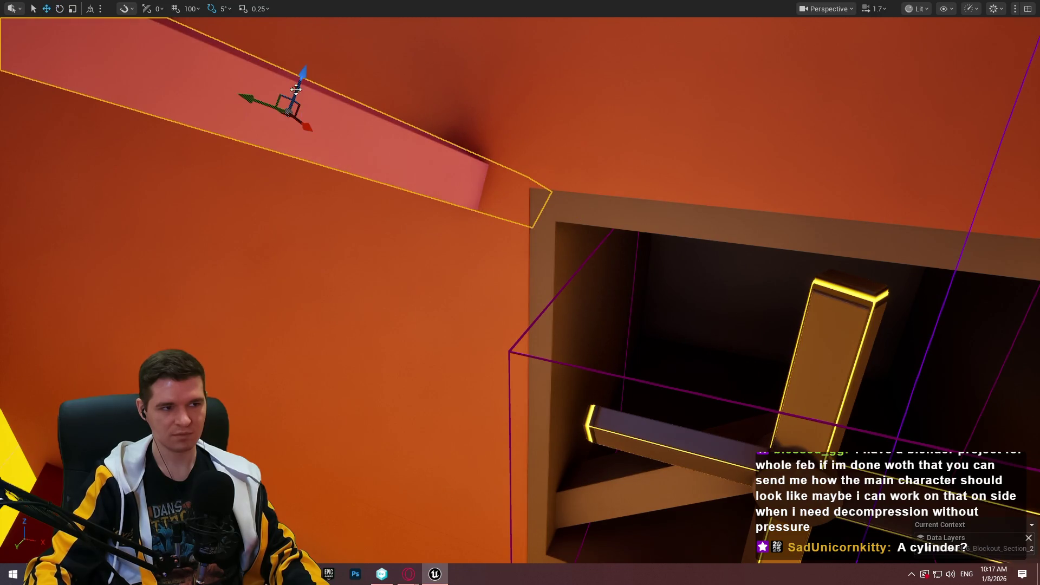
{"action": "left_click_drag", "start_coordinate": [296, 88], "coordinate": [294, 146]}
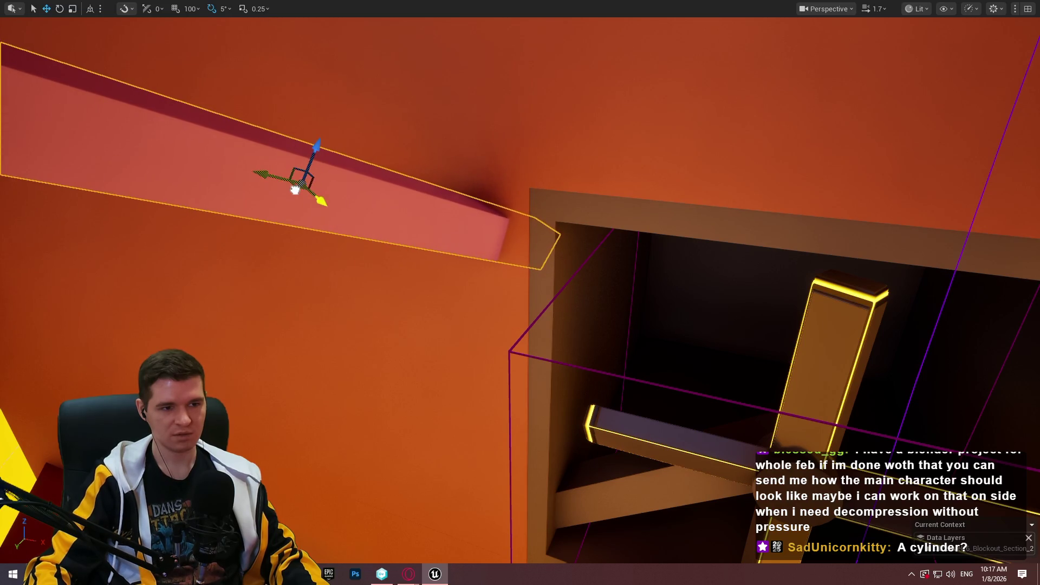
{"action": "key", "text": "w"}
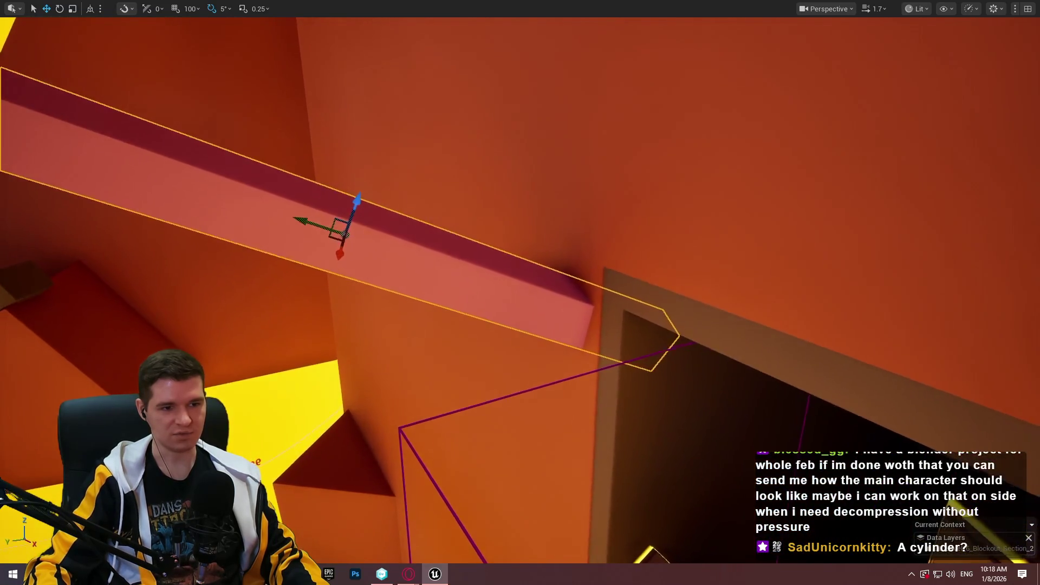
{"action": "key", "text": "w"}
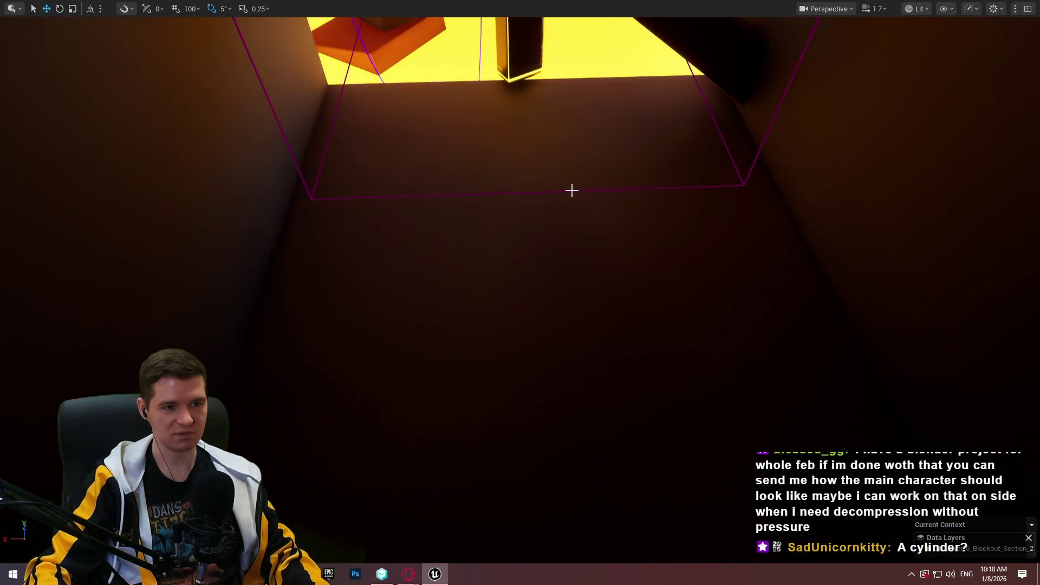
{"action": "right_click", "coordinate": [571, 190]}
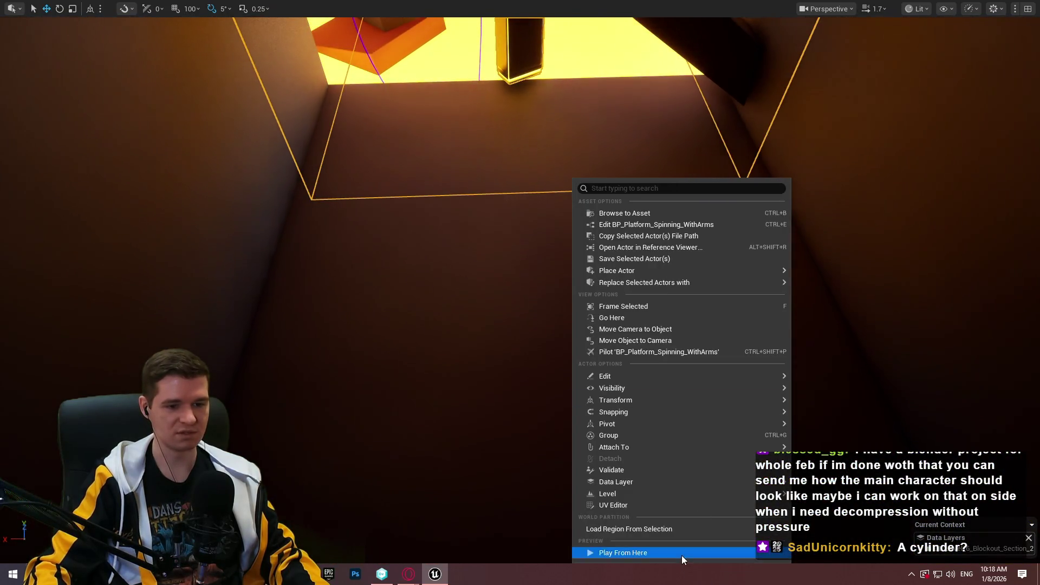
Play from inside the shaft, climbing and jumping across the dark beams up the wall.
{"action": "left_click", "coordinate": [681, 555]}
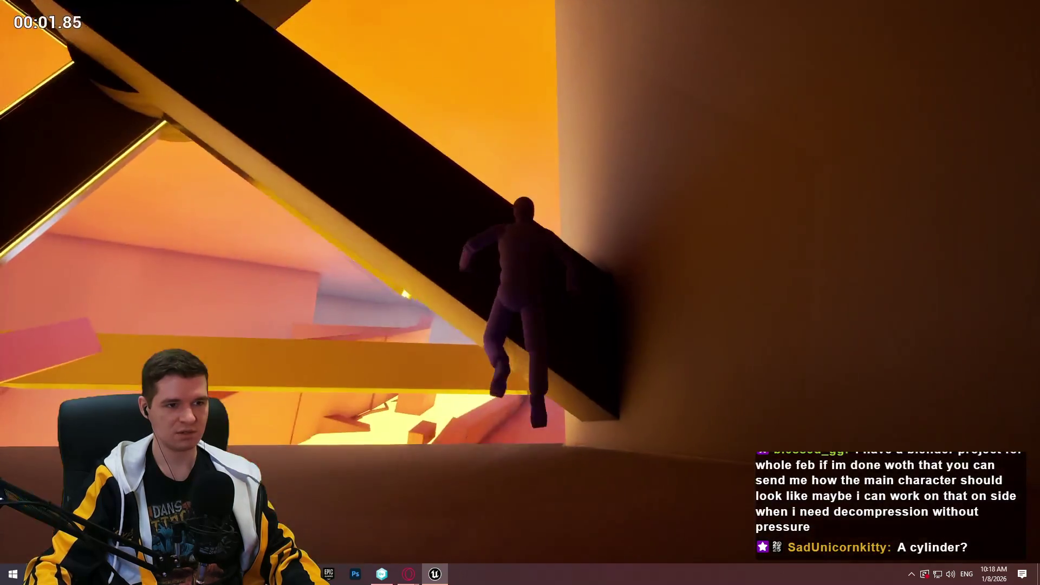
{"action": "key", "text": "w"}
{"action": "key", "text": "w"}
{"action": "key", "text": "space"}
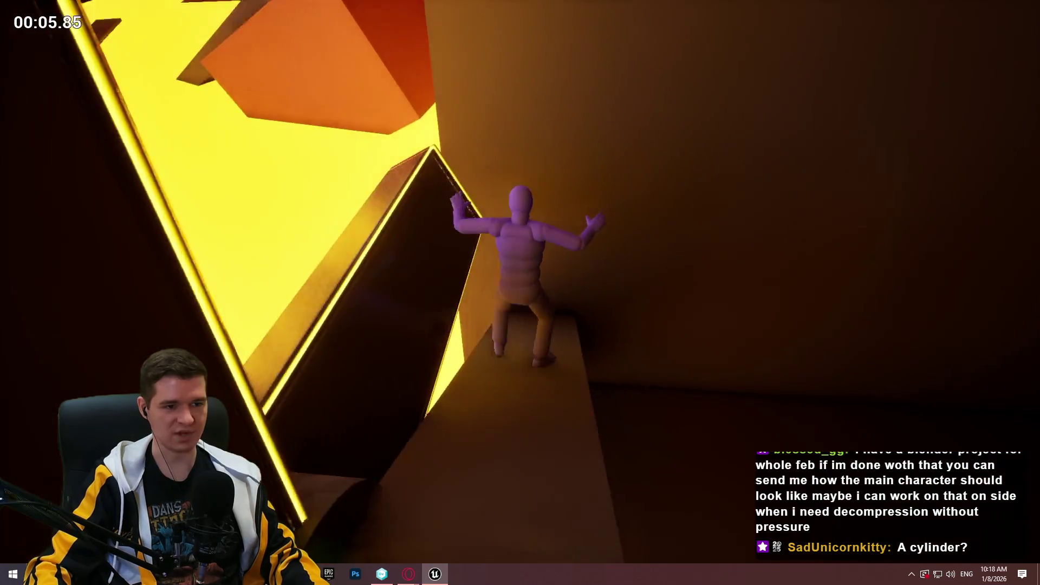
{"action": "key", "text": "space"}
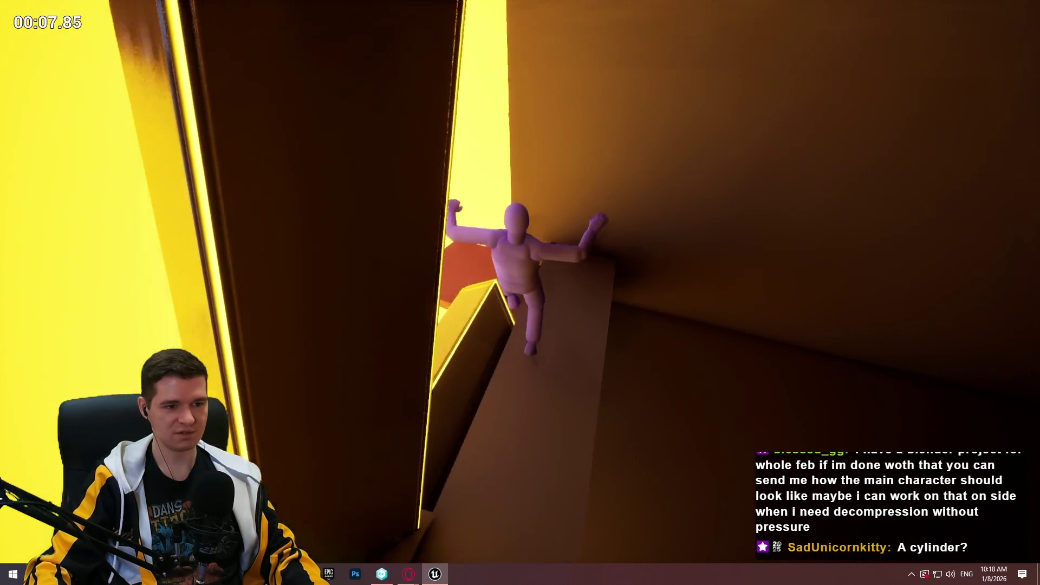
{"action": "key", "text": "space"}
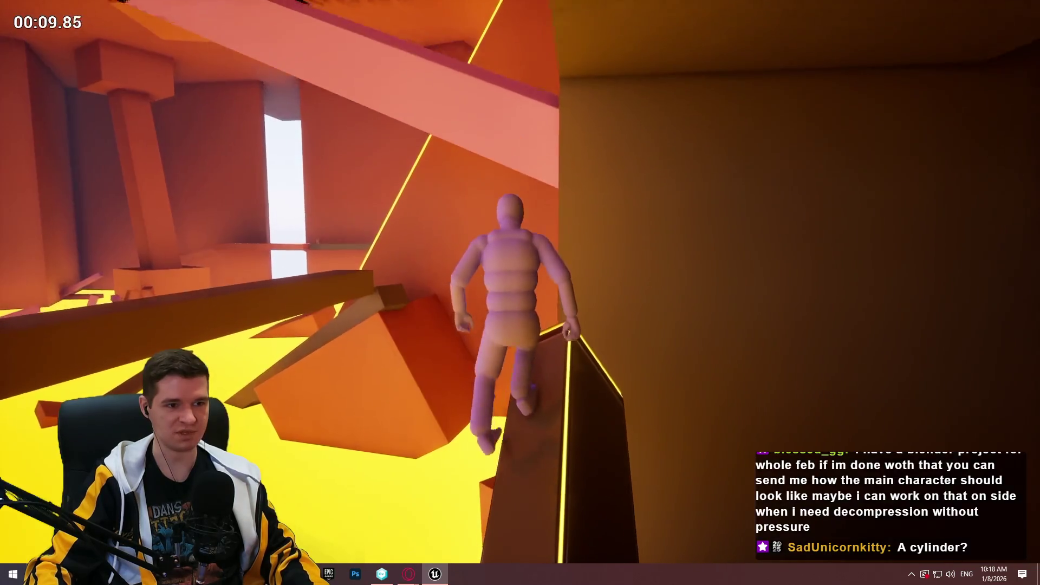
{"action": "key", "text": "Escape"}
Playtest again from another spot in the shaft, climbing the wall.
{"action": "key", "text": "f"}
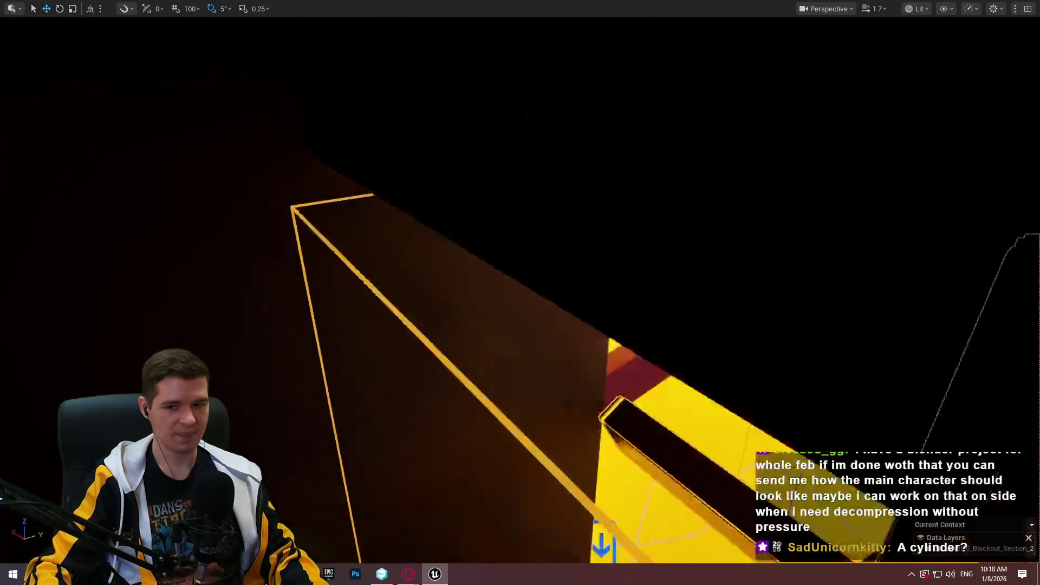
{"action": "right_click", "coordinate": [582, 325]}
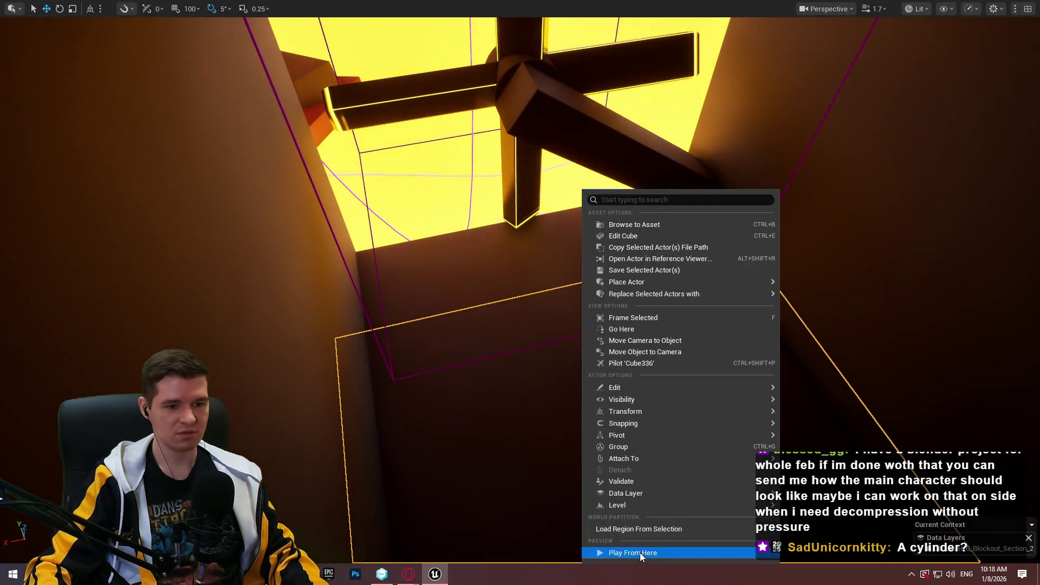
{"action": "left_click", "coordinate": [628, 550]}
{"action": "key", "text": "w"}
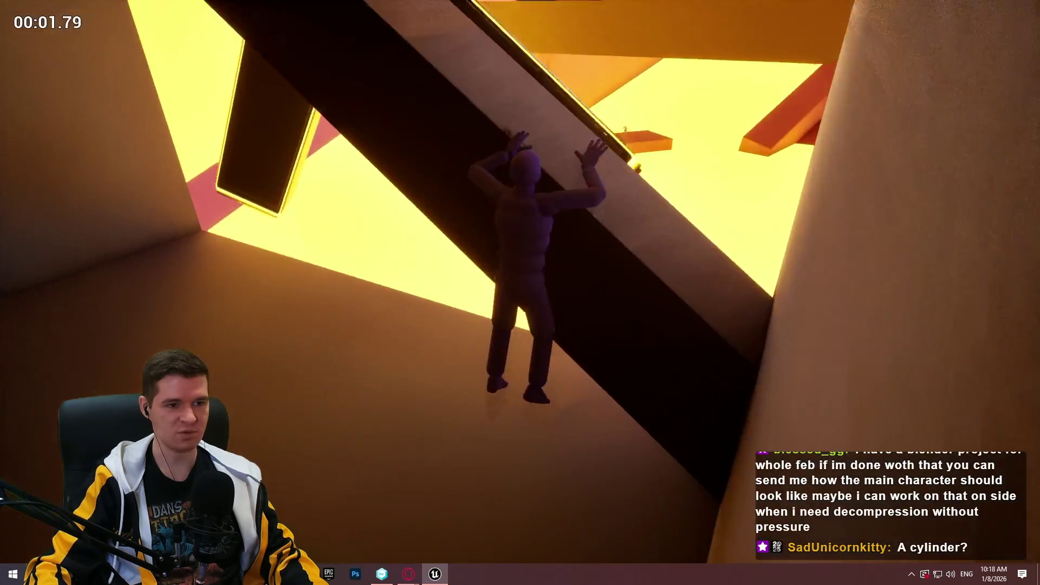
{"action": "key", "text": "w"}
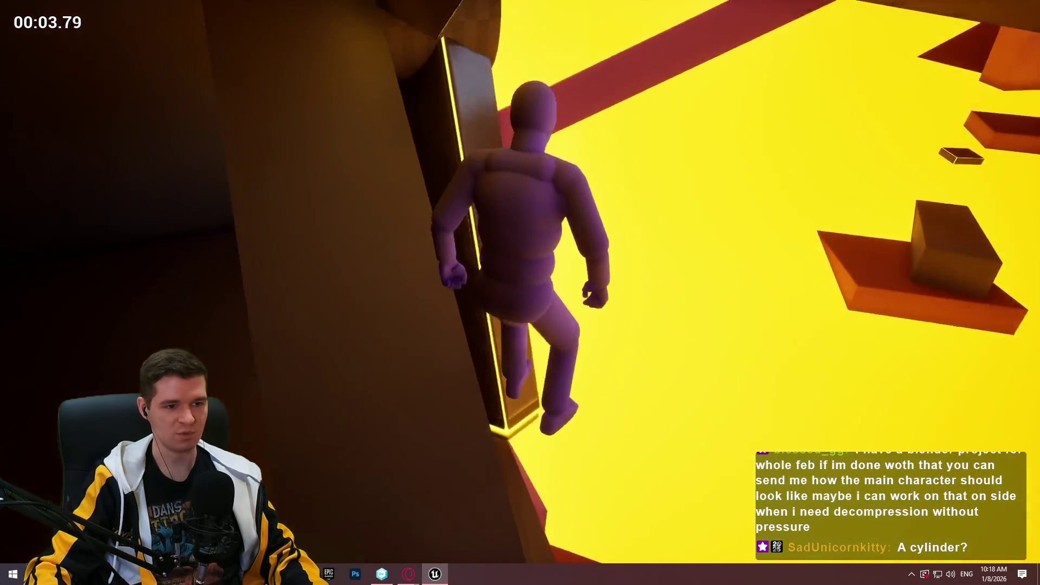
{"action": "key", "text": "Escape"}
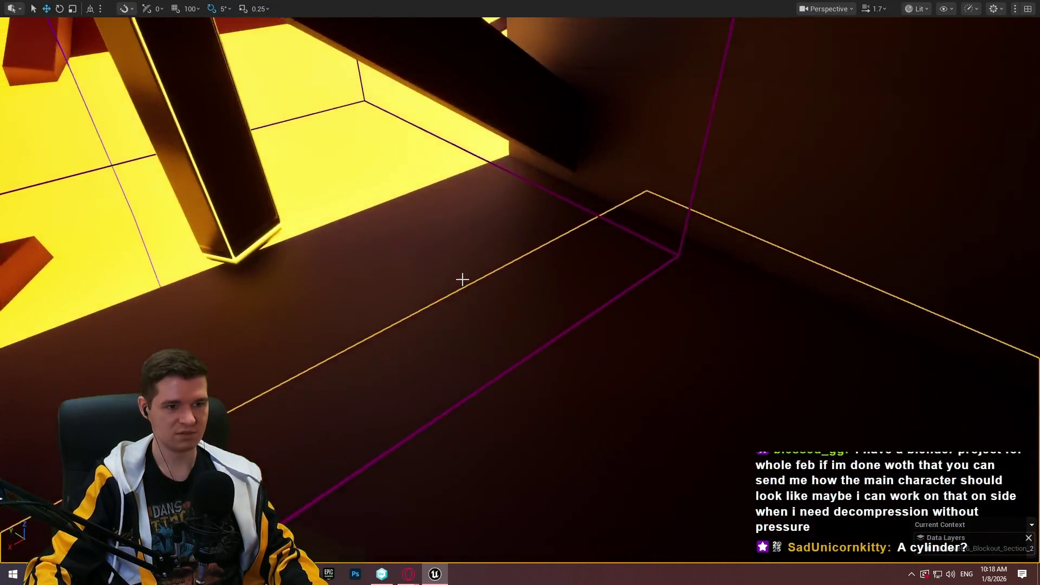
Start another playtest from a new spot in the shaft.
{"action": "right_click", "coordinate": [464, 281]}
{"action": "mouse_move", "coordinate": [464, 283]}
{"action": "left_click", "coordinate": [561, 553]}
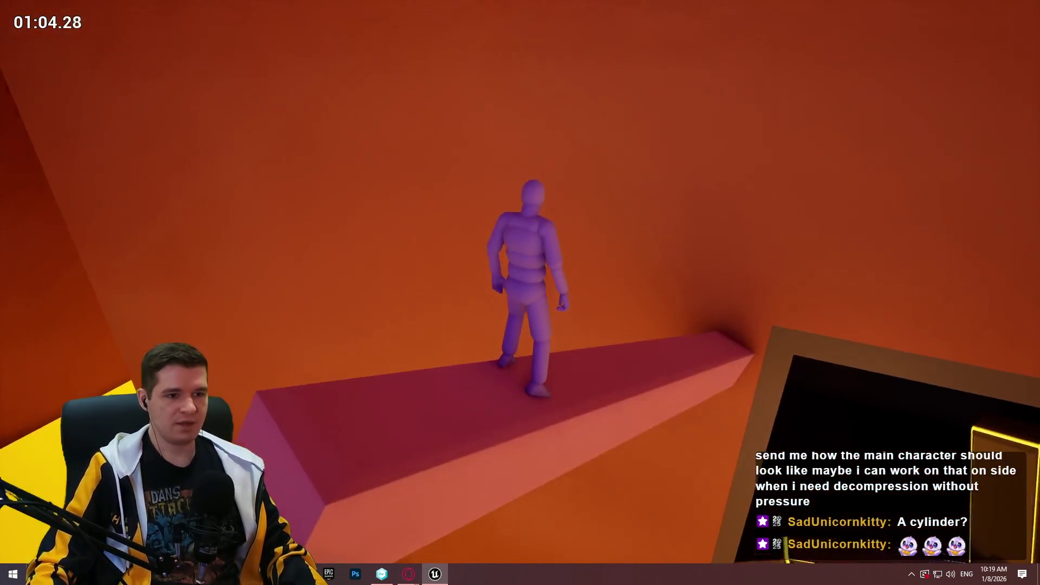
Stop the playtest once the mannequin stands on the lowered pink ledge.
{"action": "key", "text": "Escape"}
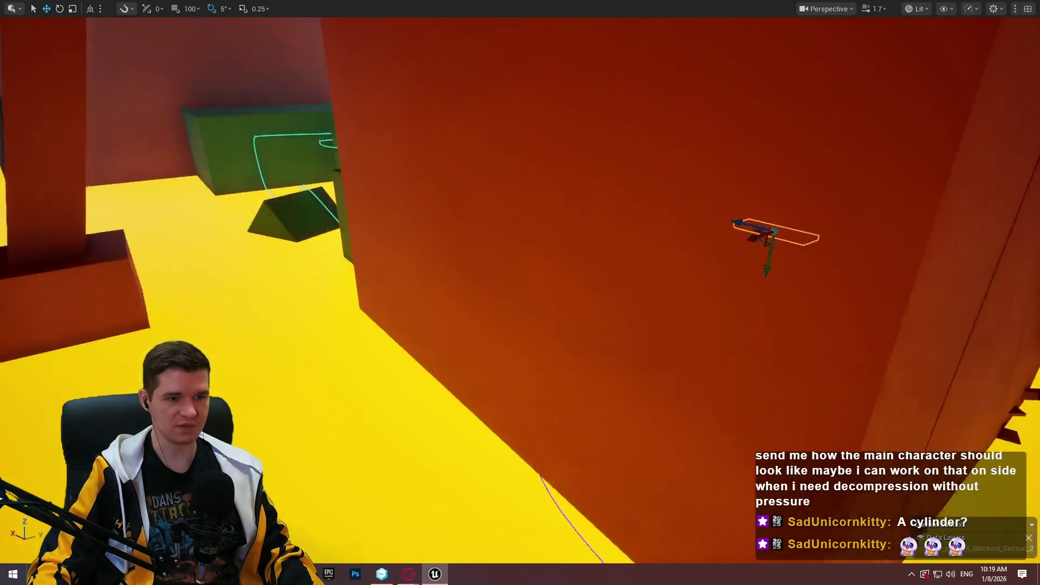
Undo the accidental deletion of the red wall block and switch to the Move tool.
{"action": "scroll", "coordinate": [724, 277], "scroll_direction": "up", "scroll_amount": 2}
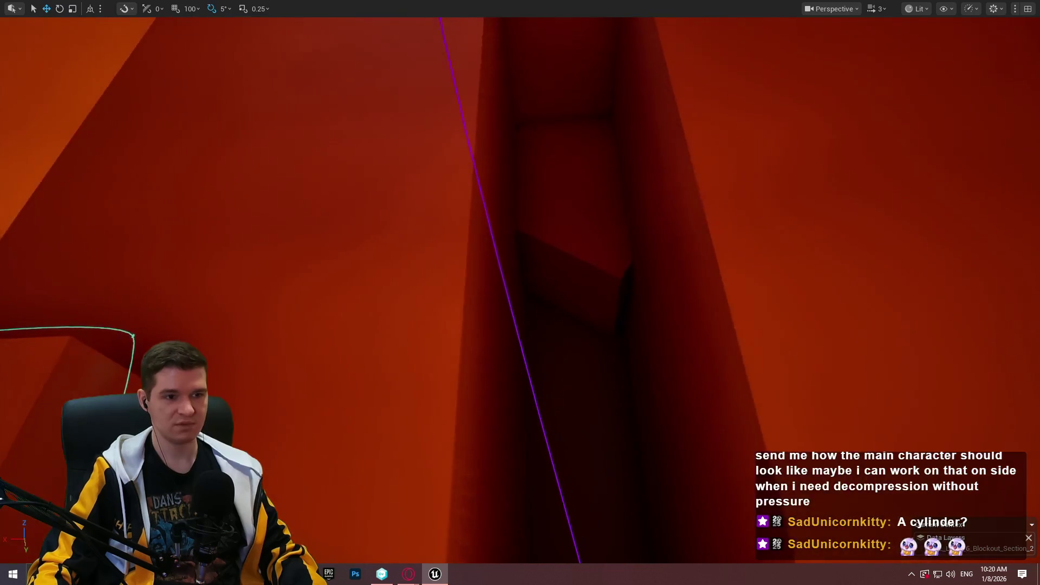
{"action": "key", "text": "ctrl+z"}
{"action": "scroll", "coordinate": [633, 234], "scroll_direction": "up", "scroll_amount": 1}
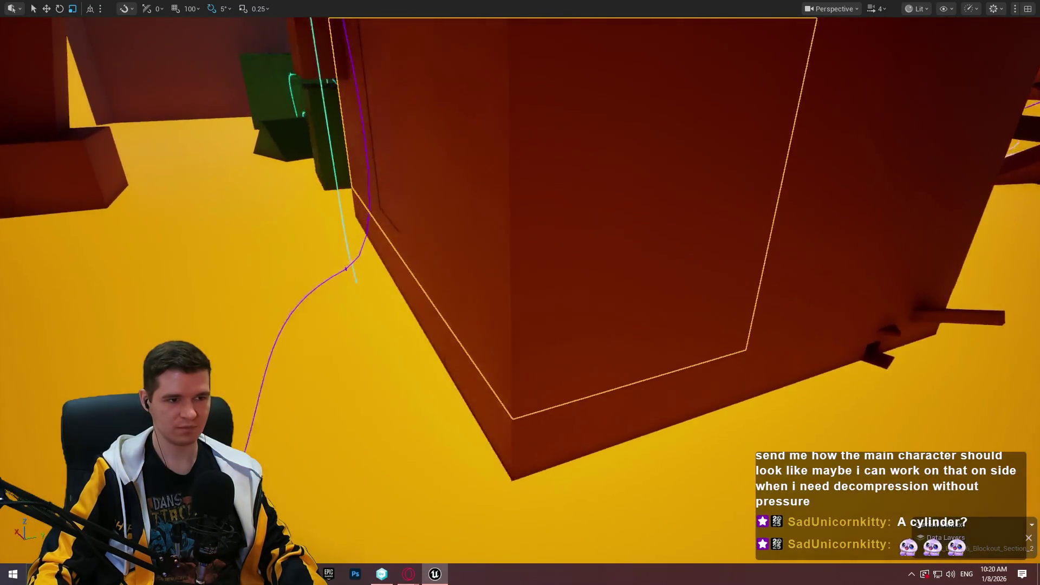
{"action": "key", "text": "w"}
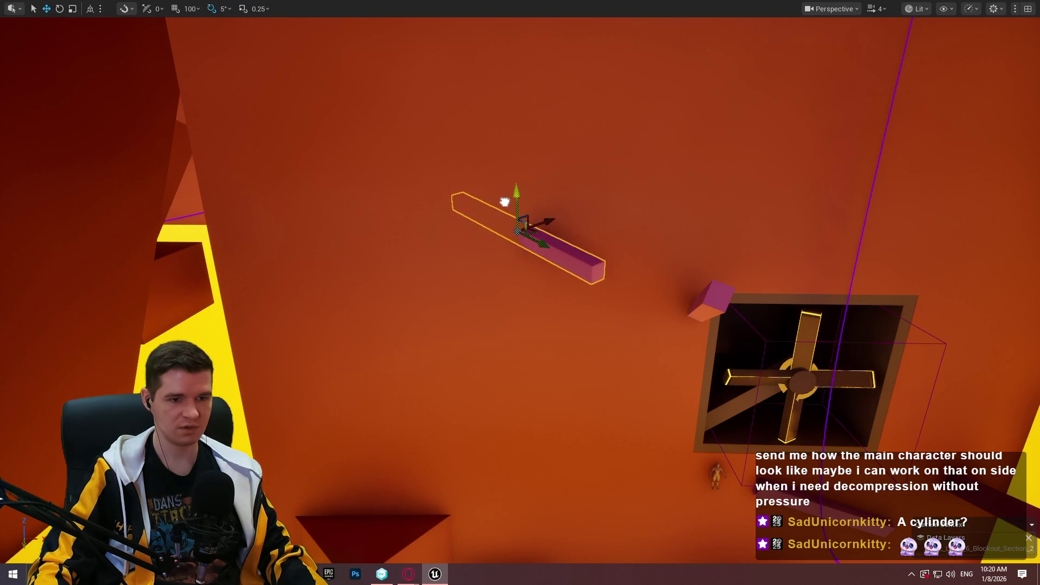
{"action": "left_click_drag", "start_coordinate": [490, 171], "coordinate": [535, 189]}
{"action": "right_click", "coordinate": [578, 321]}
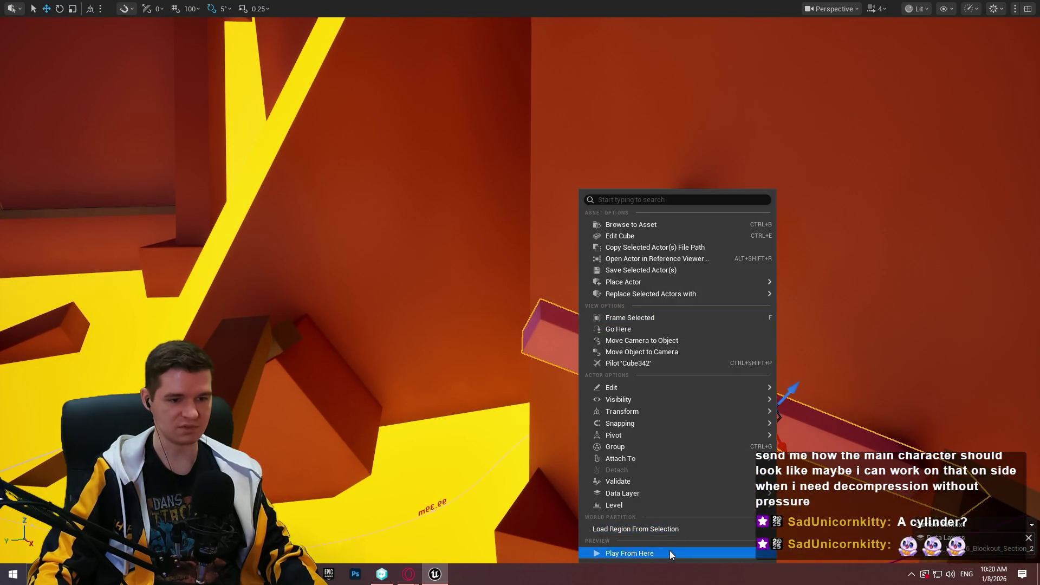
{"action": "left_click", "coordinate": [669, 550]}
{"action": "key", "text": "w"}
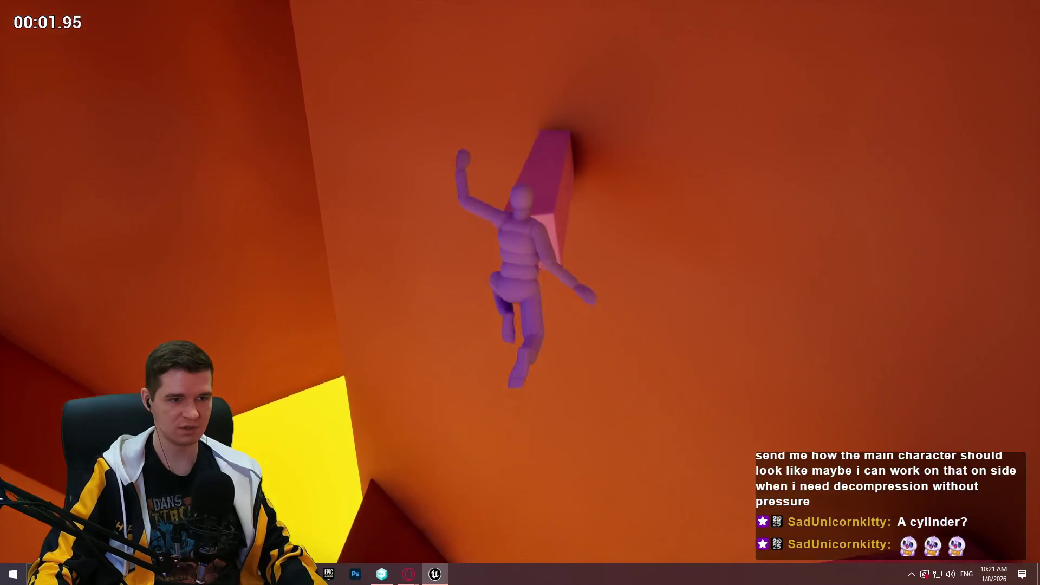
{"action": "key", "text": "Escape"}
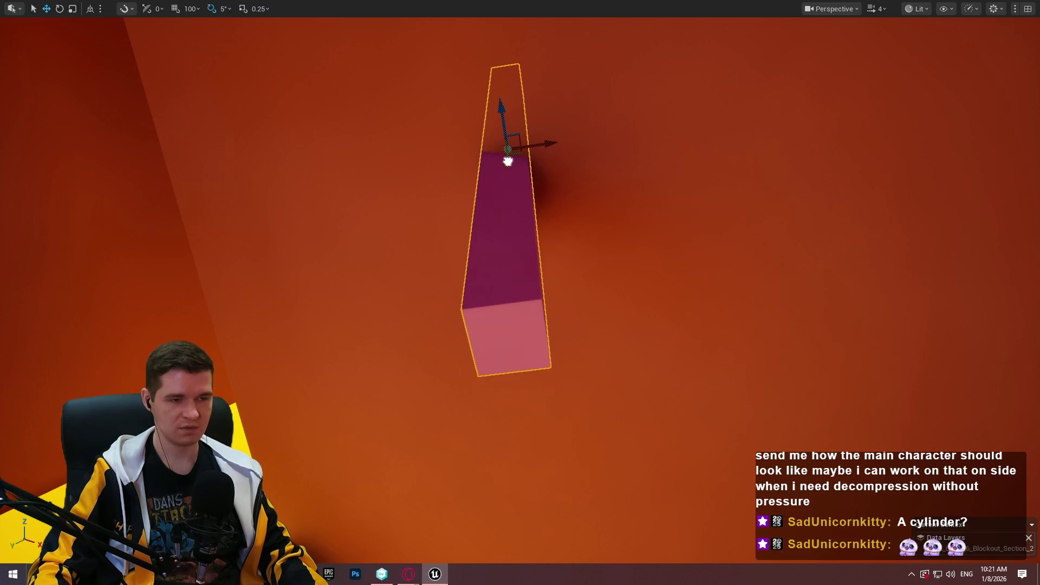
{"action": "left_click_drag", "start_coordinate": [488, 228], "coordinate": [470, 246]}
{"action": "right_click", "coordinate": [445, 189]}
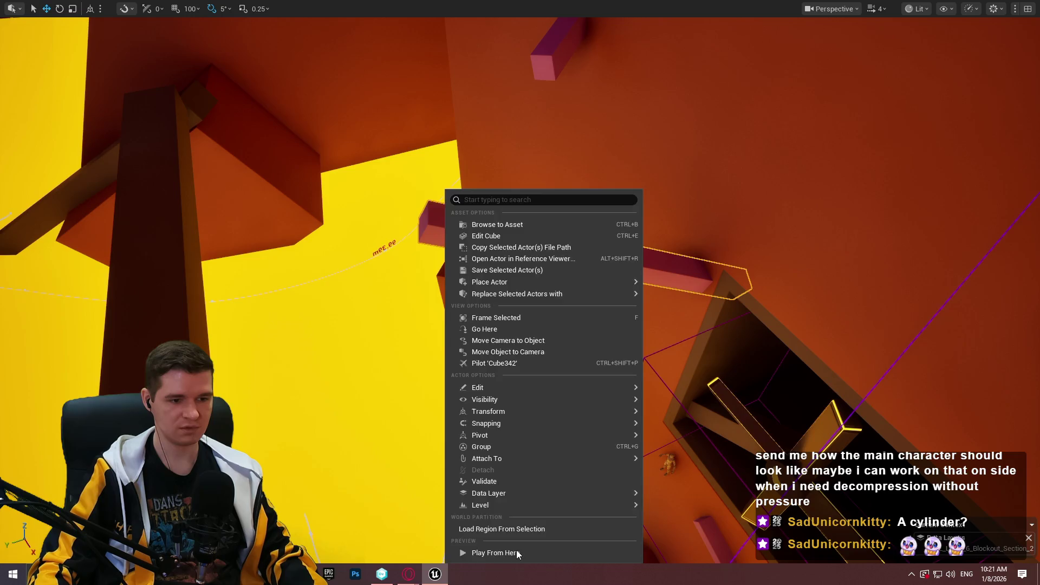
{"action": "left_click", "coordinate": [516, 550]}
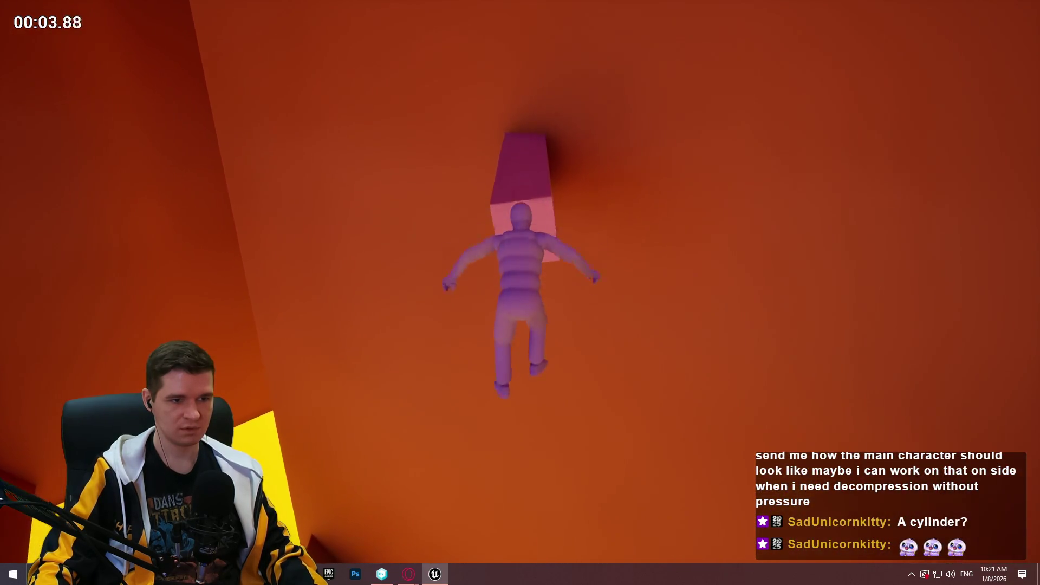
{"action": "key", "text": "Escape"}
{"action": "key", "text": "f"}
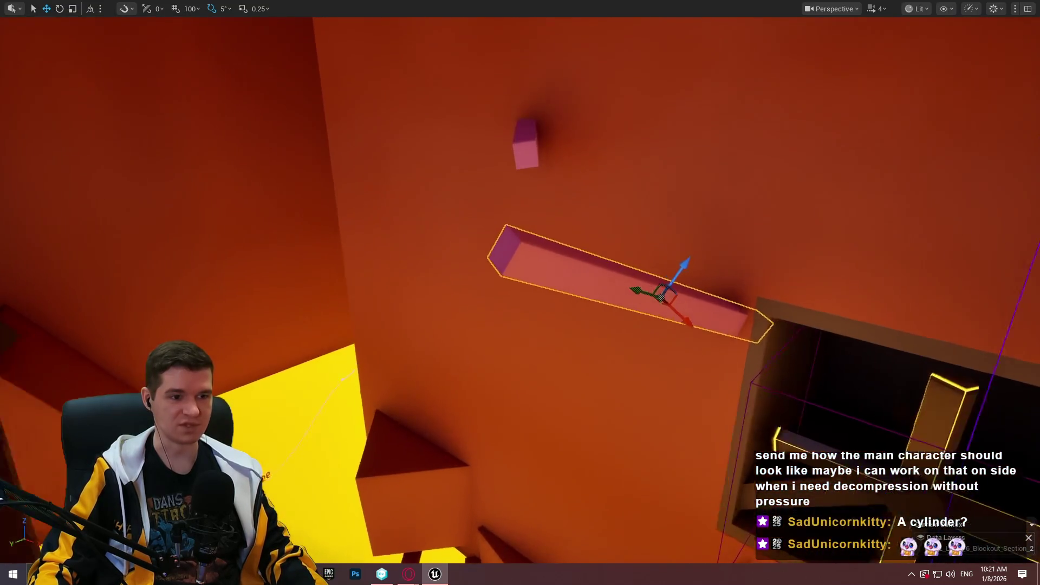
{"action": "right_click", "coordinate": [521, 218]}
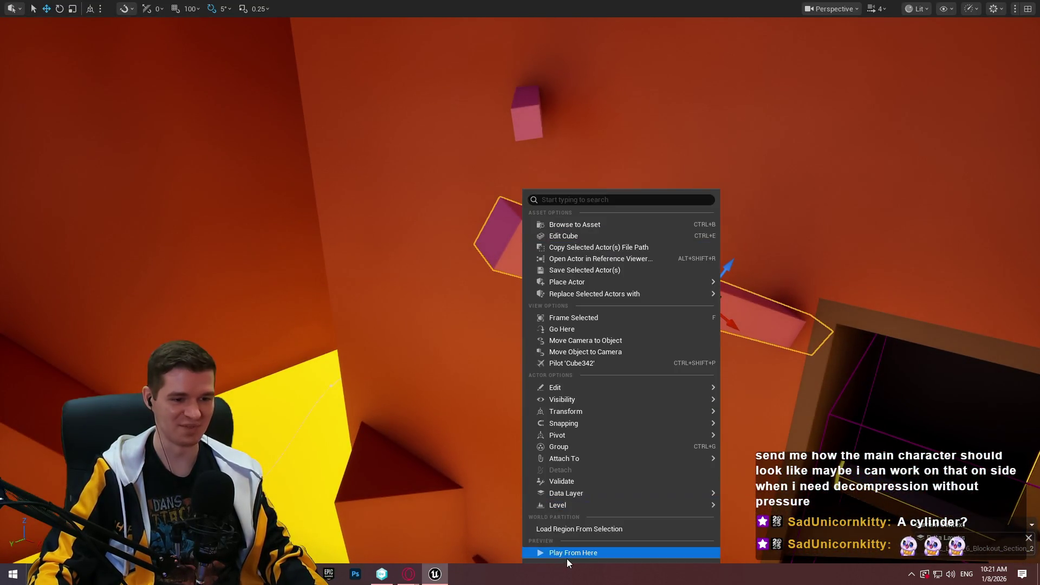
{"action": "left_click", "coordinate": [567, 557]}
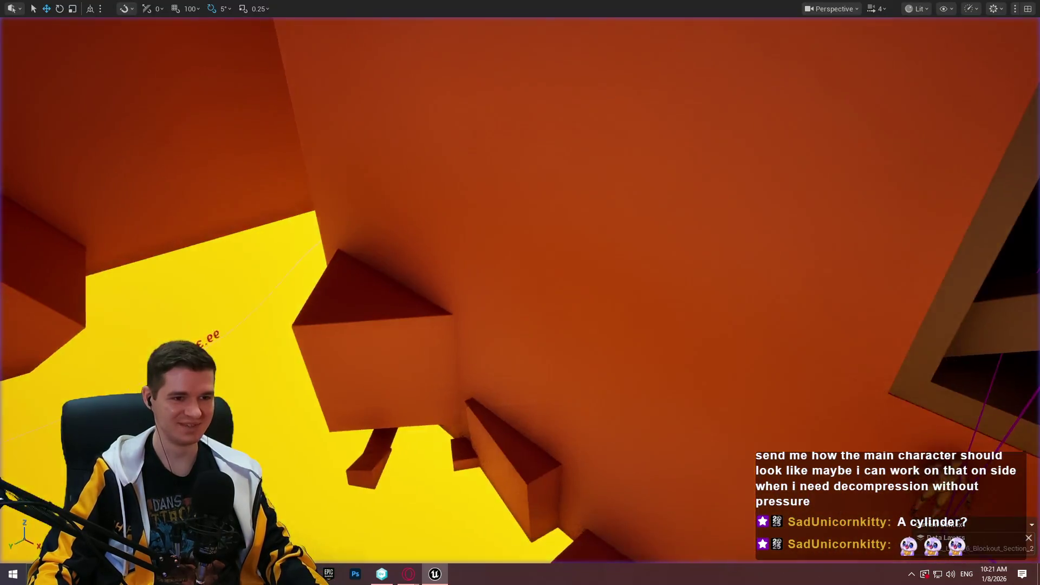
{"action": "key", "text": "Escape"}
{"action": "right_click", "coordinate": [467, 196]}
{"action": "left_click", "coordinate": [548, 548]}
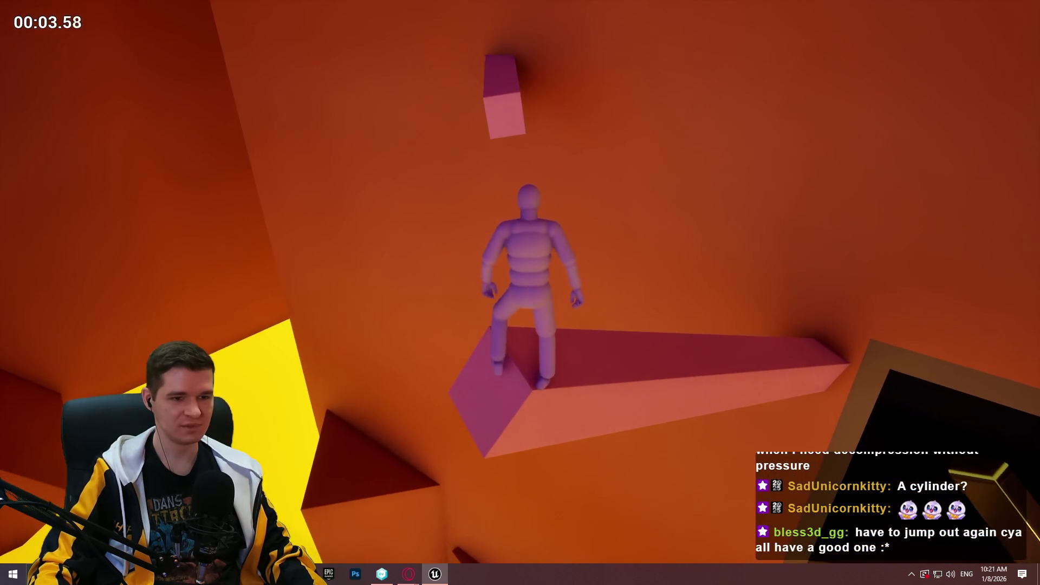
{"action": "key", "text": "space"}
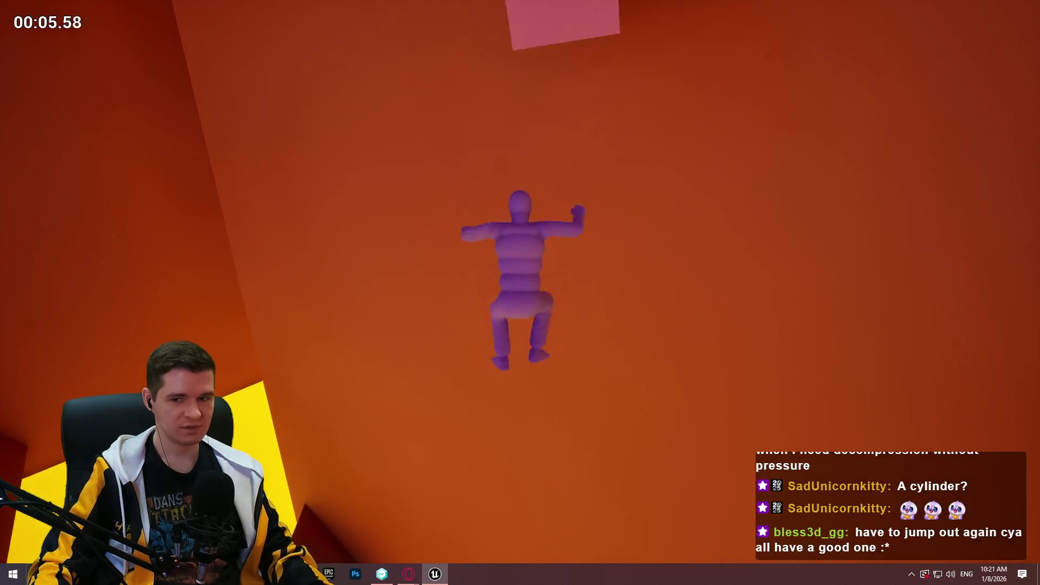
{"action": "key", "text": "Escape"}
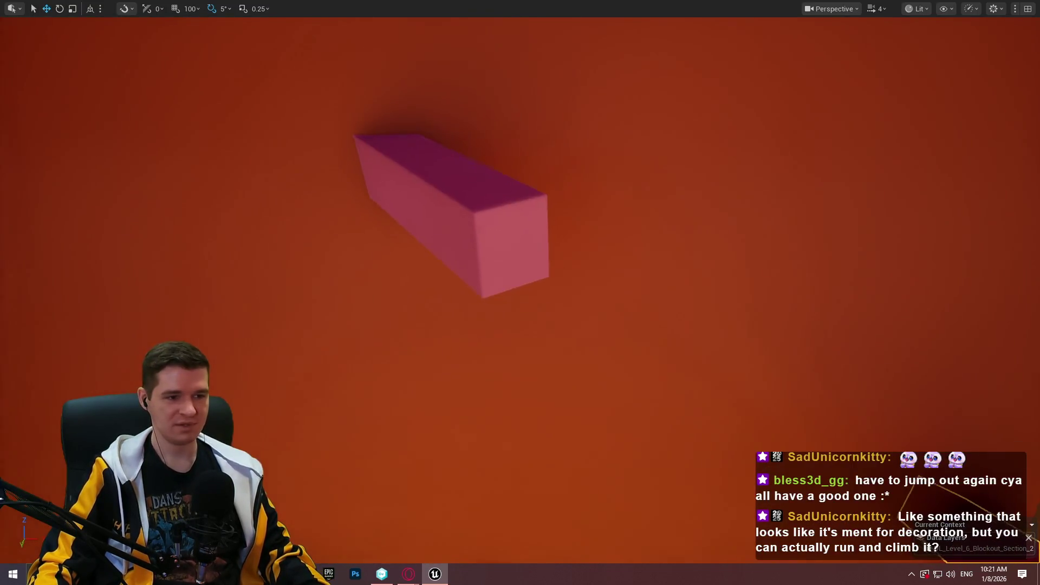
{"action": "left_click", "coordinate": [455, 216]}
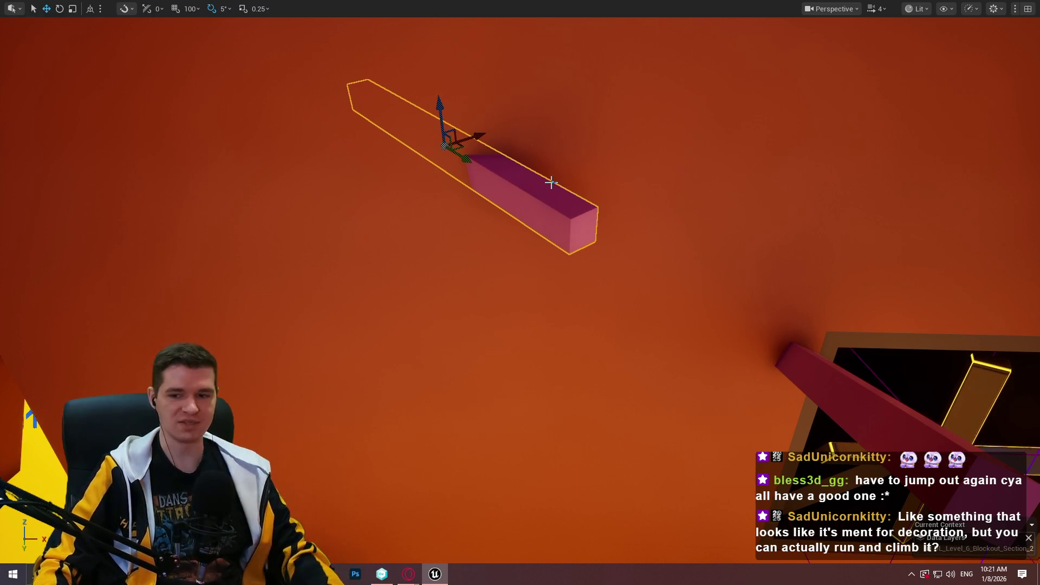
{"action": "scroll", "coordinate": [775, 294], "scroll_direction": "up", "scroll_amount": 10}
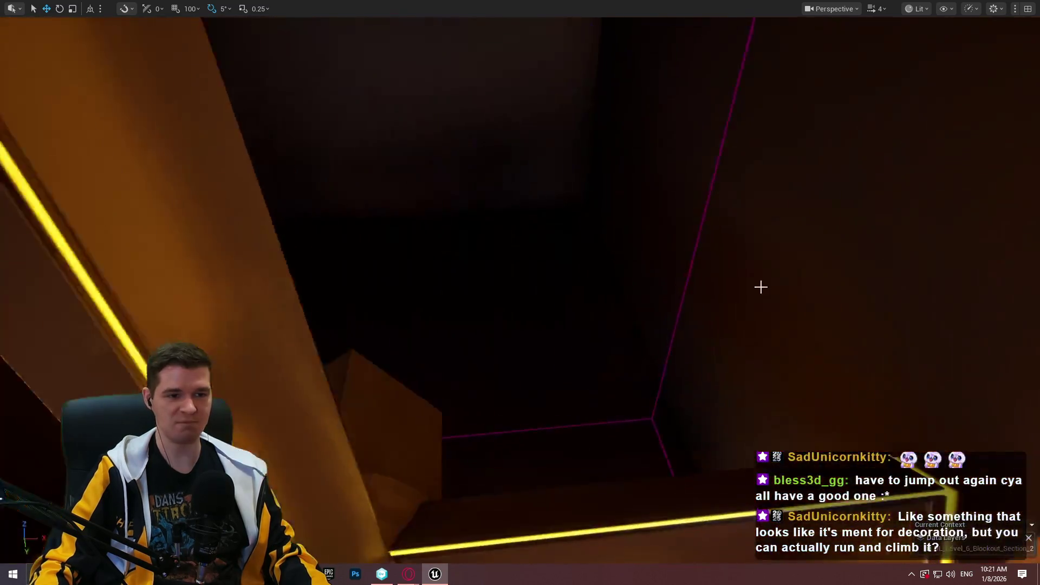
{"action": "scroll", "coordinate": [520, 292], "scroll_direction": "up", "scroll_amount": 10}
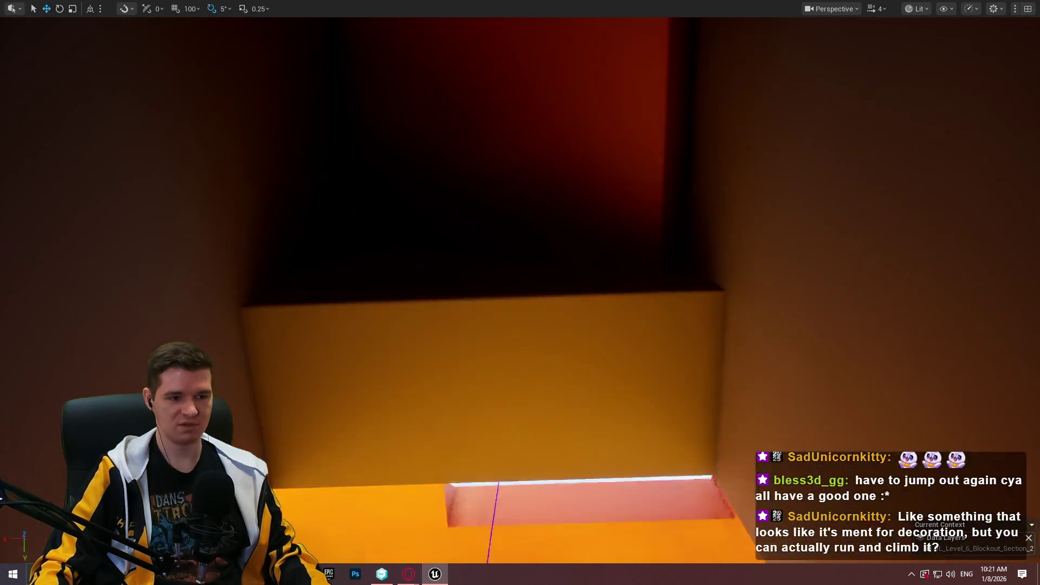
{"action": "scroll", "coordinate": [520, 292], "scroll_direction": "up", "scroll_amount": 10}
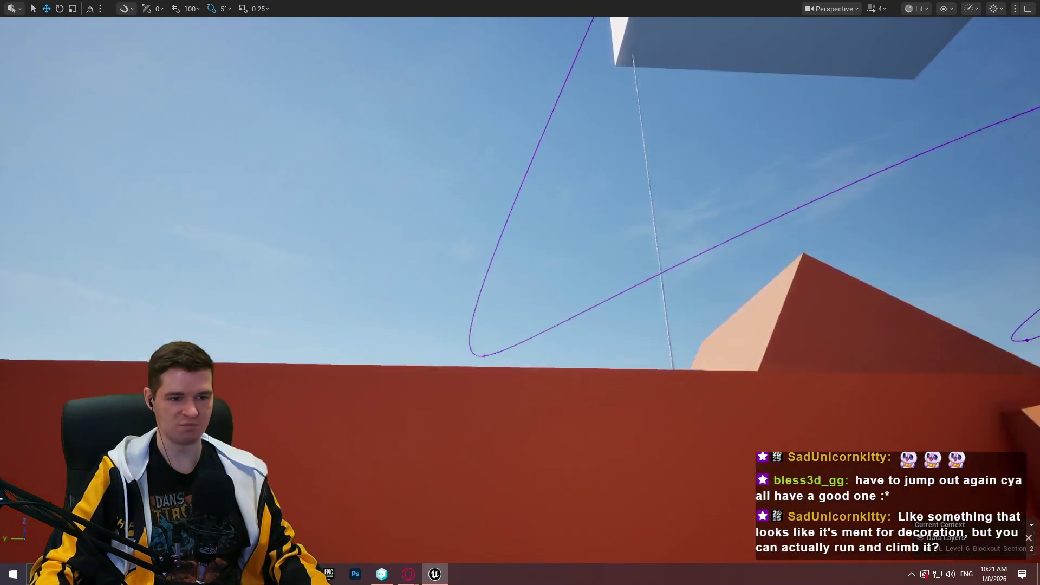
{"action": "scroll", "coordinate": [520, 293], "scroll_direction": "up", "scroll_amount": 10}
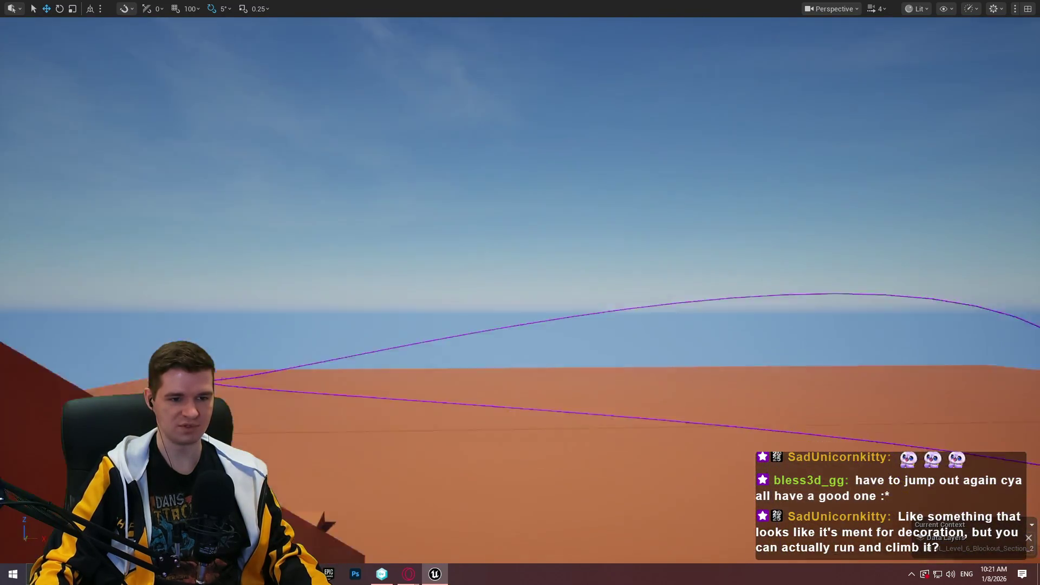
{"action": "scroll", "coordinate": [520, 293], "scroll_direction": "up", "scroll_amount": 3}
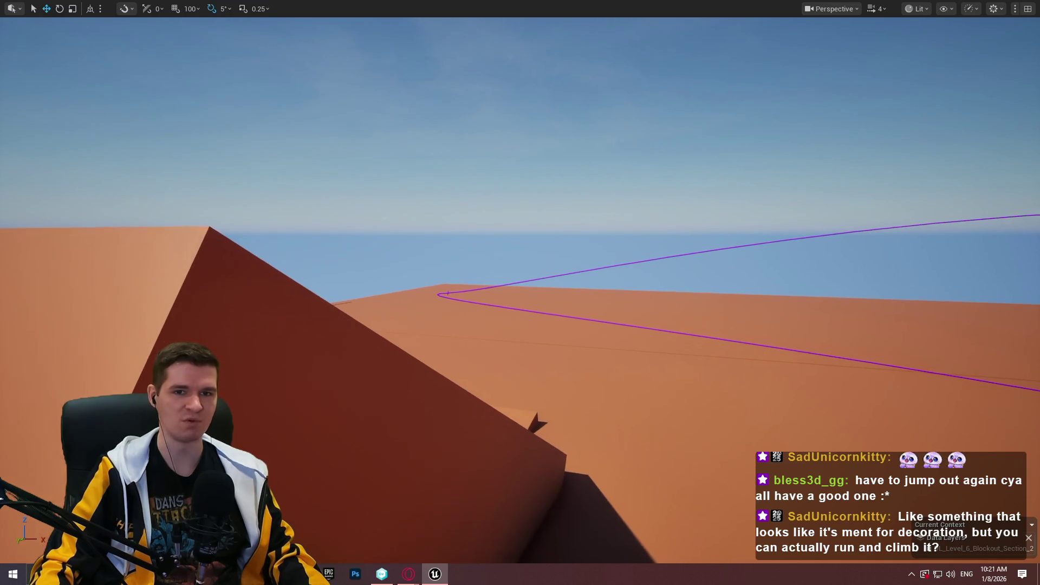
{"action": "scroll", "coordinate": [520, 293], "scroll_direction": "up", "scroll_amount": 5}
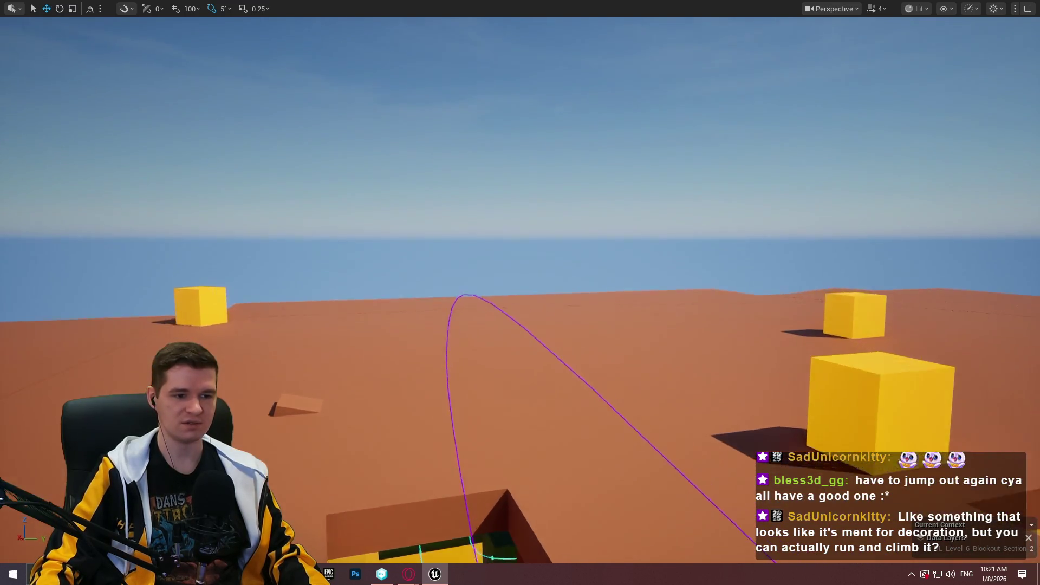
{"action": "scroll", "coordinate": [520, 292], "scroll_direction": "up", "scroll_amount": 5}
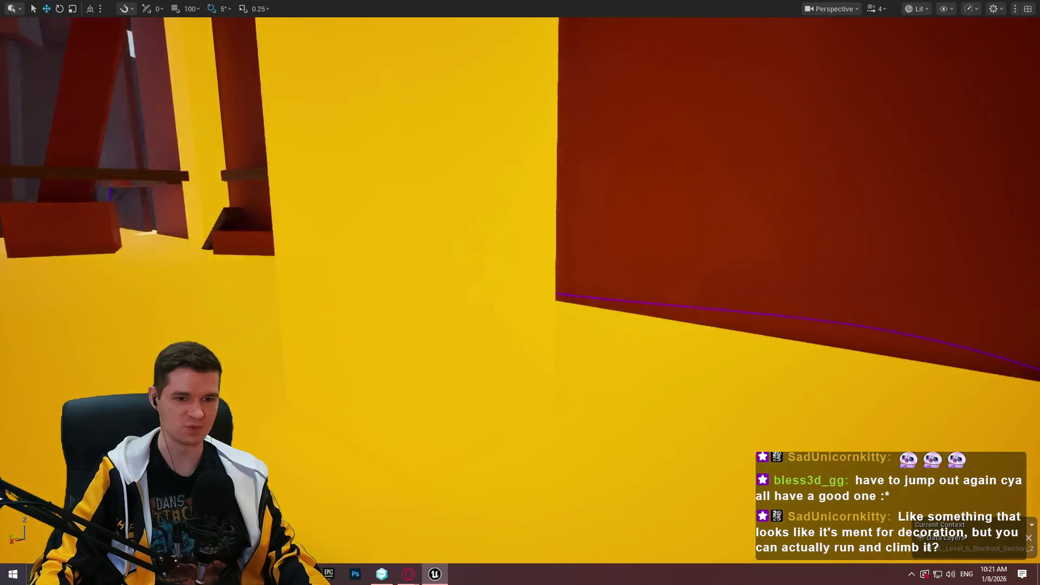
{"action": "scroll", "coordinate": [520, 292], "scroll_direction": "up", "scroll_amount": 5}
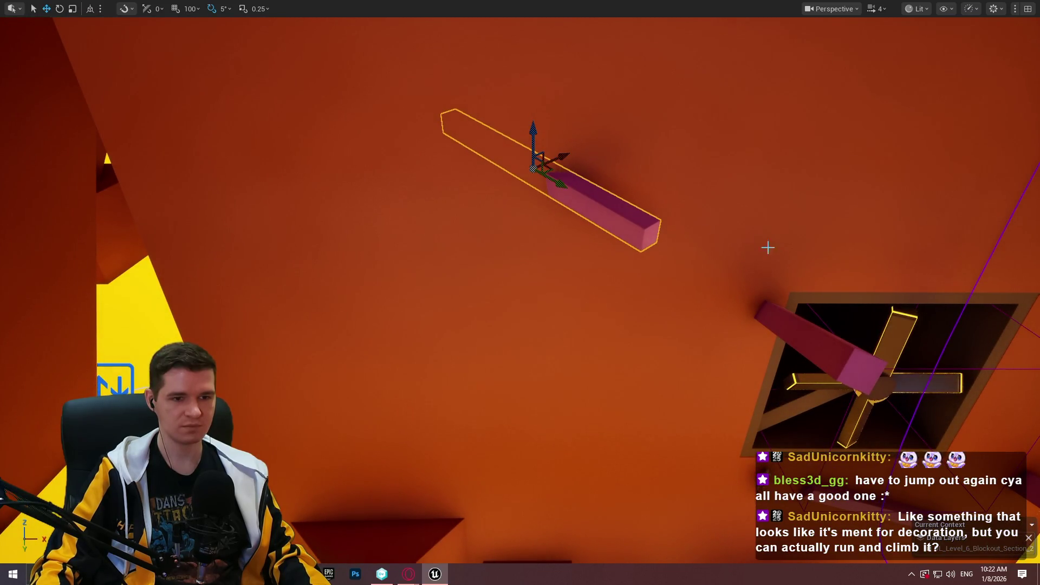
Run three short playtests from the selected beam, jumping toward the pink block above.
{"action": "right_click", "coordinate": [463, 347]}
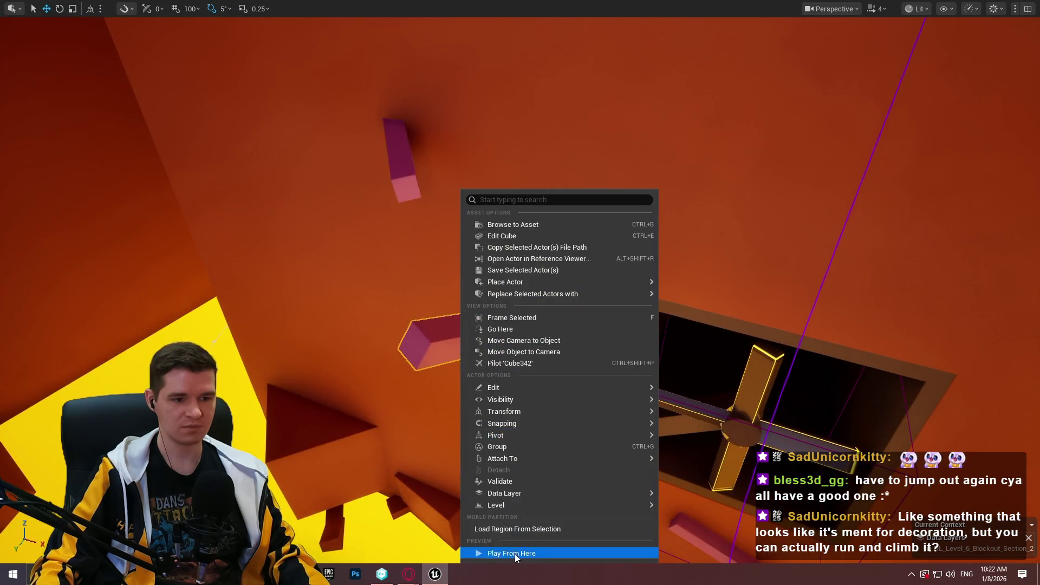
{"action": "left_click", "coordinate": [512, 554]}
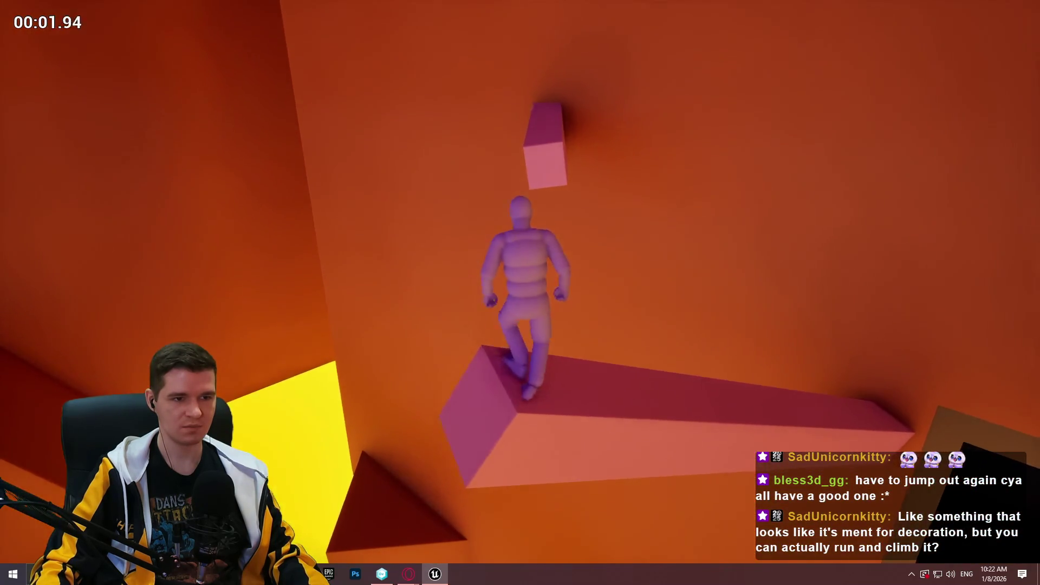
{"action": "key", "text": "Escape"}
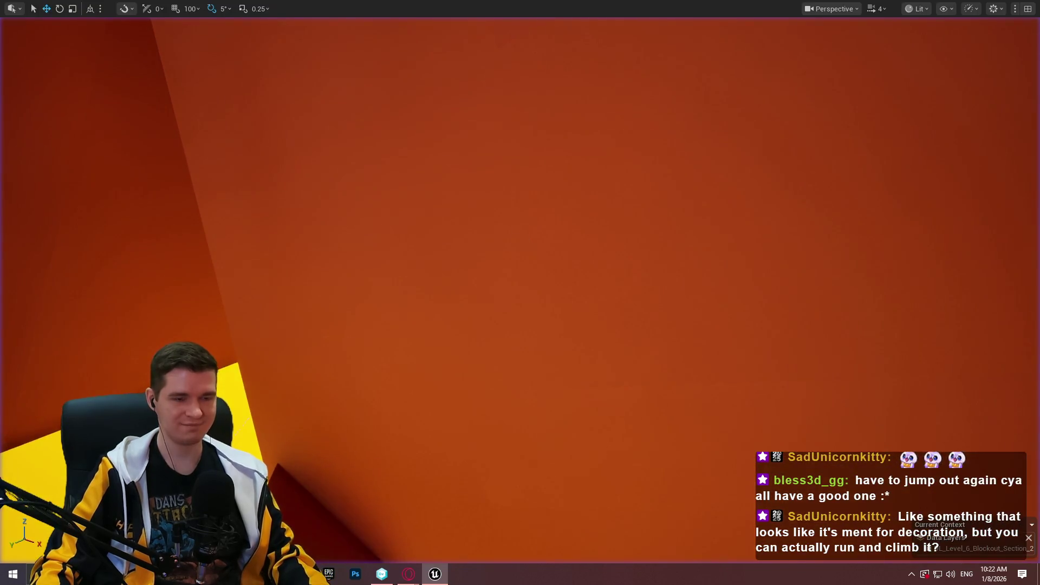
{"action": "right_click", "coordinate": [515, 277]}
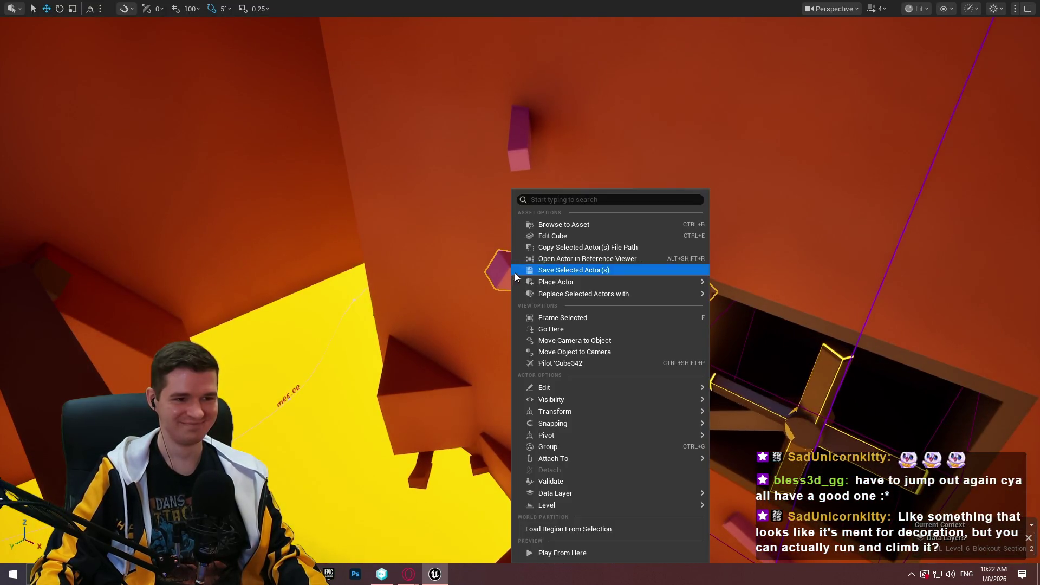
{"action": "left_click", "coordinate": [587, 552]}
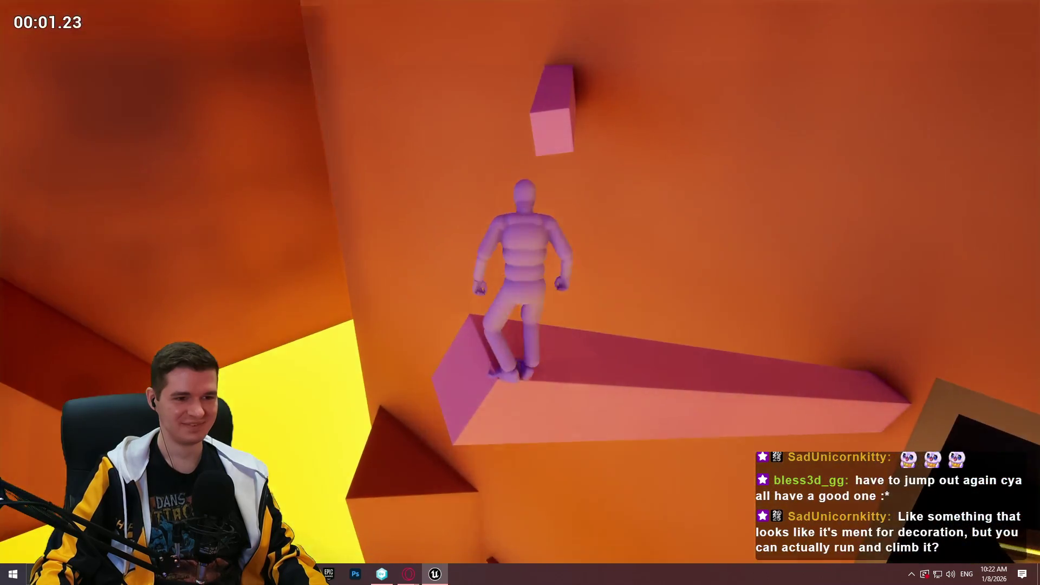
{"action": "key", "text": "space"}
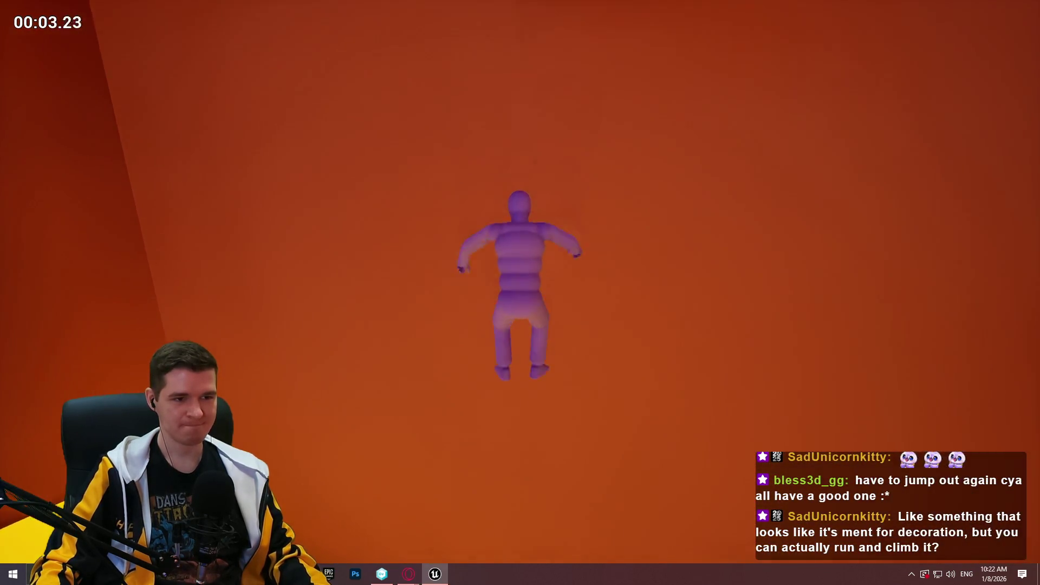
{"action": "key", "text": "Escape"}
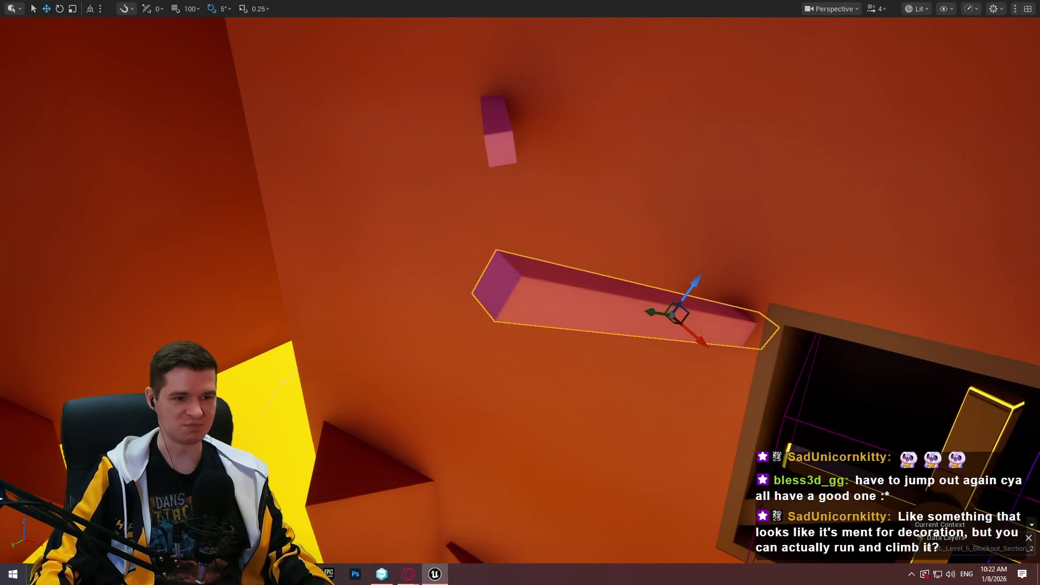
{"action": "right_click", "coordinate": [517, 296]}
{"action": "left_click", "coordinate": [582, 552]}
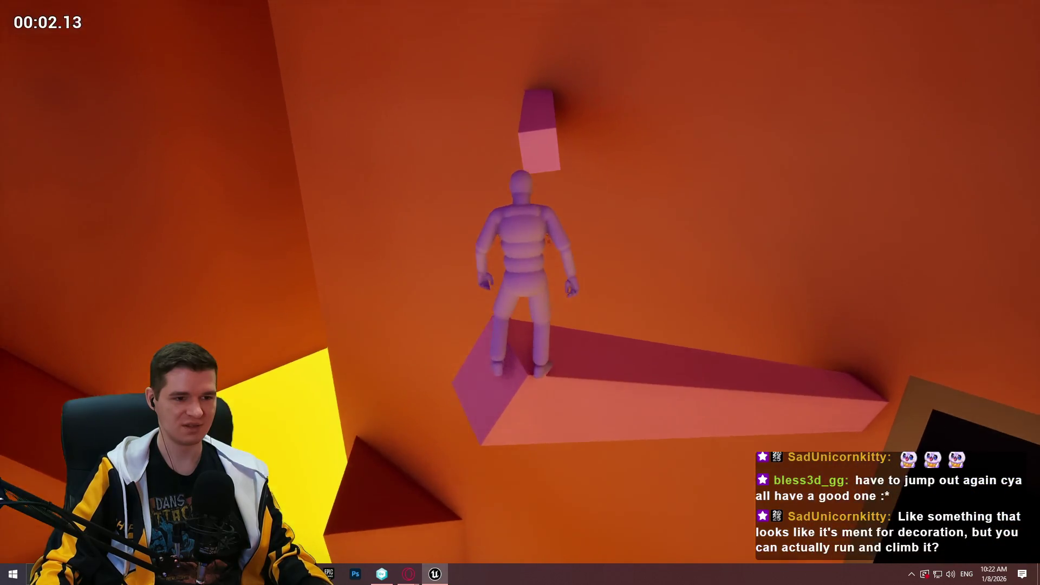
{"action": "key", "text": "space"}
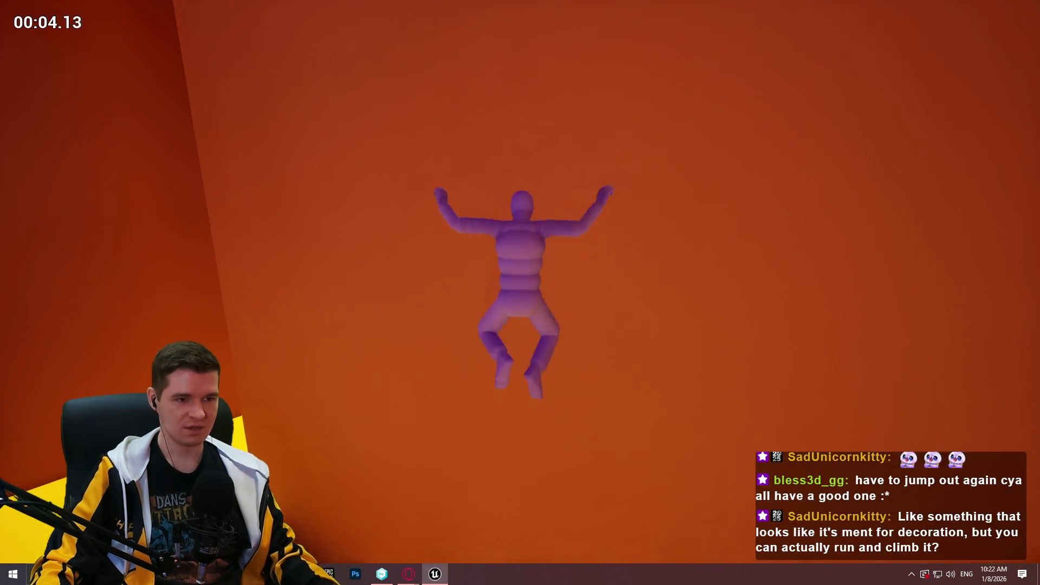
{"action": "key", "text": "Escape"}
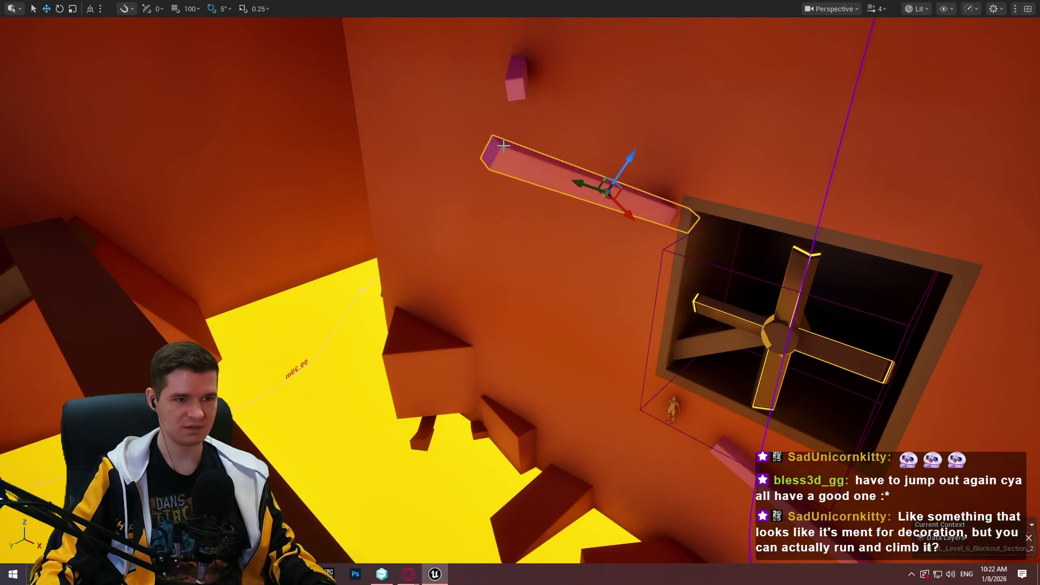
Playtest from the upper beam, climbing onto the block, across the crossing beam and up the wall.
{"action": "right_click", "coordinate": [504, 146]}
{"action": "left_click", "coordinate": [553, 510]}
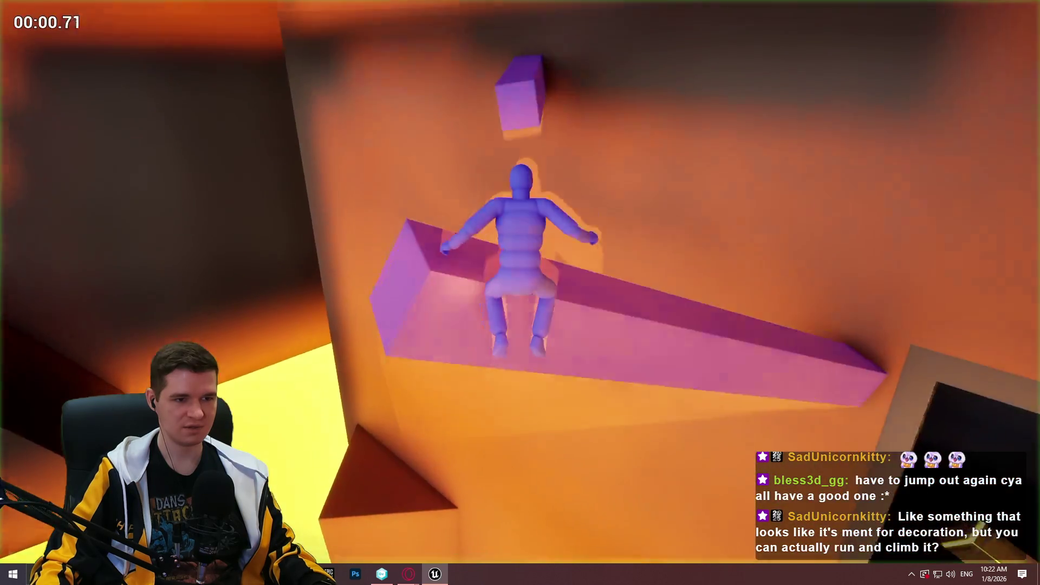
{"action": "key", "text": "space"}
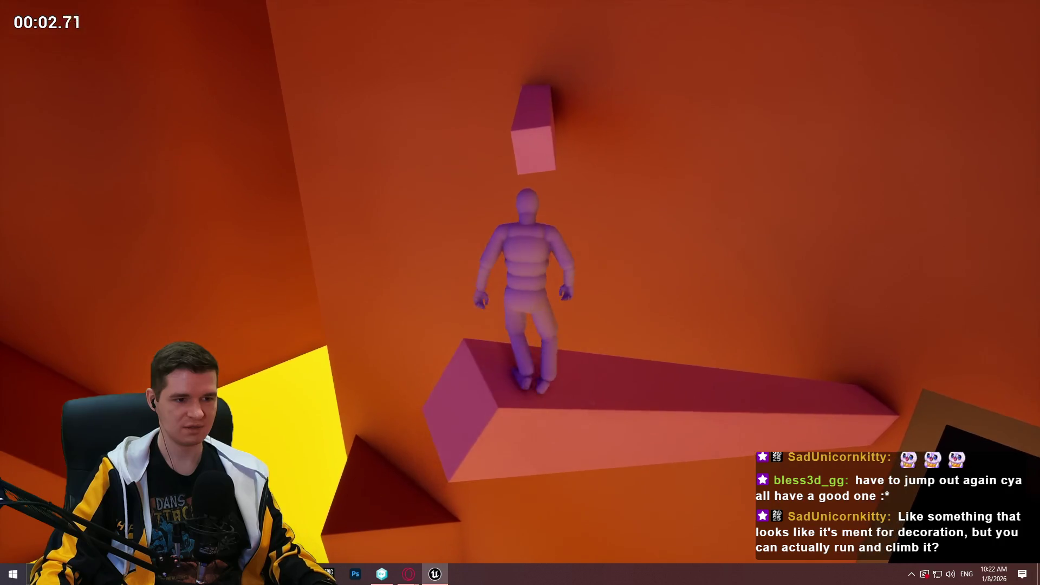
{"action": "key", "text": "space"}
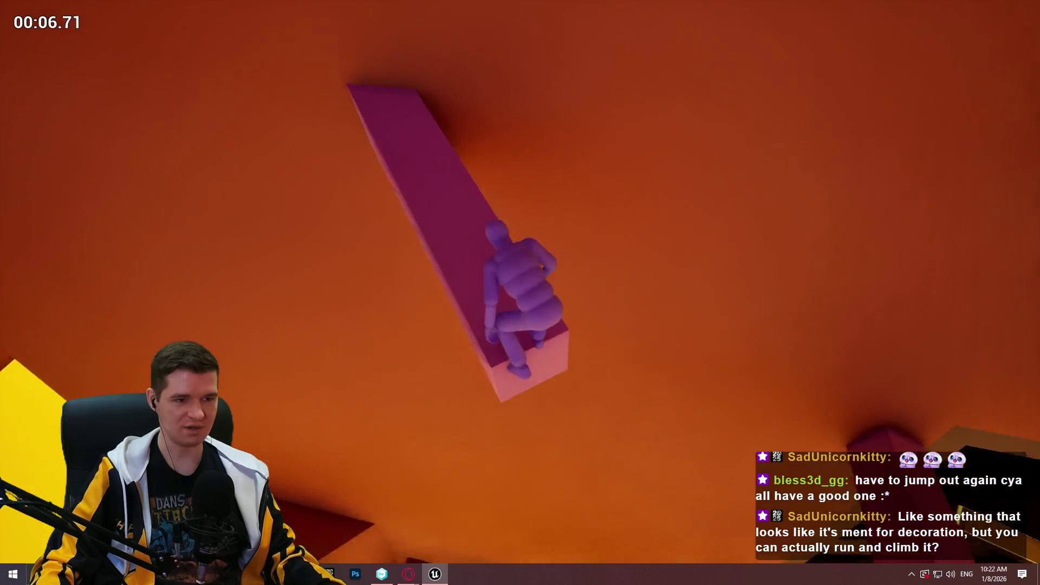
{"action": "key", "text": "w"}
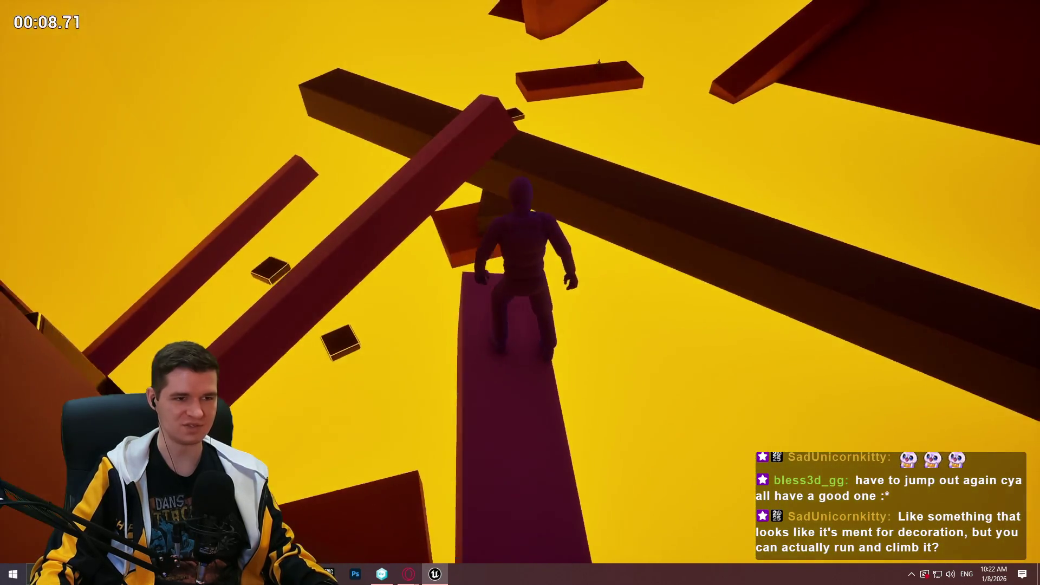
{"action": "key", "text": "space"}
{"action": "key", "text": "w"}
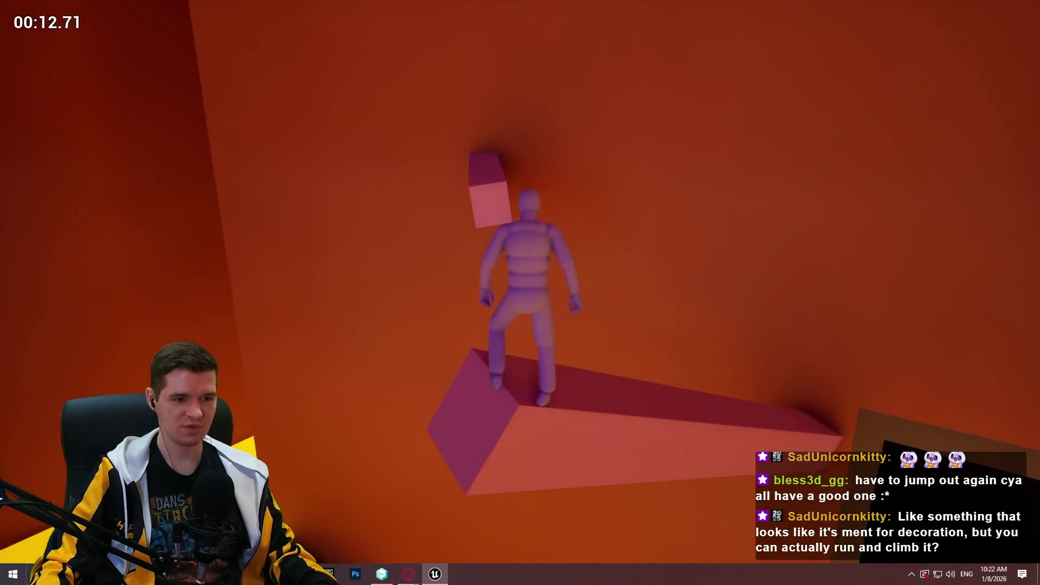
{"action": "key", "text": "space"}
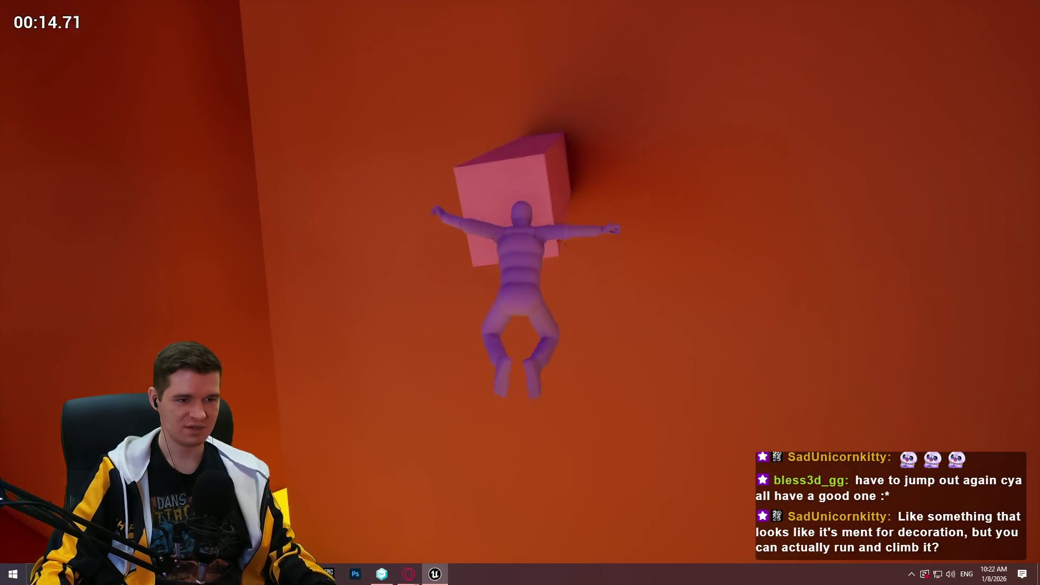
{"action": "key", "text": "w"}
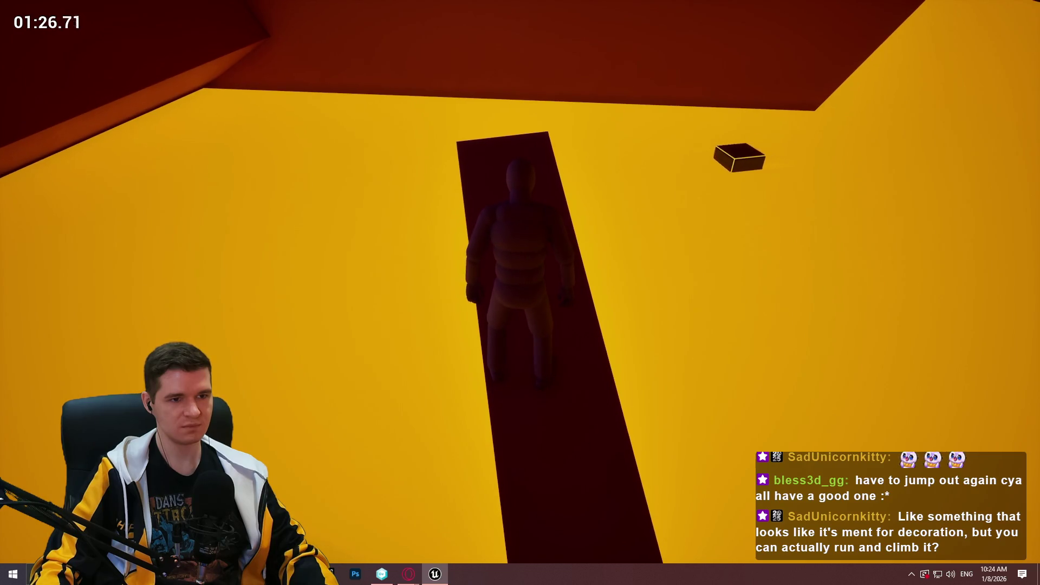
Jump from the dark pillar across the glowing box platforms, then stop the playtest.
{"action": "key", "text": "space"}
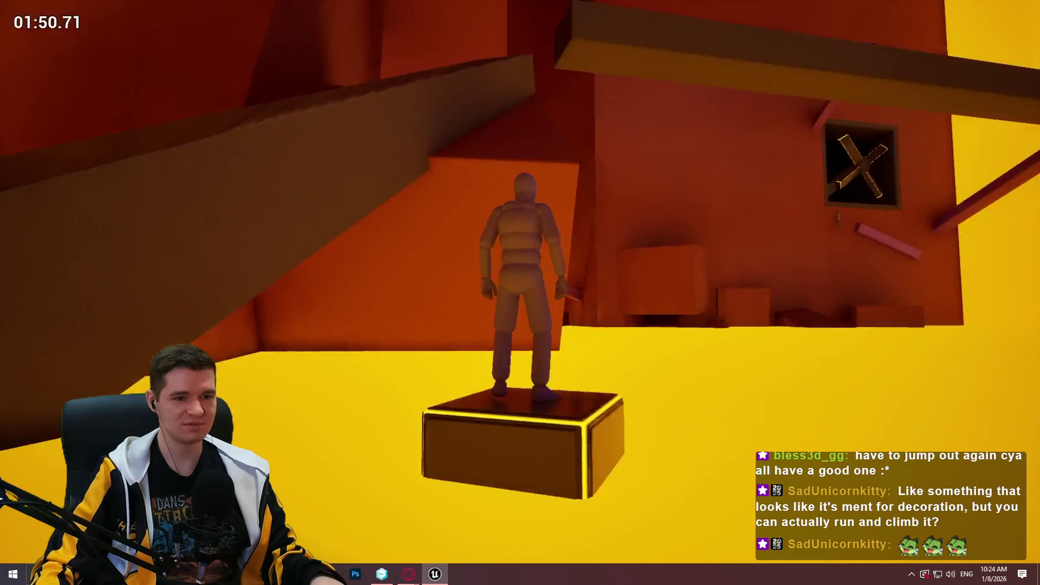
{"action": "key", "text": "space"}
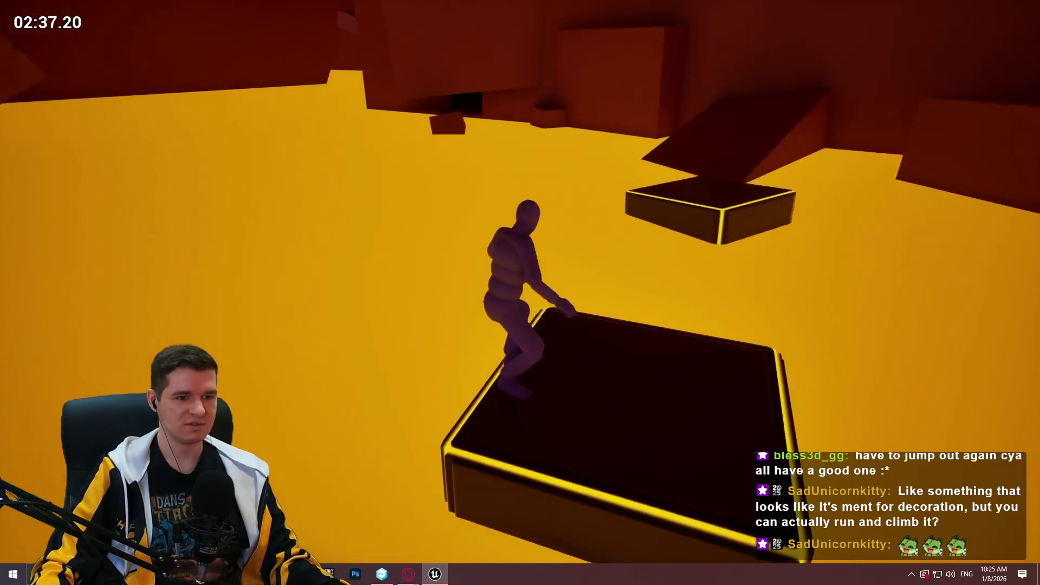
{"action": "key", "text": "Escape"}
Lower the pink beam along the shaft wall.
{"action": "left_click_drag", "start_coordinate": [466, 278], "coordinate": [491, 266]}
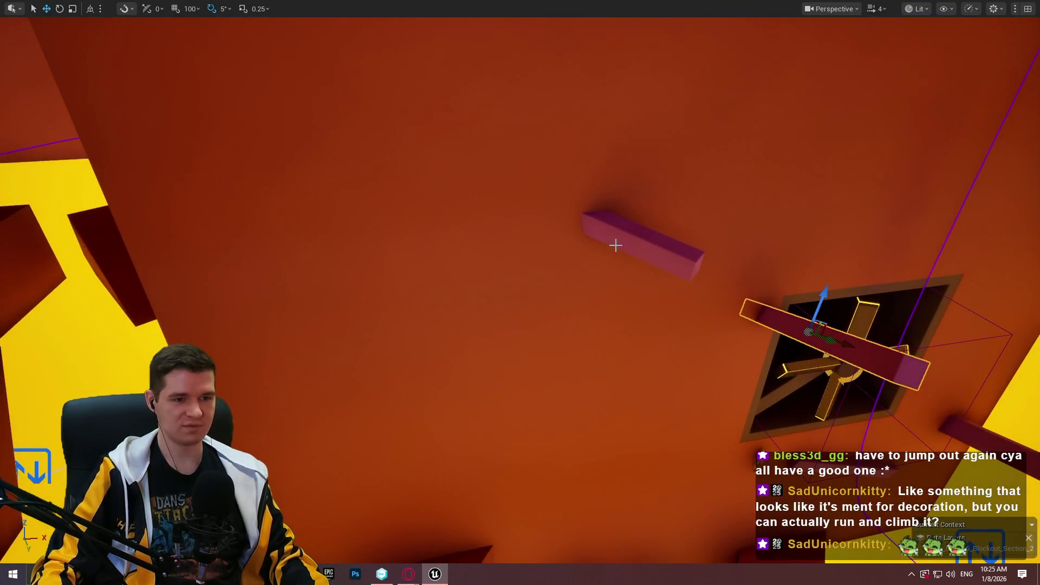
{"action": "left_click_drag", "start_coordinate": [617, 240], "coordinate": [617, 240]}
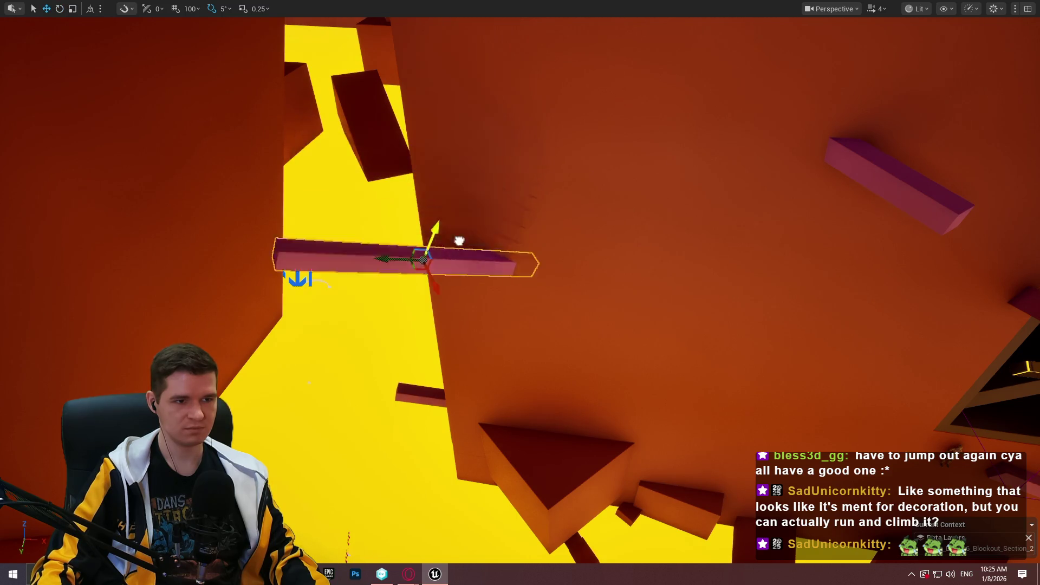
{"action": "left_click_drag", "start_coordinate": [461, 220], "coordinate": [454, 295]}
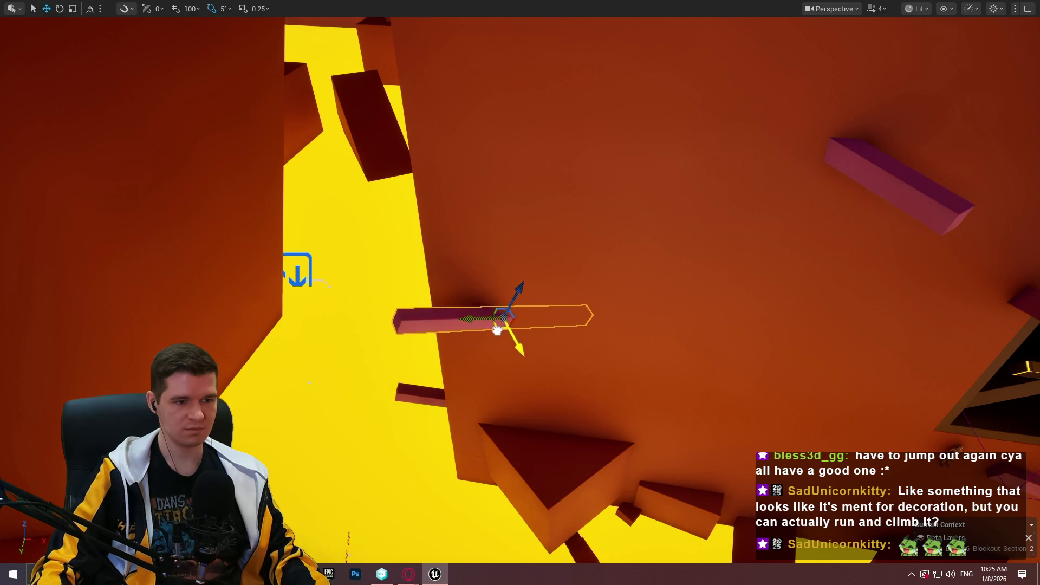
Playtest from the pink beam, then start another from the upper-right pink beam.
{"action": "right_click", "coordinate": [934, 192]}
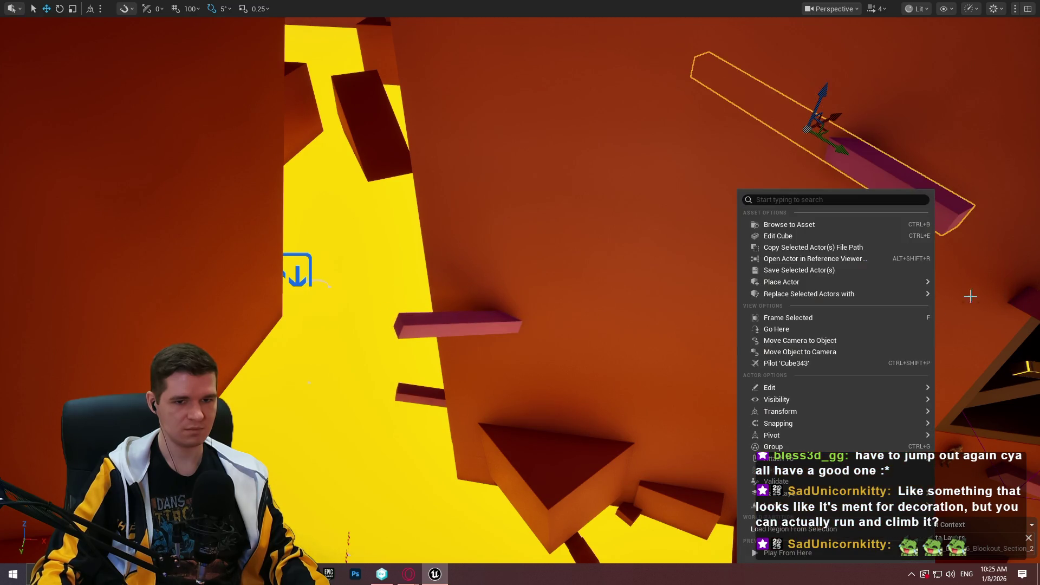
{"action": "left_click", "coordinate": [830, 551]}
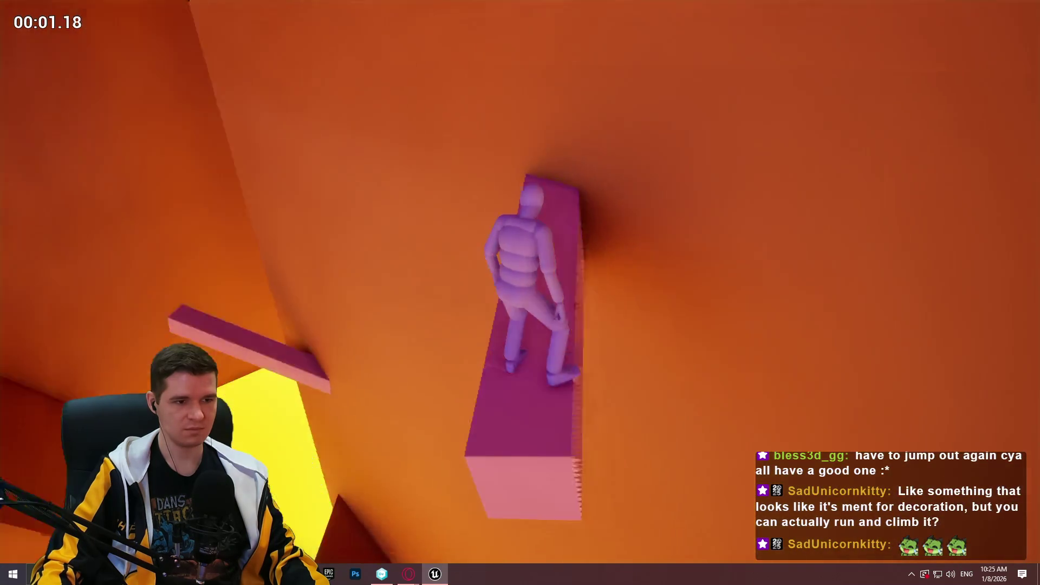
{"action": "key", "text": "w"}
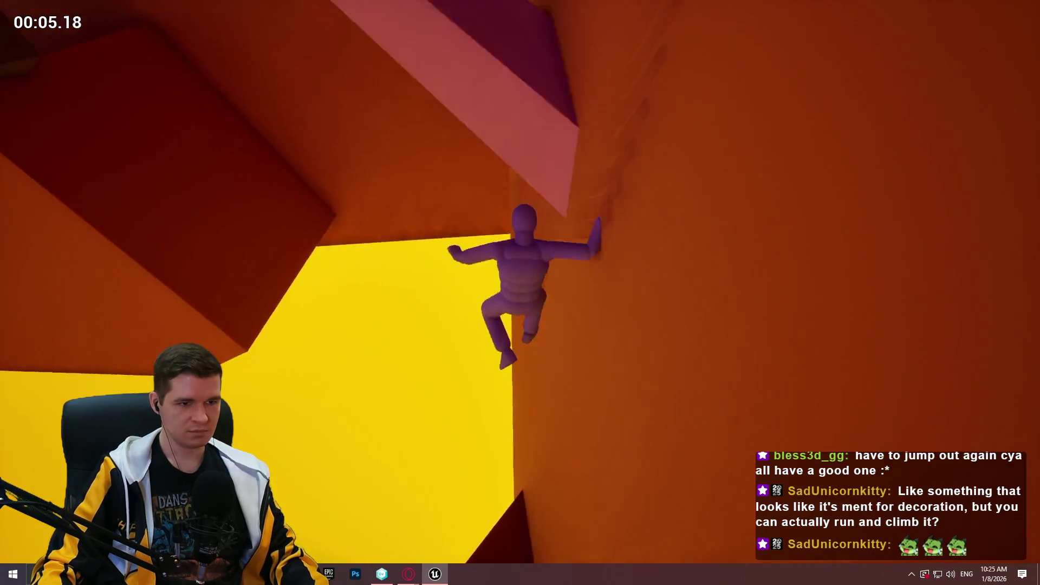
{"action": "key", "text": "Escape"}
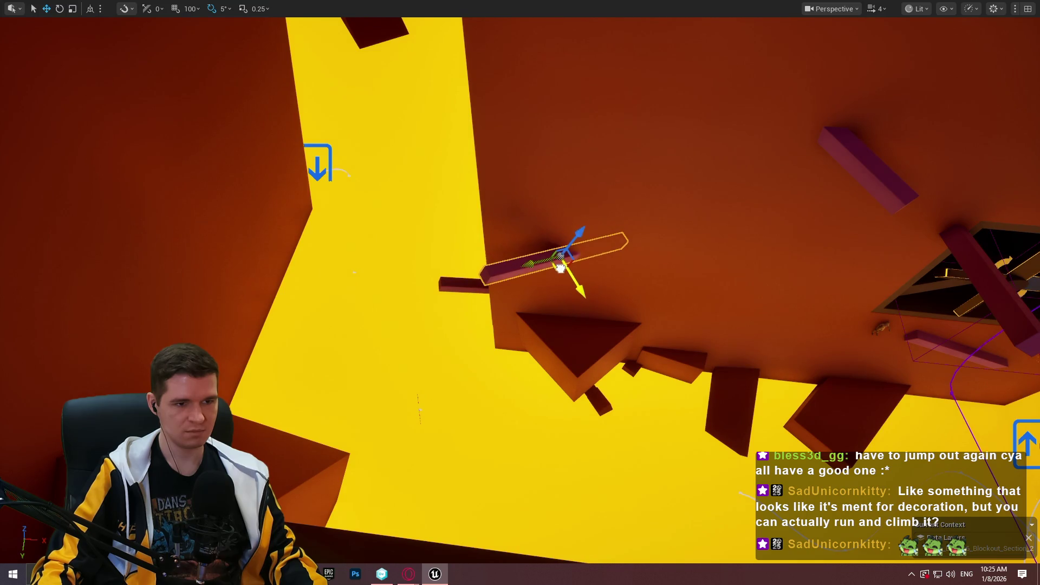
{"action": "right_click", "coordinate": [901, 194]}
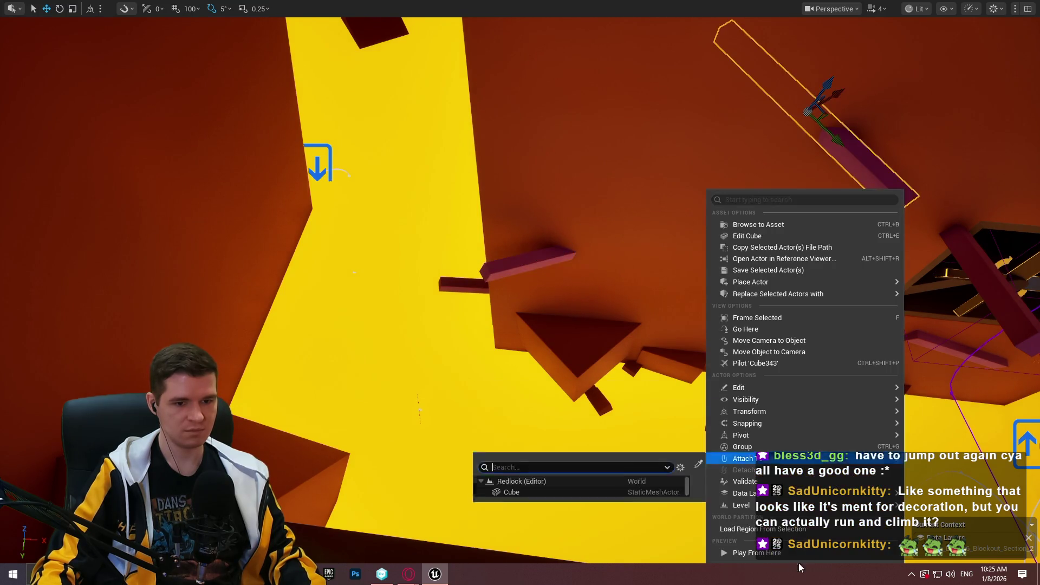
{"action": "left_click", "coordinate": [787, 553]}
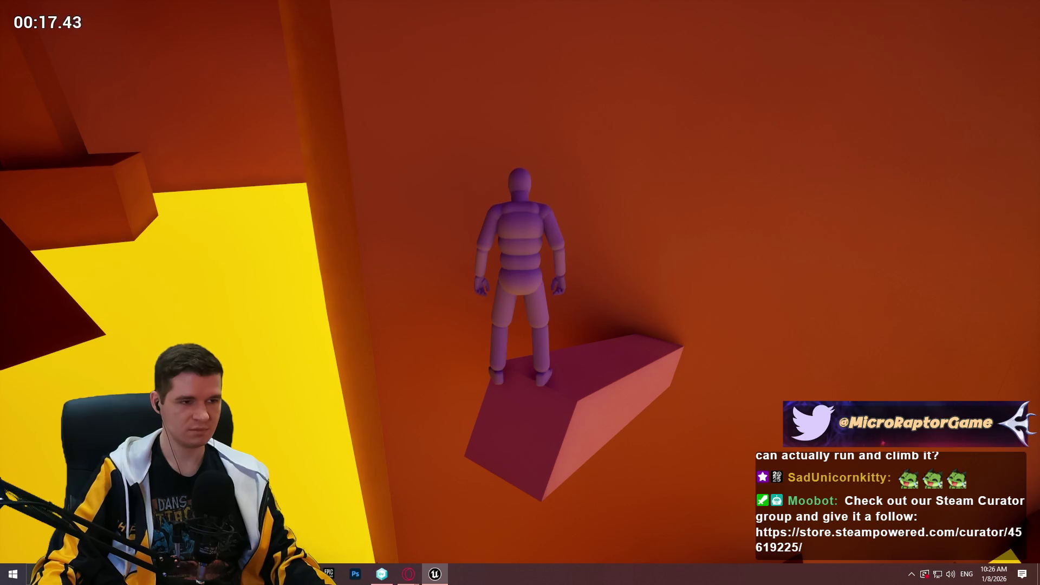
Stop the playtest and shift the dark beam up and to the left.
{"action": "key", "text": "Escape"}
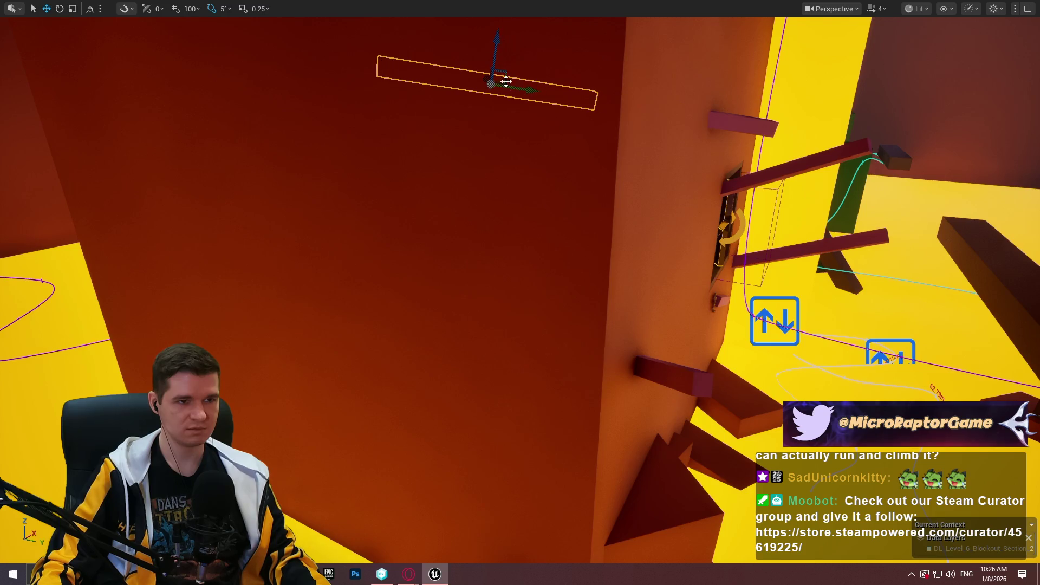
{"action": "left_click_drag", "start_coordinate": [484, 78], "coordinate": [475, 238]}
{"action": "mouse_move", "coordinate": [702, 313]}
{"action": "left_mouse_down"}
{"action": "mouse_move", "coordinate": [445, 177]}
{"action": "mouse_move", "coordinate": [461, 191]}
{"action": "left_mouse_up"}
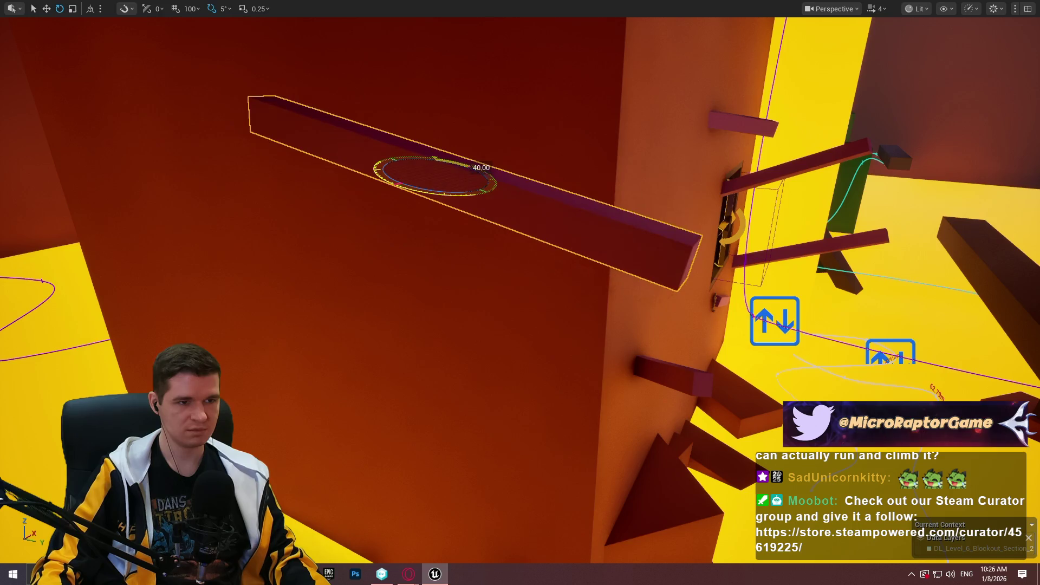
{"action": "left_click_drag", "start_coordinate": [626, 87], "coordinate": [626, 88]}
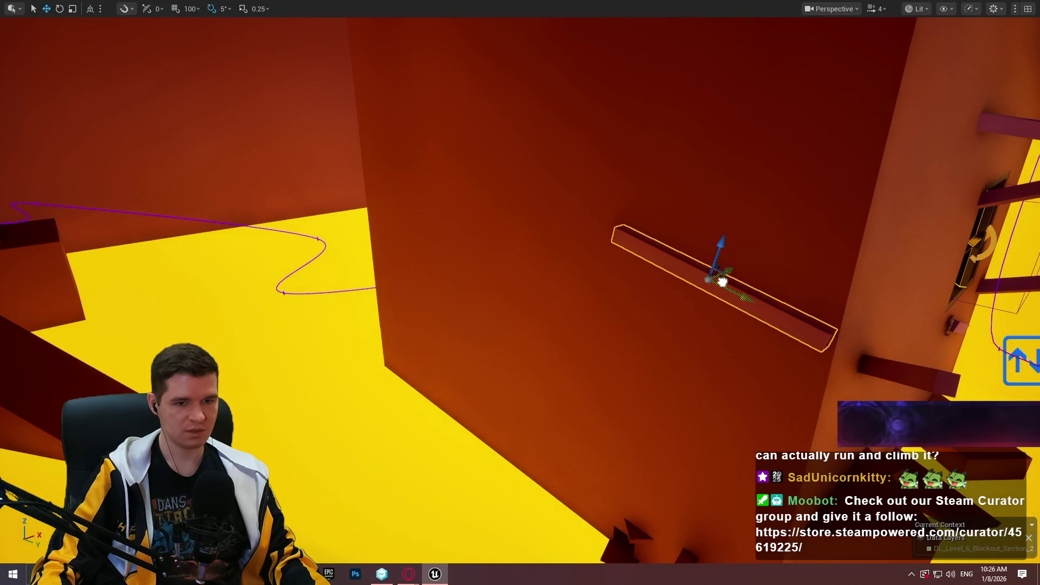
Tilt the beam 15 degrees more steeply and start a playtest from it.
{"action": "left_click_drag", "start_coordinate": [719, 281], "coordinate": [780, 290]}
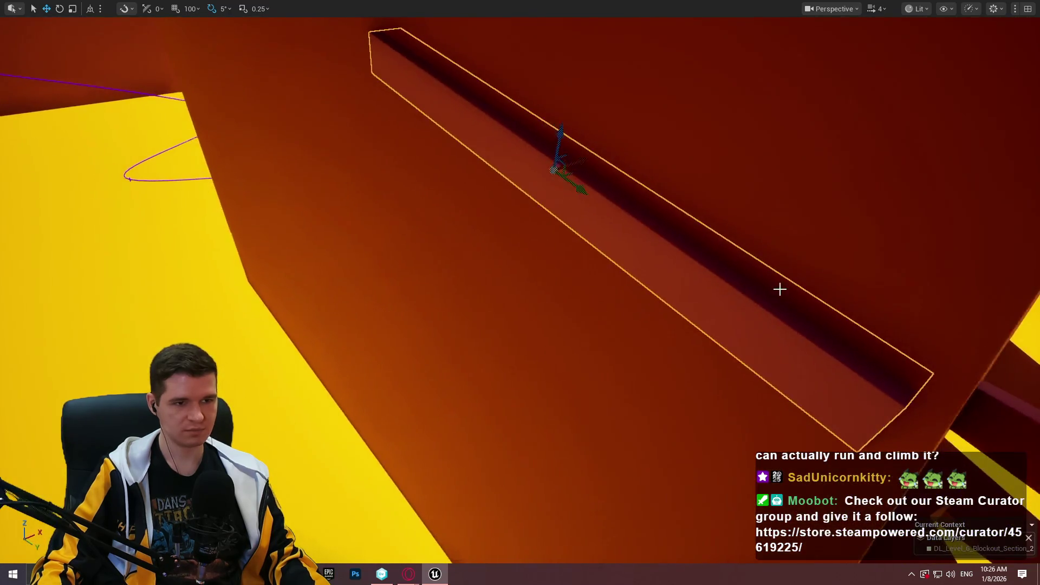
{"action": "mouse_move", "coordinate": [591, 191]}
{"action": "left_mouse_down"}
{"action": "mouse_move", "coordinate": [569, 109]}
{"action": "mouse_move", "coordinate": [589, 163]}
{"action": "left_mouse_up"}
{"action": "mouse_move", "coordinate": [812, 162]}
{"action": "left_mouse_down"}
{"action": "mouse_move", "coordinate": [850, 134]}
{"action": "mouse_move", "coordinate": [11, 341]}
{"action": "mouse_move", "coordinate": [95, 289]}
{"action": "left_mouse_up"}
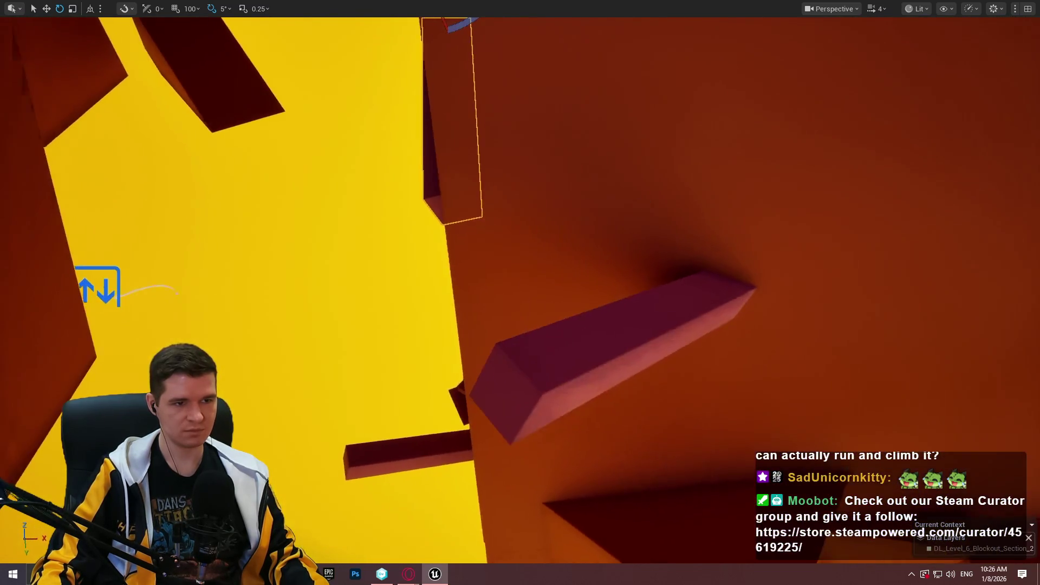
{"action": "right_click", "coordinate": [529, 355]}
{"action": "left_click", "coordinate": [594, 553]}
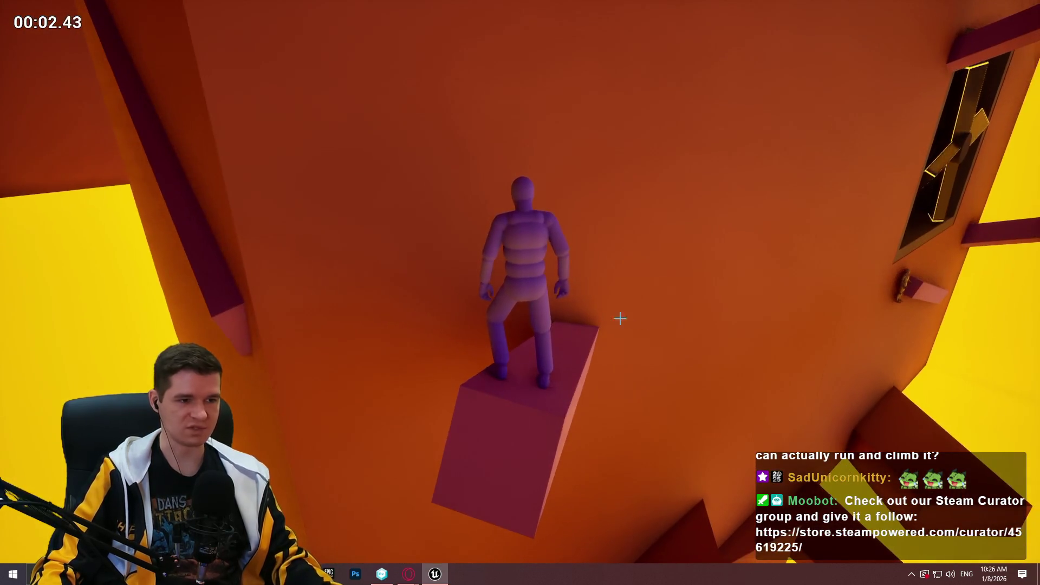
End the playtest, then replay from the box, walking along the beam and up the wall.
{"action": "key", "text": "Escape"}
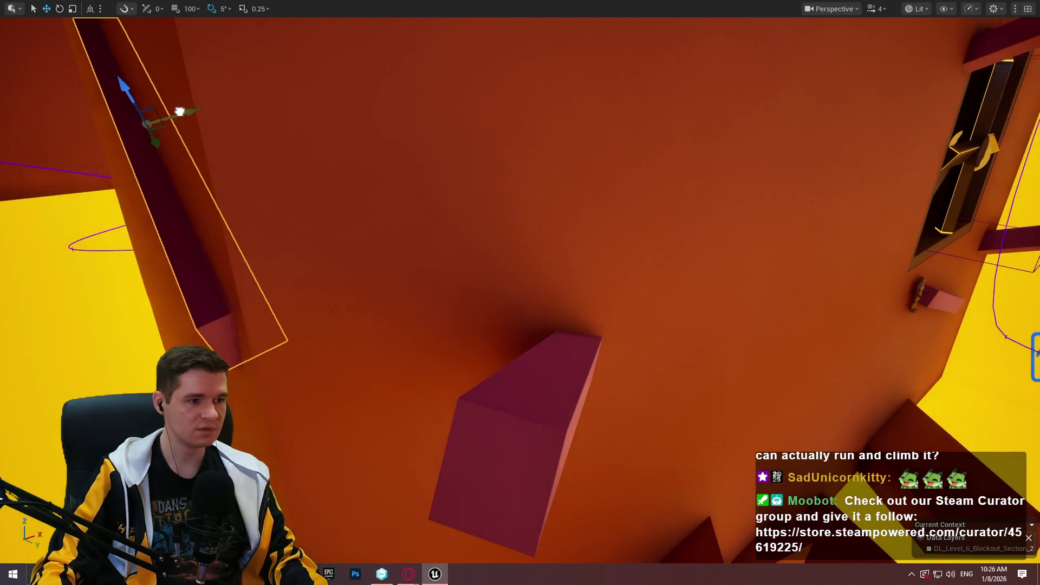
{"action": "right_click", "coordinate": [508, 414]}
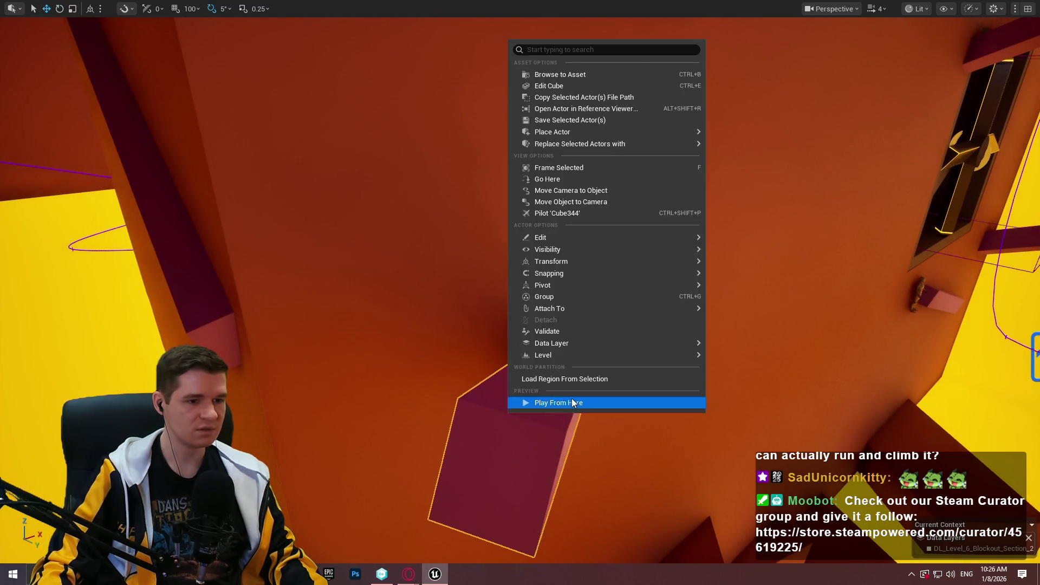
{"action": "left_click", "coordinate": [571, 398]}
{"action": "left_click", "coordinate": [635, 294]}
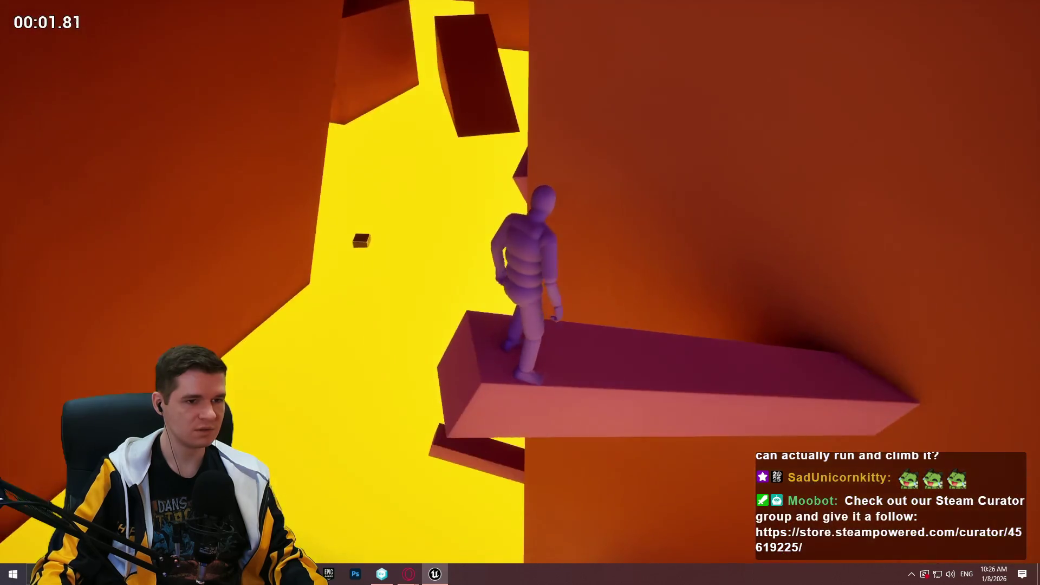
{"action": "key", "text": "w"}
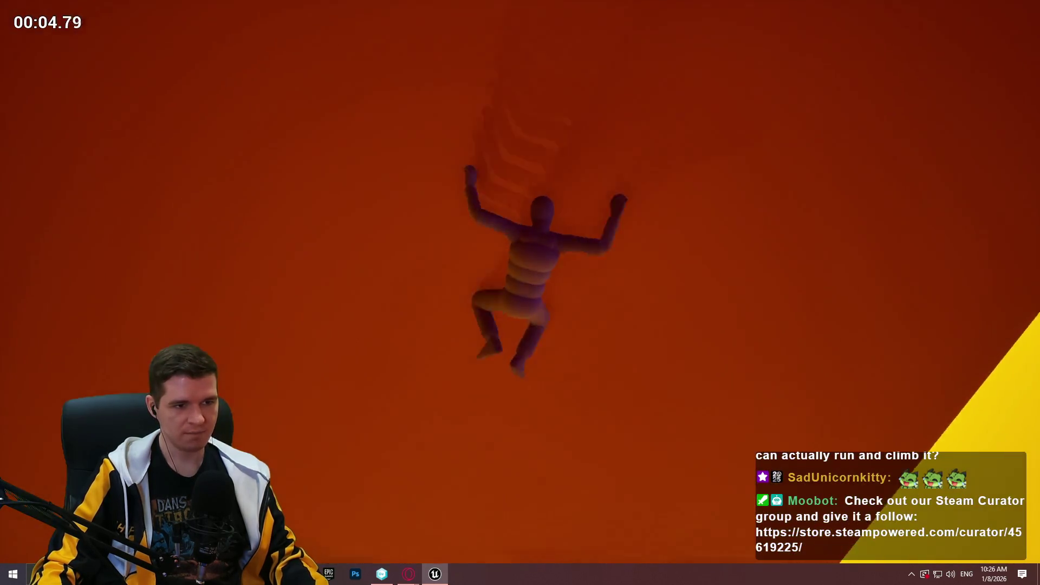
{"action": "key", "text": "Escape"}
Reframe the beams and box and run another short playtest from the box.
{"action": "left_click_drag", "start_coordinate": [650, 305], "coordinate": [704, 245]}
{"action": "right_click", "coordinate": [675, 216]}
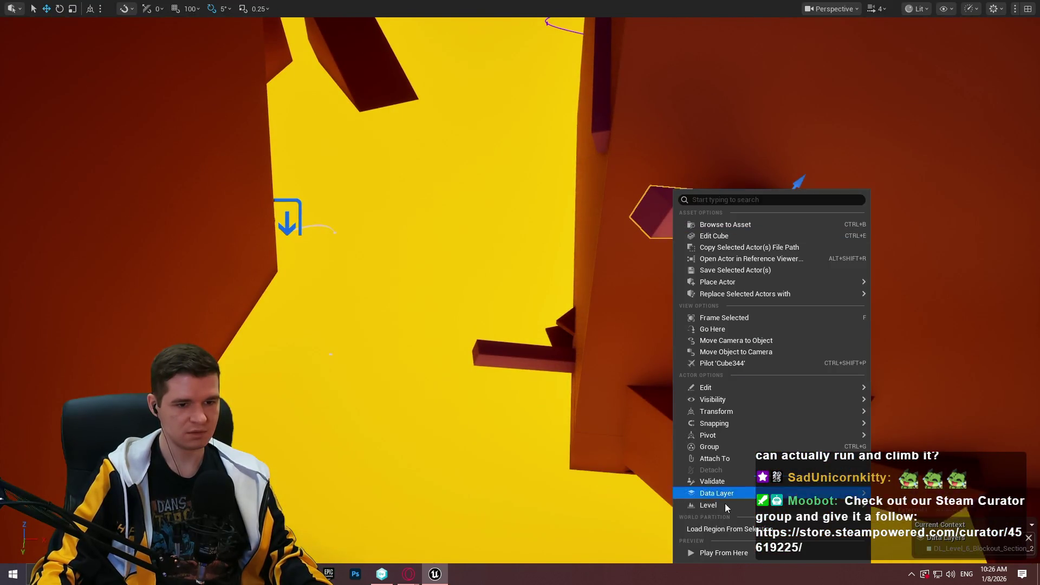
{"action": "left_click", "coordinate": [723, 552]}
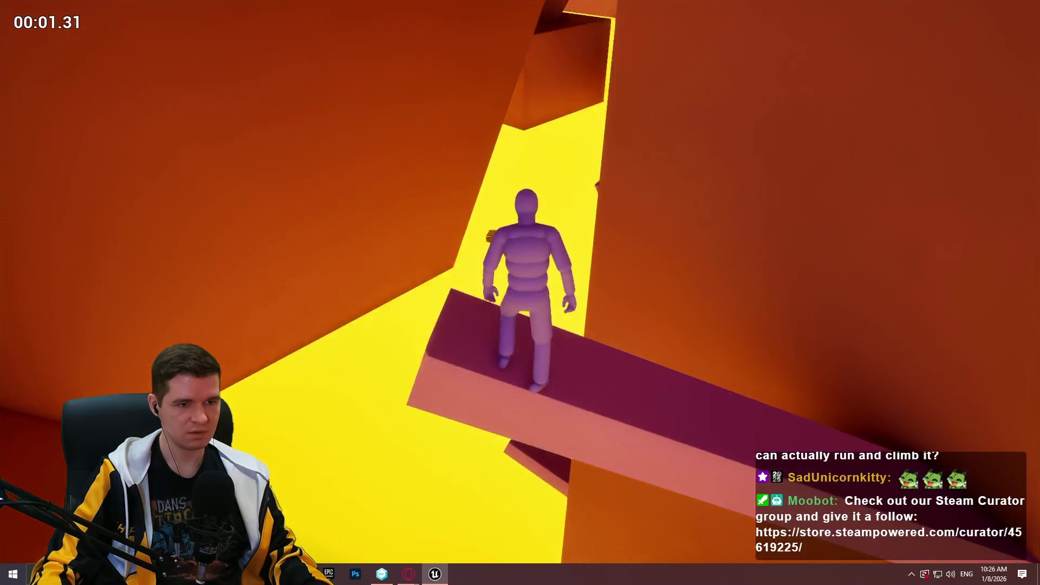
{"action": "key", "text": "Escape"}
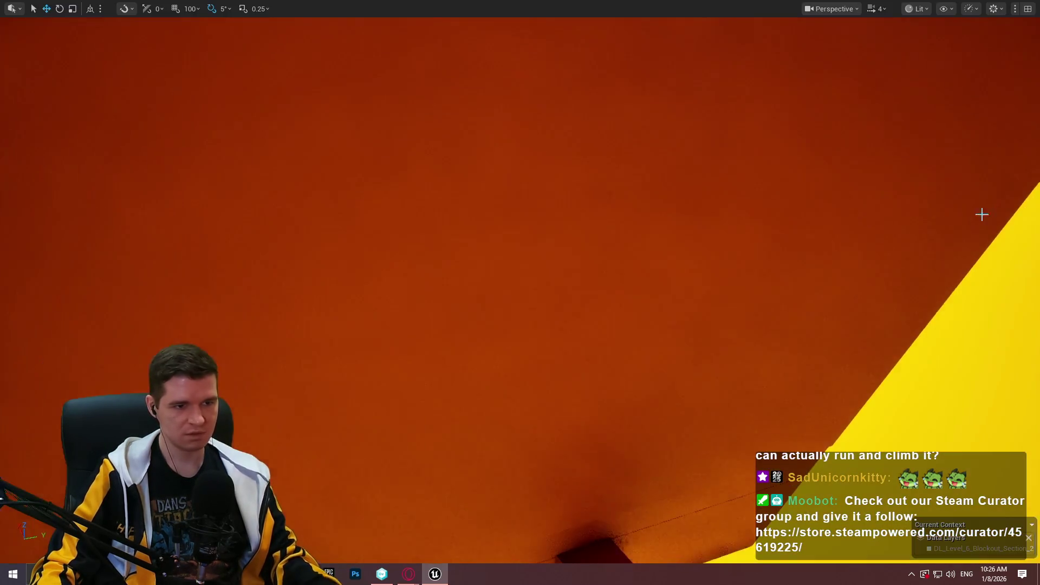
Playtest from the steeper beam: grab the ledge, run the narrow beam, leap onto the wall.
{"action": "left_click_drag", "start_coordinate": [769, 271], "coordinate": [815, 271]}
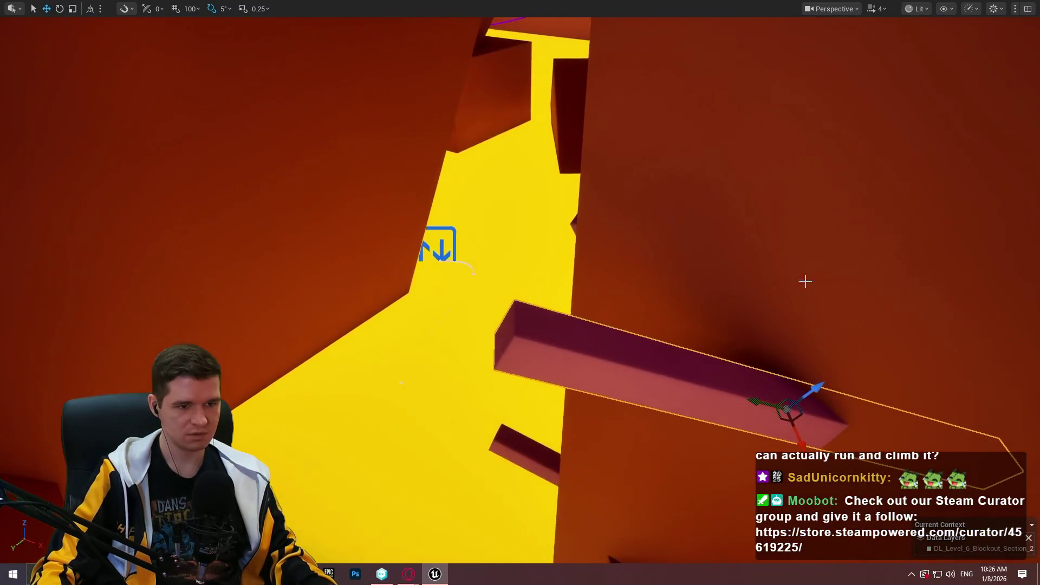
{"action": "left_click", "coordinate": [666, 558]}
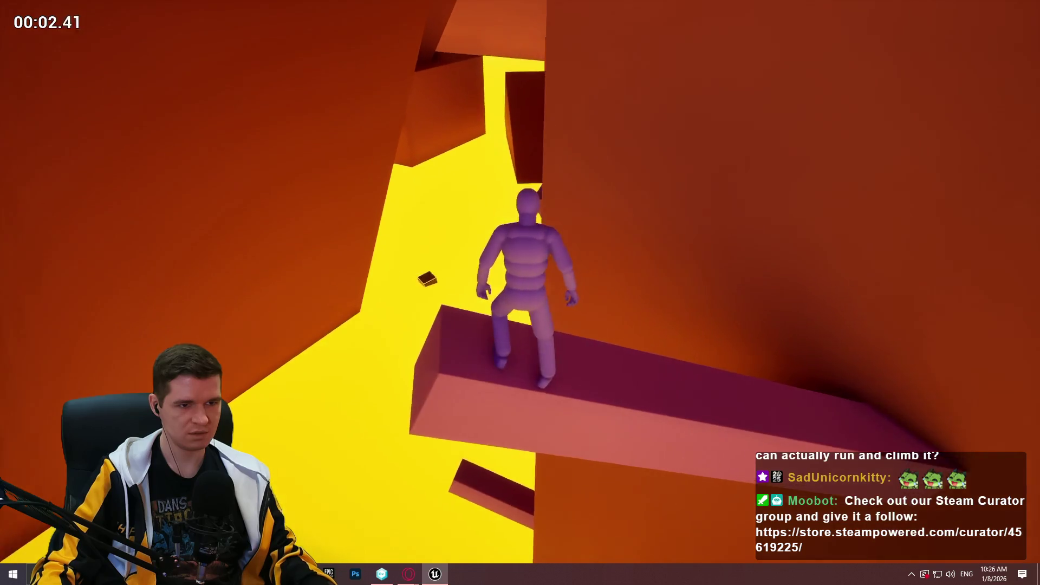
{"action": "key", "text": "space"}
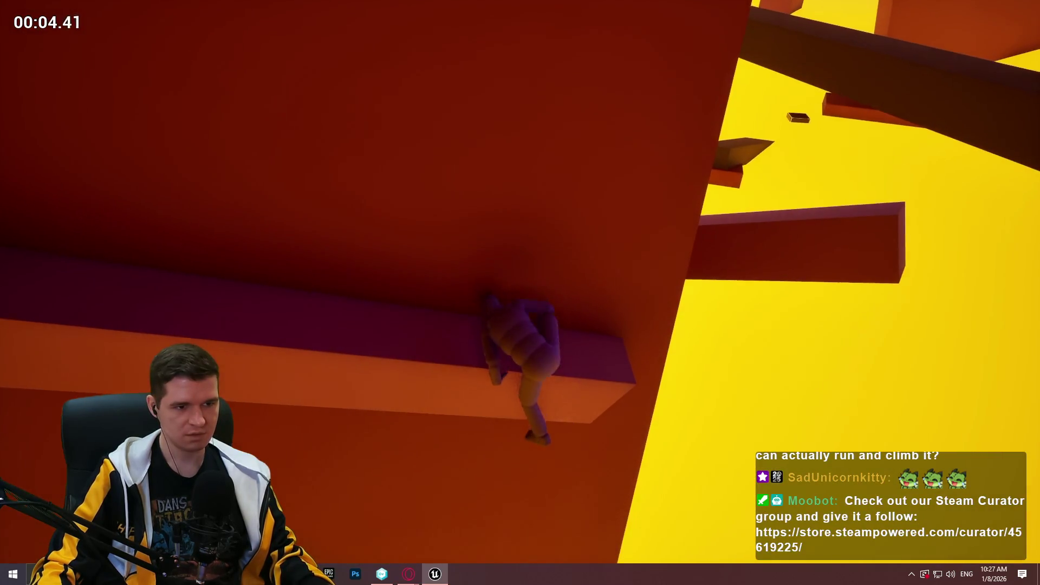
{"action": "key", "text": "w"}
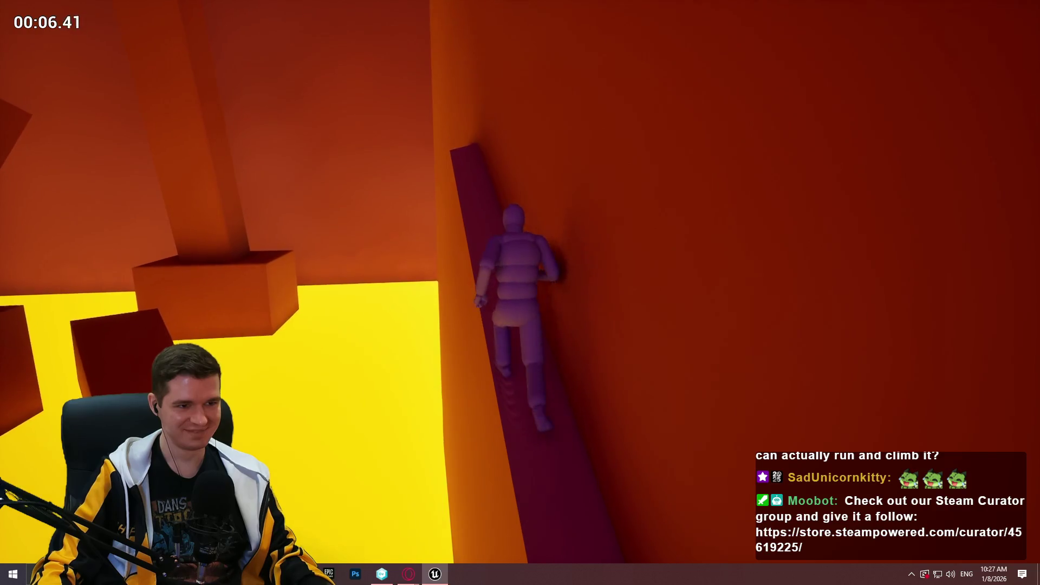
{"action": "key", "text": "w"}
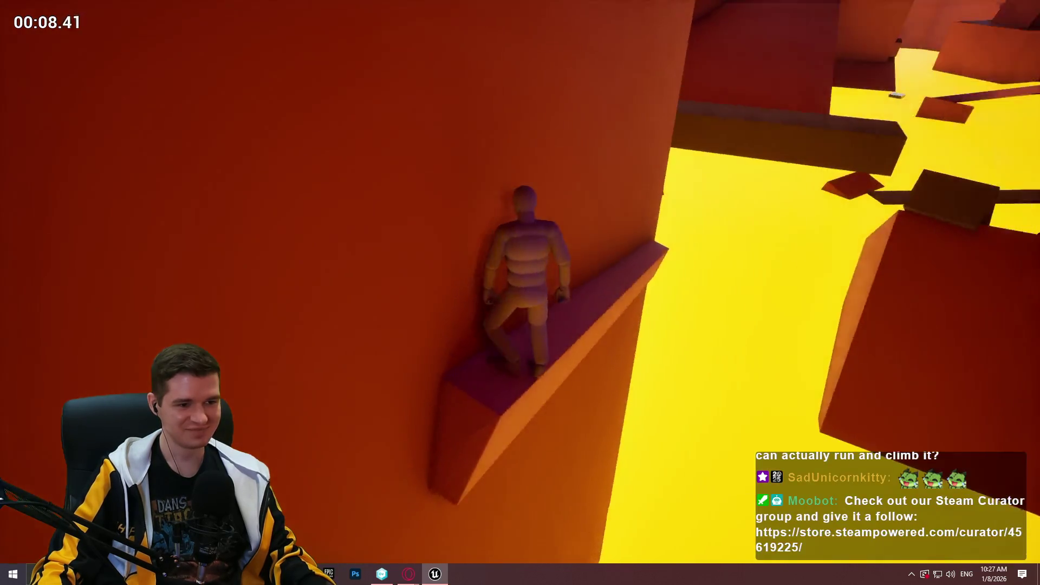
{"action": "key", "text": "w"}
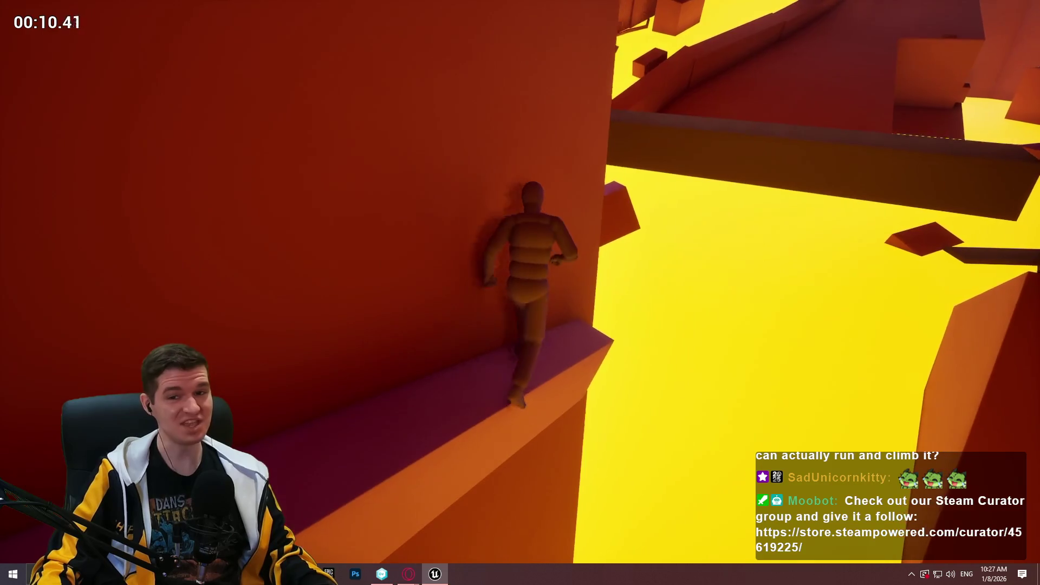
{"action": "key", "text": "space"}
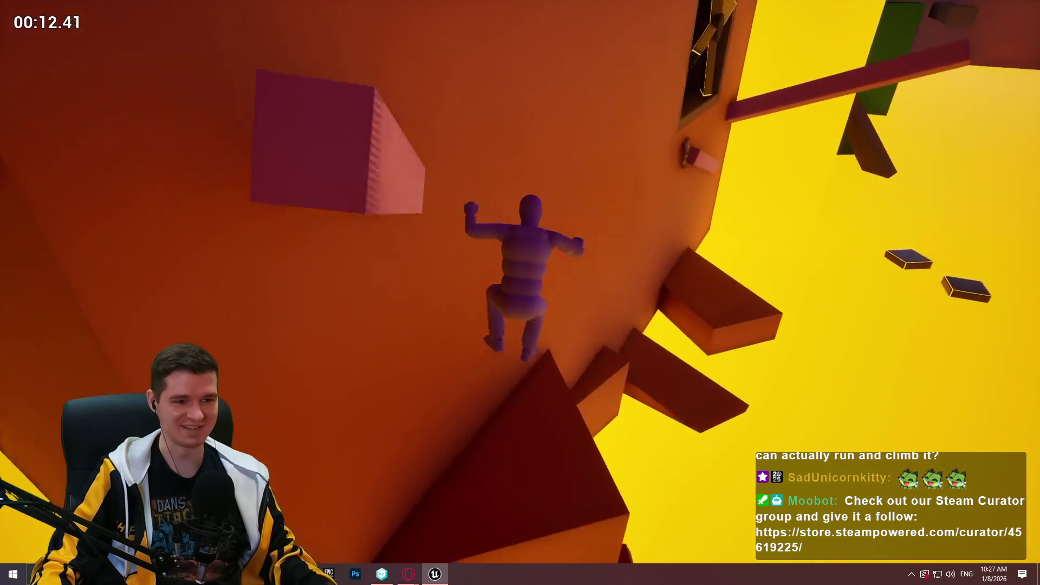
{"action": "key", "text": "Escape"}
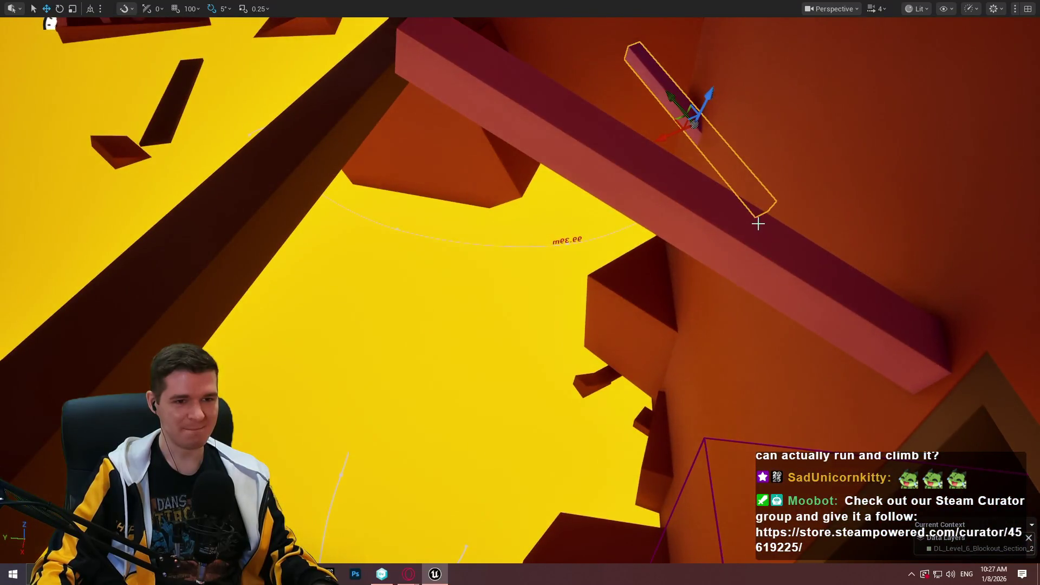
Playtest running and jumping from the long beam toward the platform, then retry from another beam.
{"action": "right_click", "coordinate": [758, 223]}
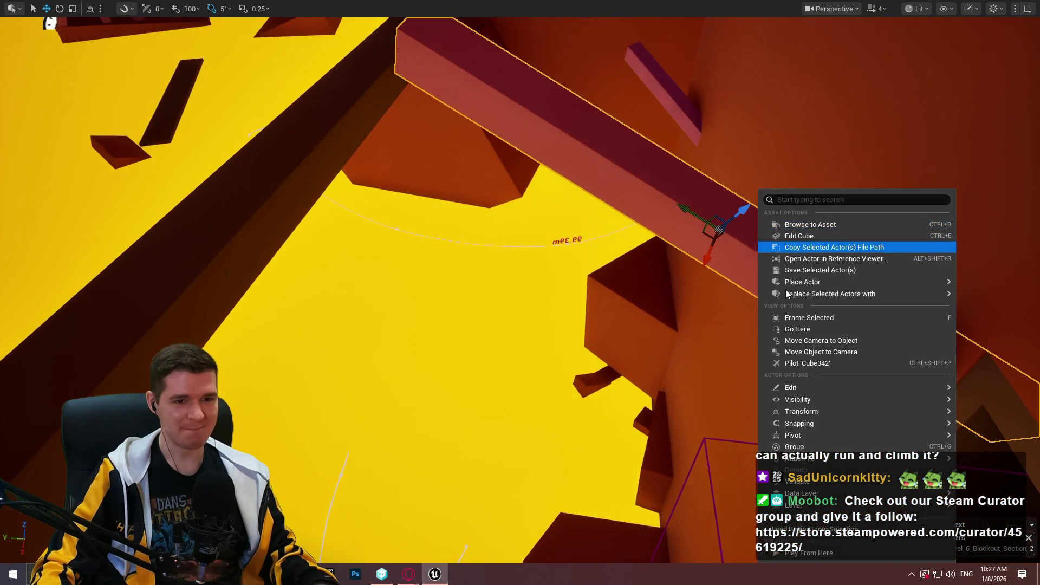
{"action": "left_click", "coordinate": [848, 559]}
{"action": "key", "text": "w"}
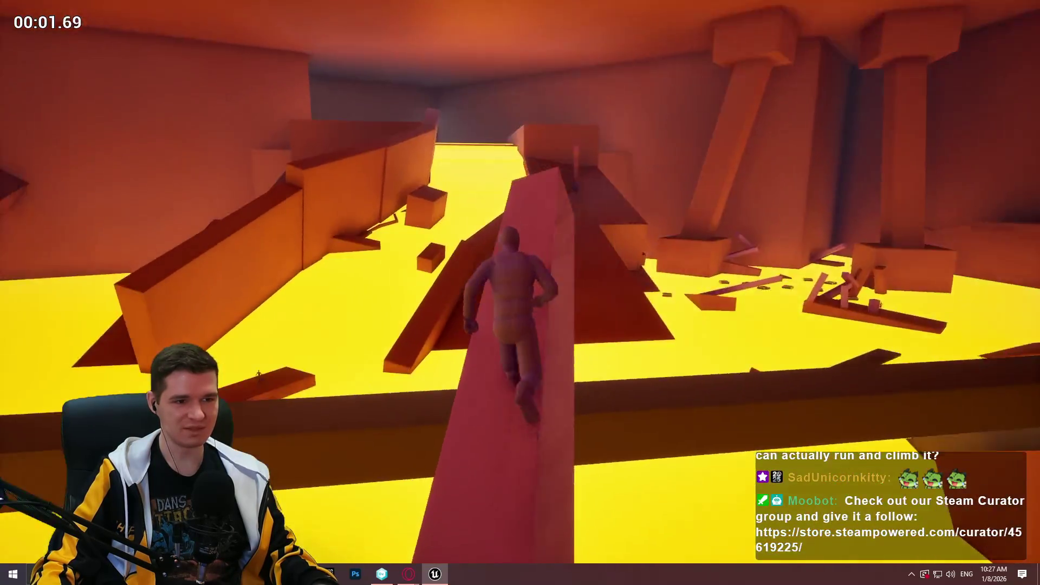
{"action": "key", "text": "space"}
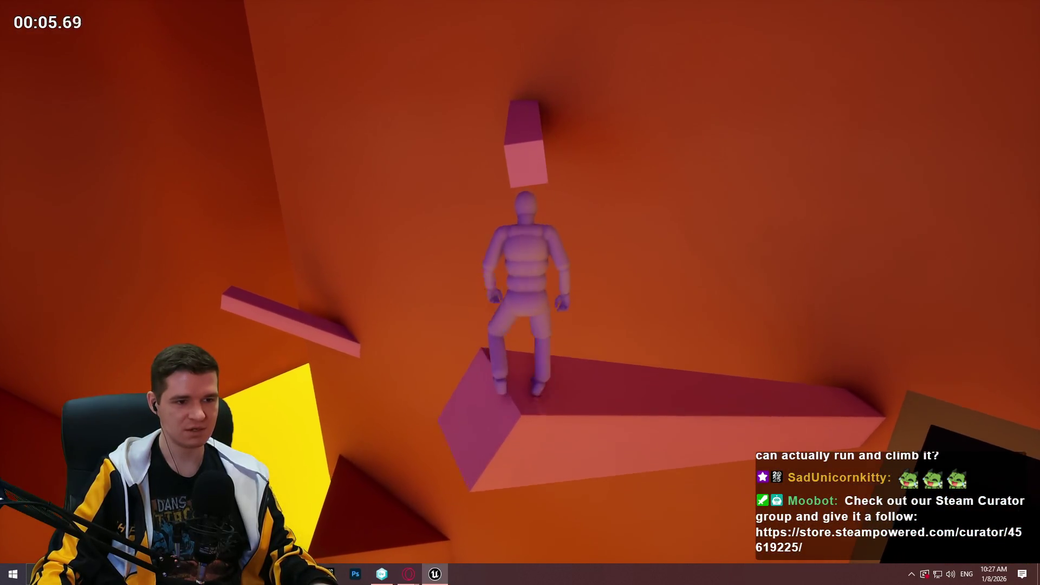
{"action": "key", "text": "Escape"}
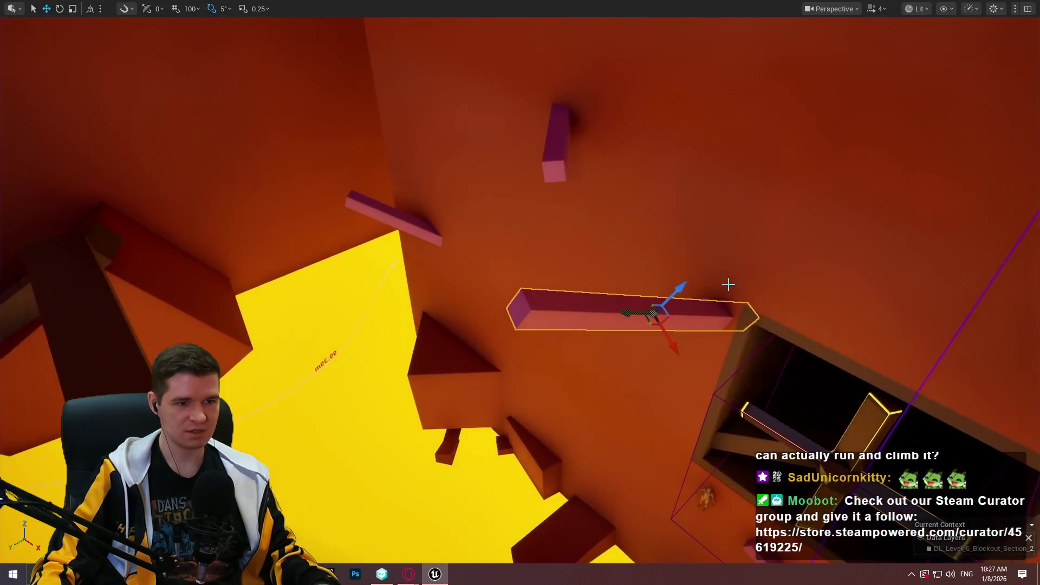
{"action": "right_click", "coordinate": [538, 310]}
{"action": "left_click", "coordinate": [584, 553]}
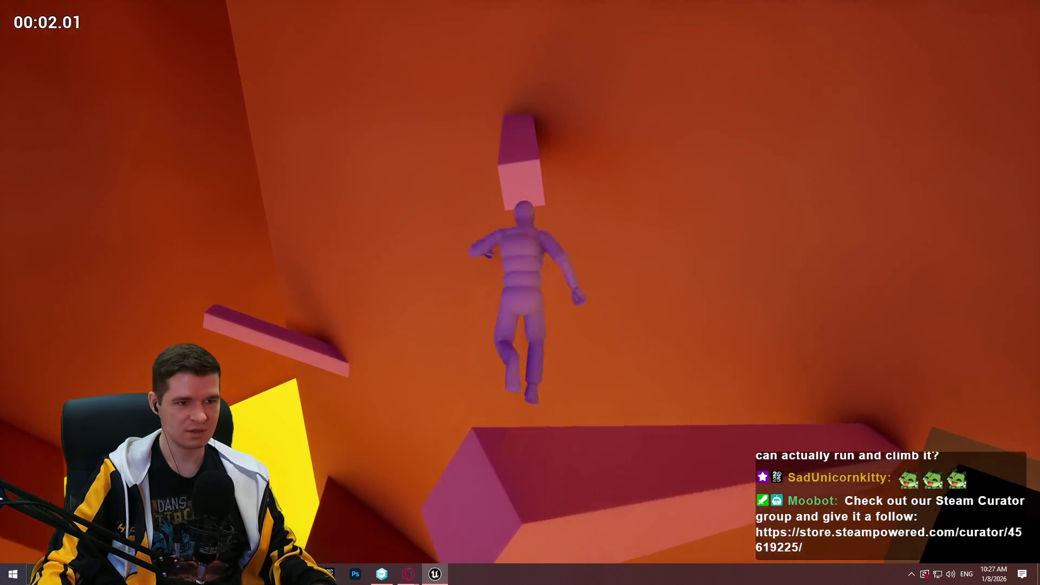
{"action": "key", "text": "Escape"}
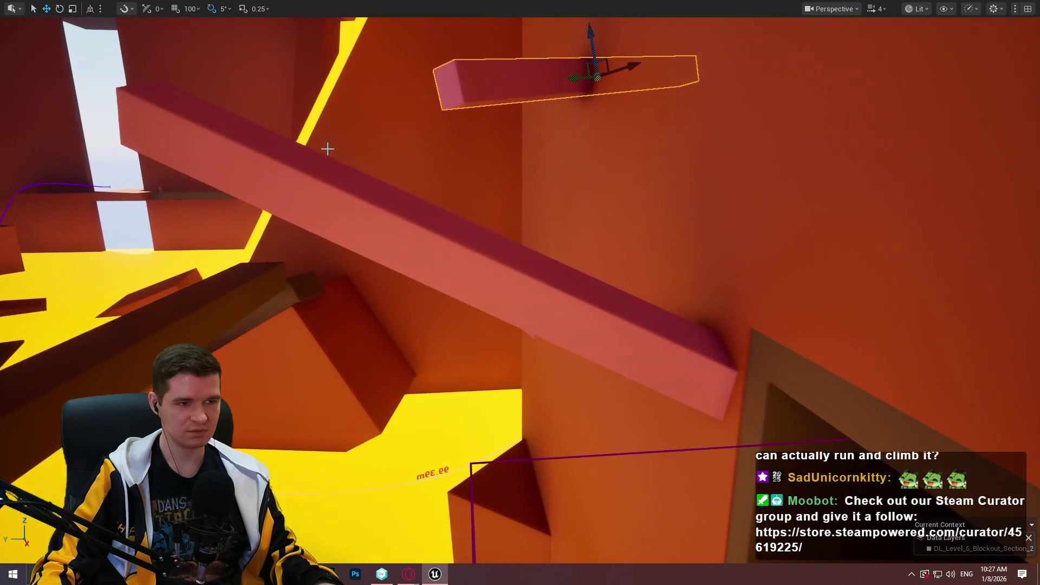
Playtest from the large diagonal beam, jumping to the upright beam and onto the orange wall.
{"action": "right_click", "coordinate": [323, 169]}
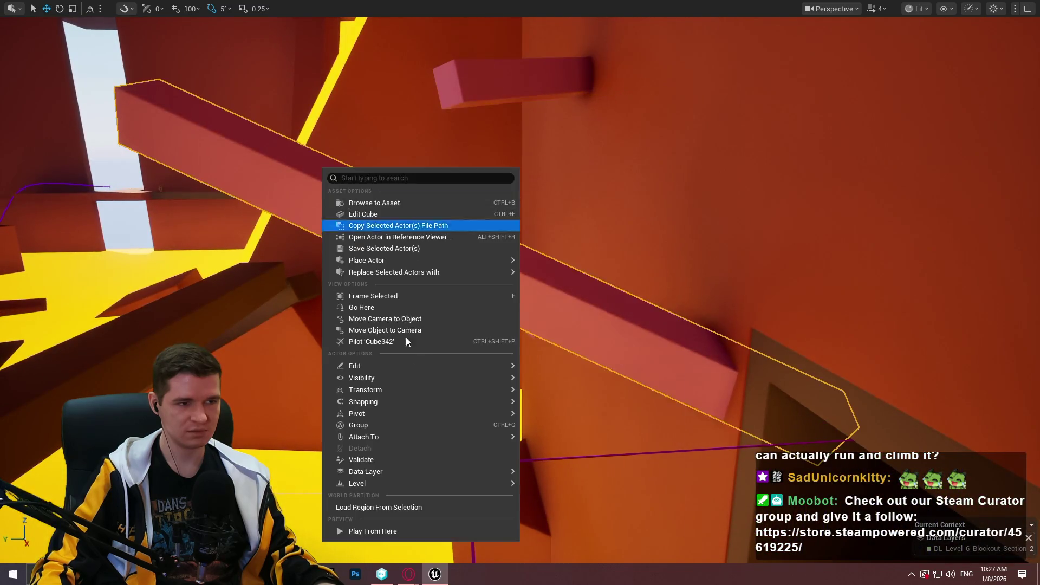
{"action": "left_click", "coordinate": [432, 530]}
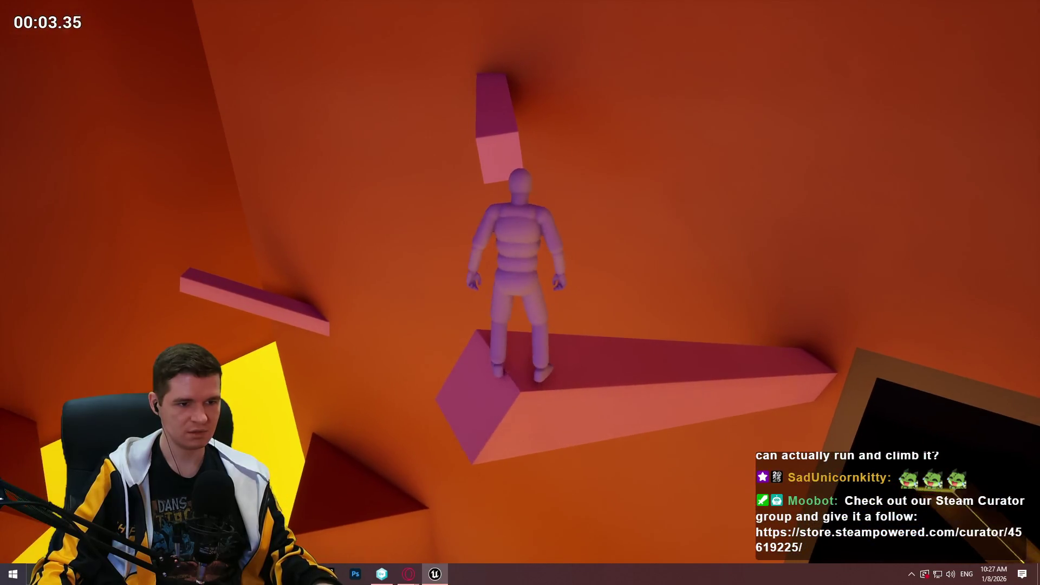
{"action": "key", "text": "space"}
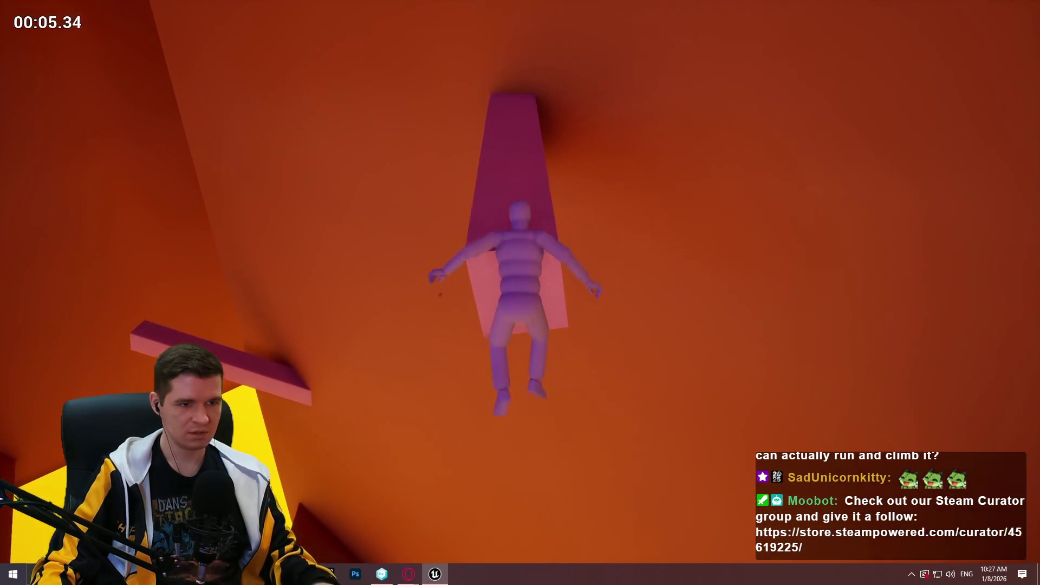
{"action": "key", "text": "w"}
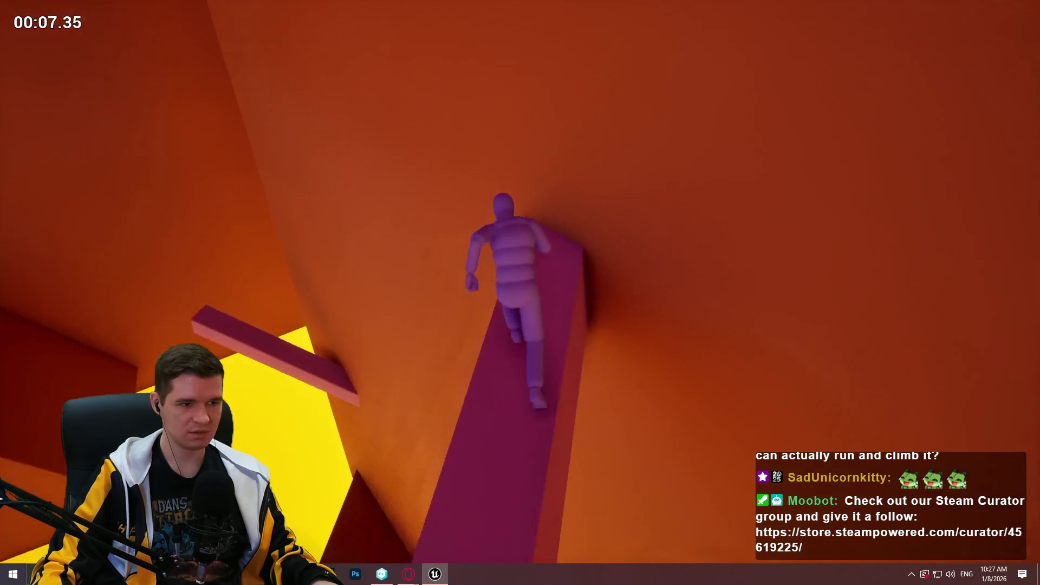
{"action": "key", "text": "space"}
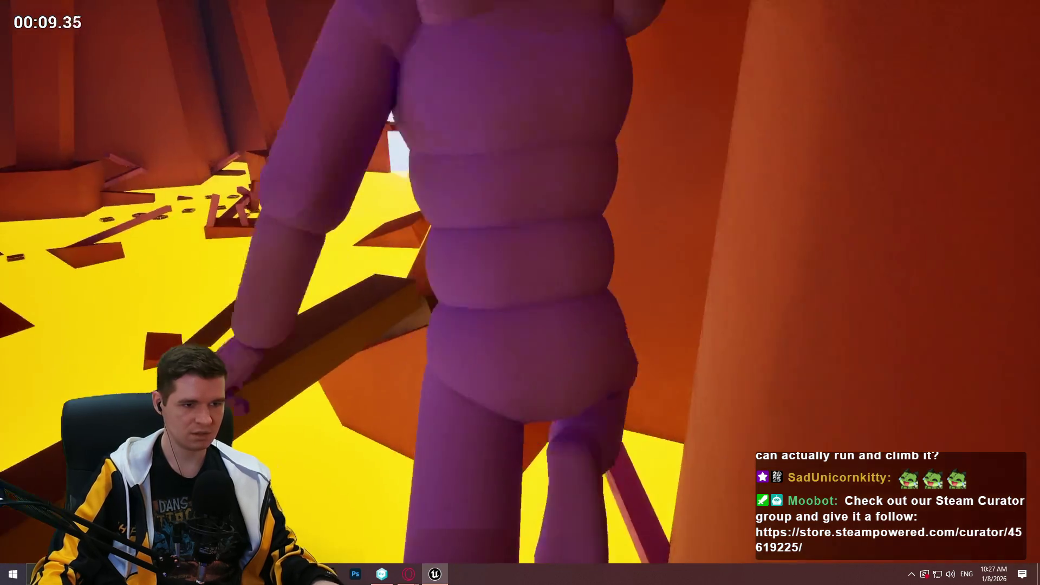
{"action": "key", "text": "w"}
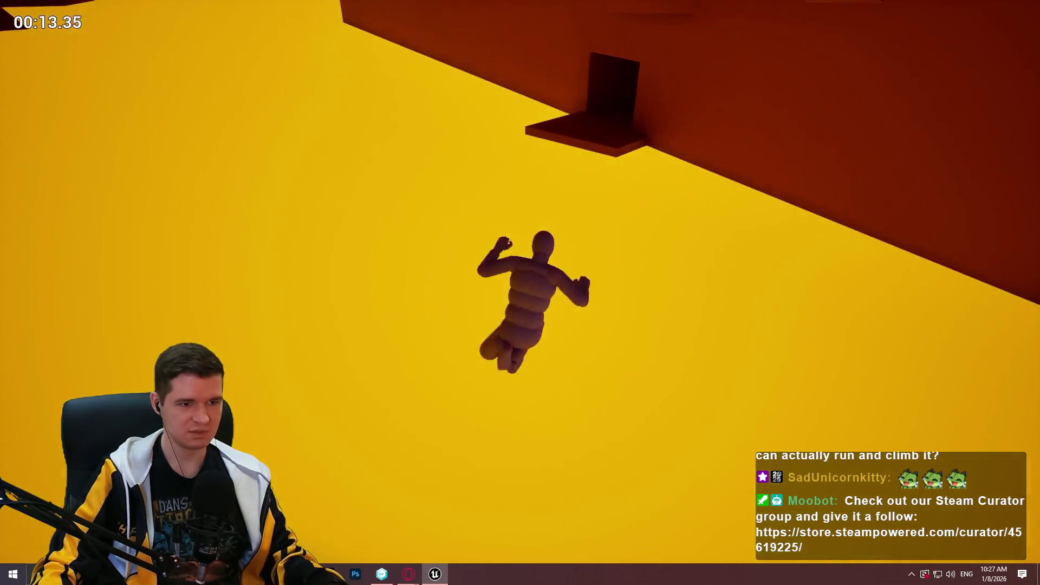
{"action": "key", "text": "Escape"}
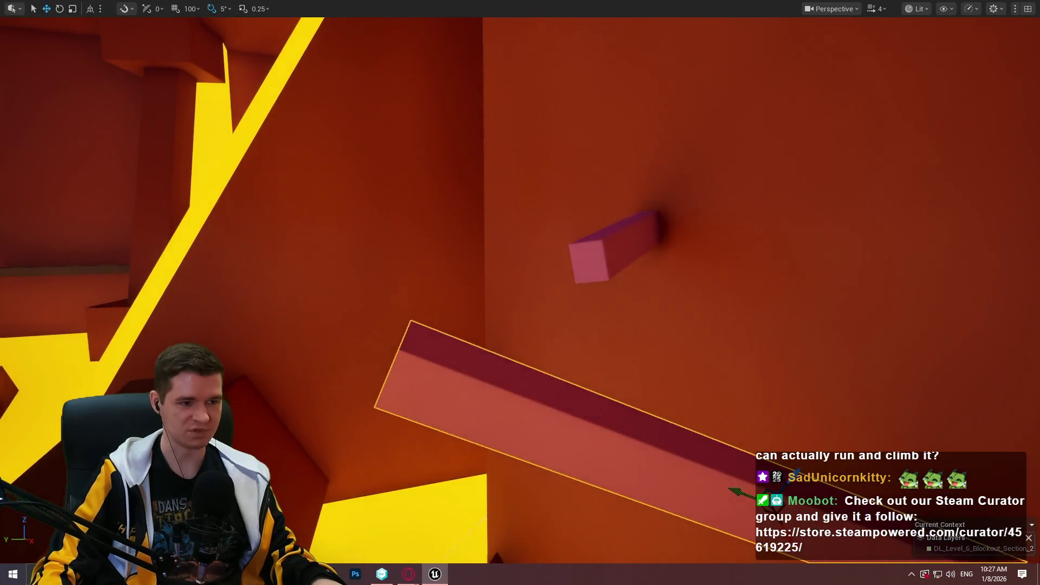
Playtest from another beam, climbing the pink block and jumping to the wall.
{"action": "right_click", "coordinate": [459, 372]}
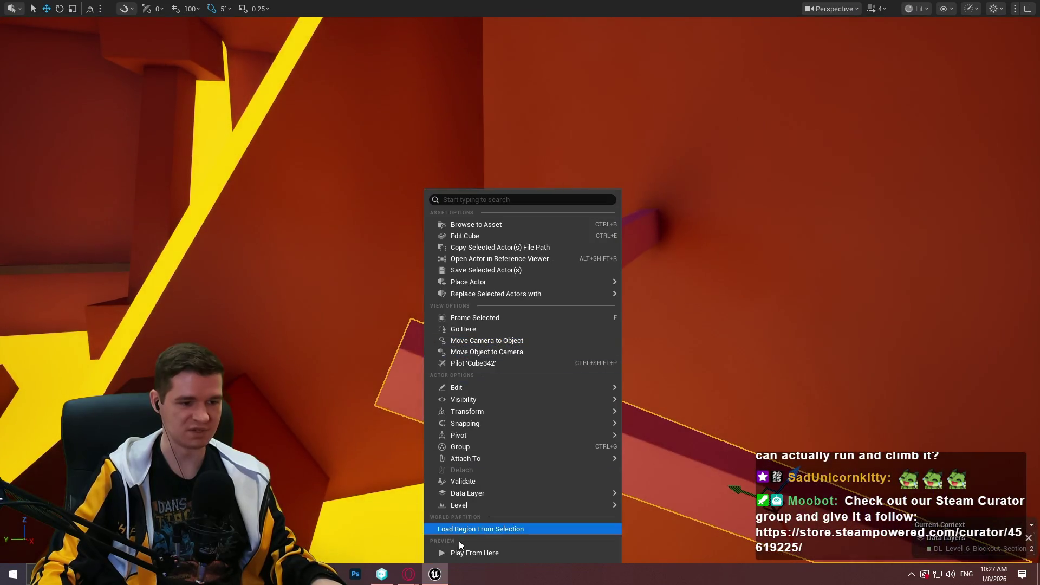
{"action": "left_click", "coordinate": [463, 552]}
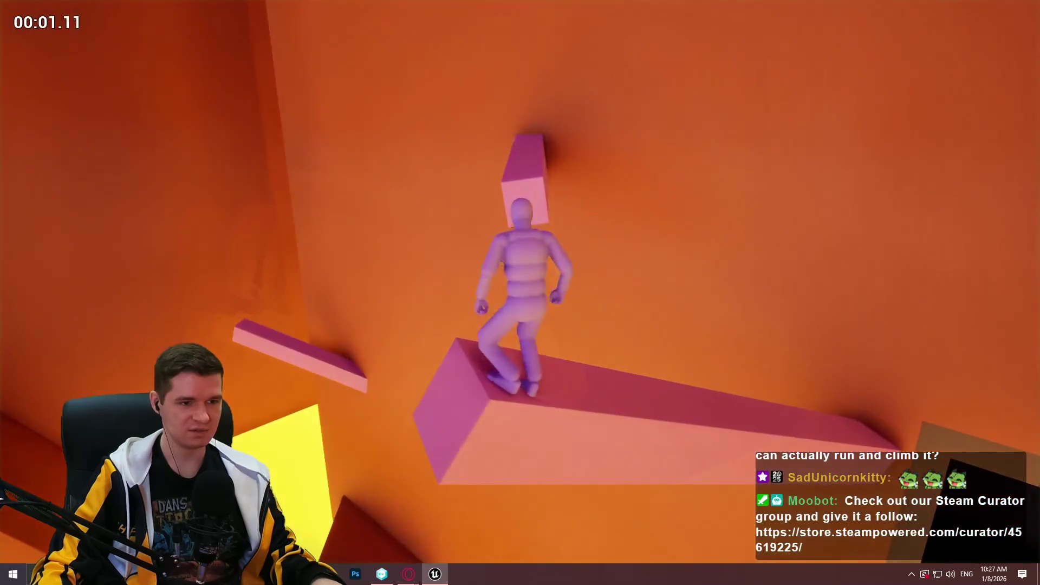
{"action": "key", "text": "space"}
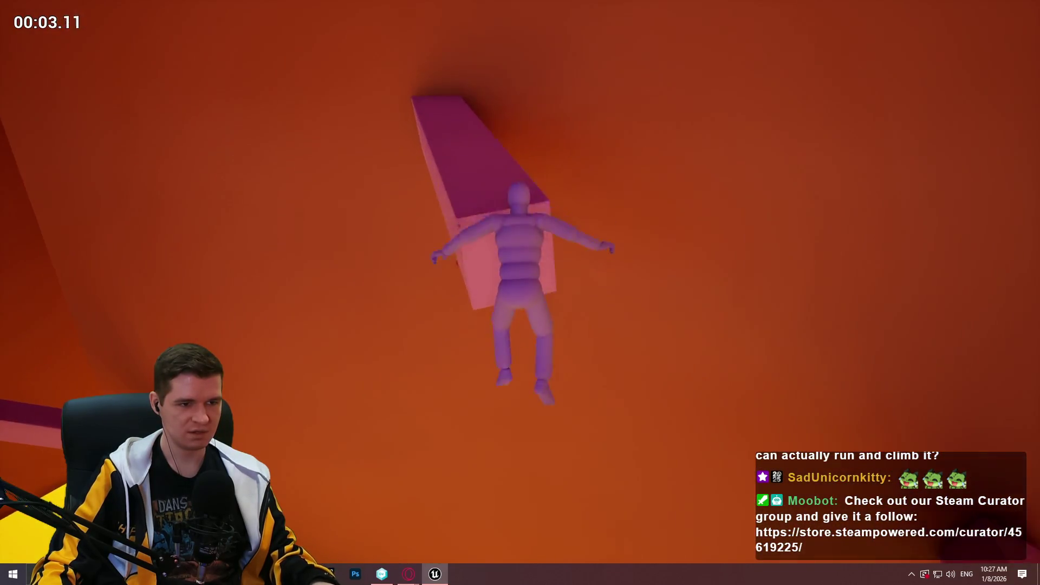
{"action": "key", "text": "w"}
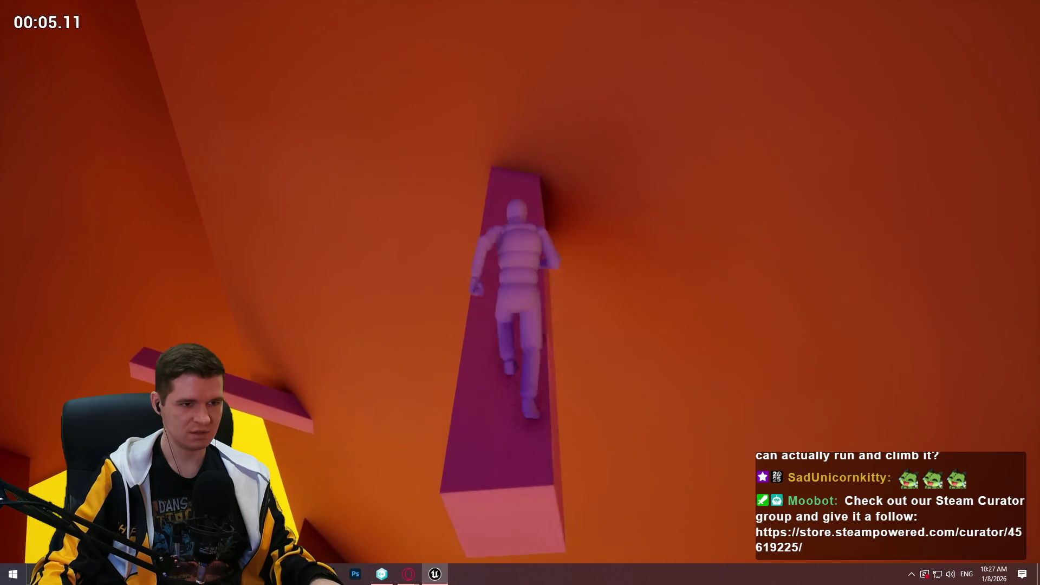
{"action": "key", "text": "space"}
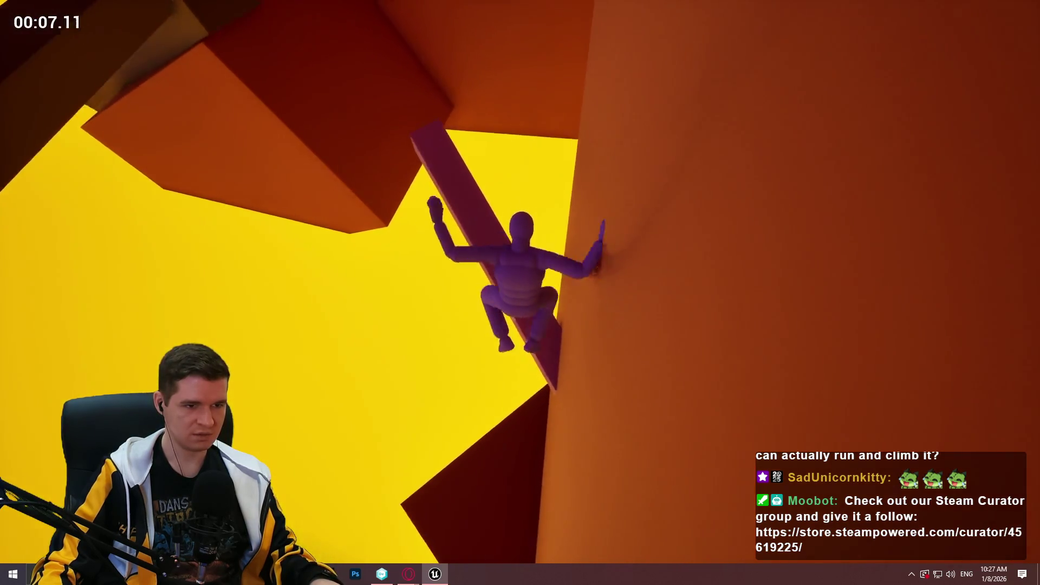
{"action": "key", "text": "Escape"}
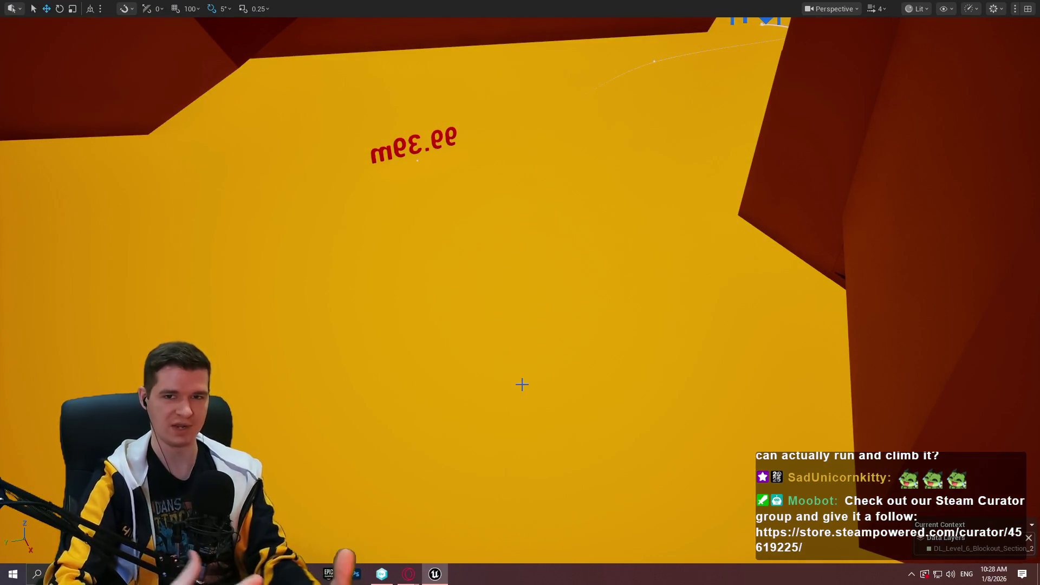
{"action": "left_click_drag", "start_coordinate": [503, 392], "coordinate": [466, 363]}
{"action": "left_click_drag", "start_coordinate": [541, 249], "coordinate": [604, 287]}
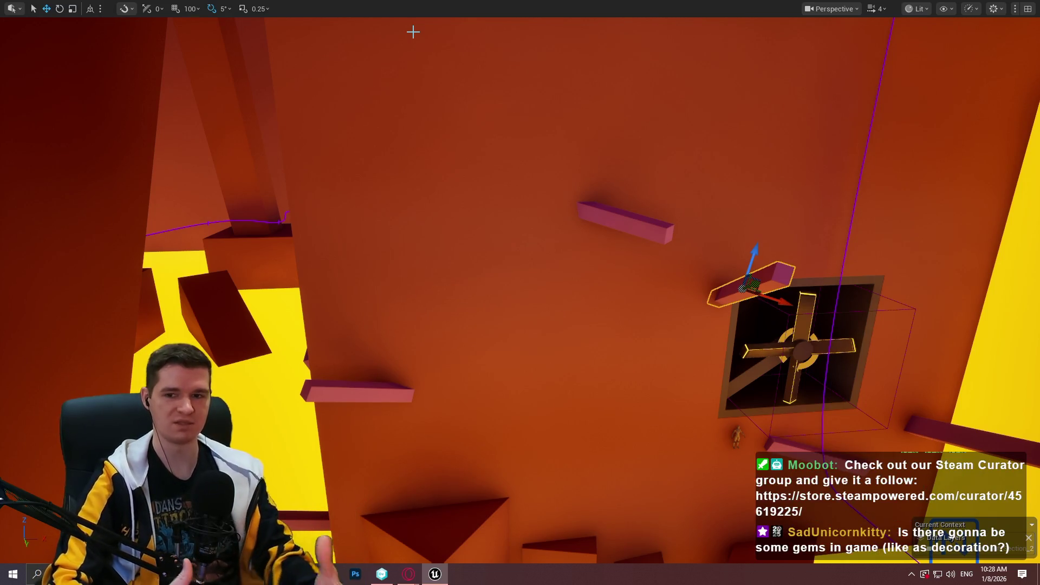
{"action": "left_click_drag", "start_coordinate": [671, 147], "coordinate": [672, 154]}
{"action": "left_click_drag", "start_coordinate": [768, 264], "coordinate": [771, 270]}
{"action": "left_click_drag", "start_coordinate": [547, 349], "coordinate": [547, 349]}
{"action": "right_click", "coordinate": [493, 190]}
Playtest from the pink beam, jumping onto the block and climbing beams toward the ledge.
{"action": "left_click", "coordinate": [528, 552]}
{"action": "key", "text": "w"}
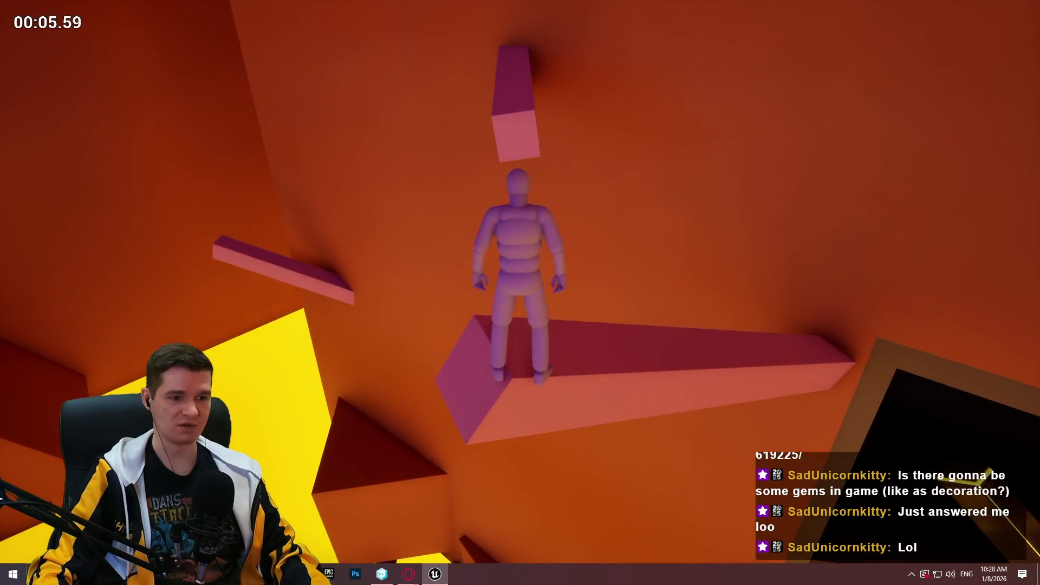
{"action": "key", "text": "space"}
{"action": "key", "text": "w"}
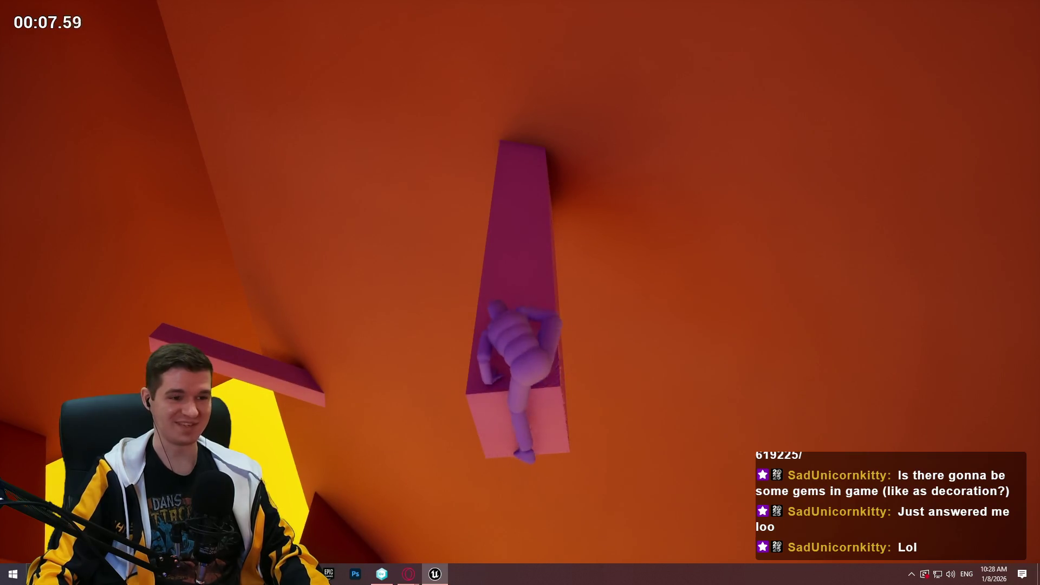
{"action": "key", "text": "w"}
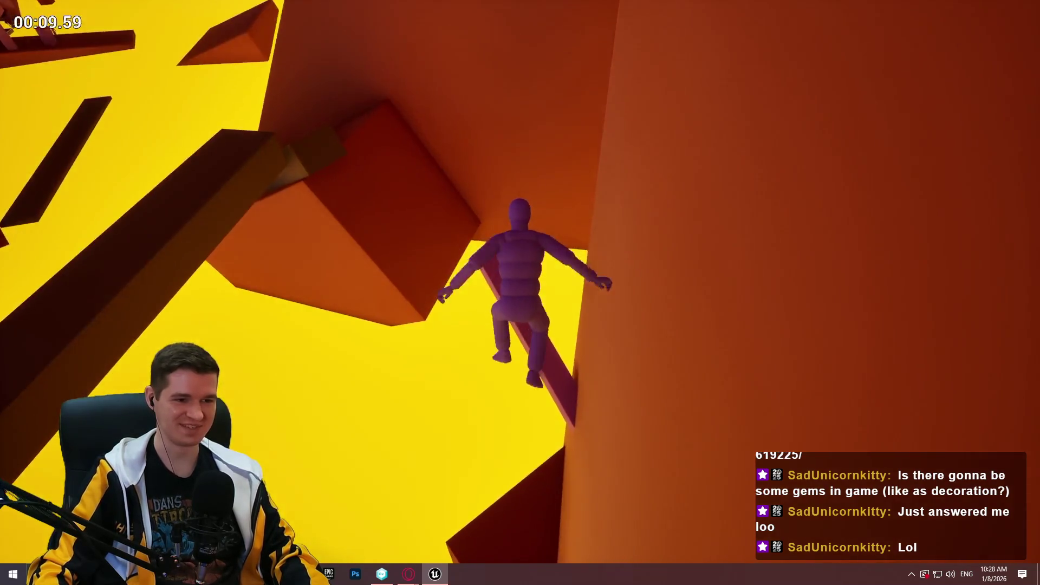
{"action": "key", "text": "w"}
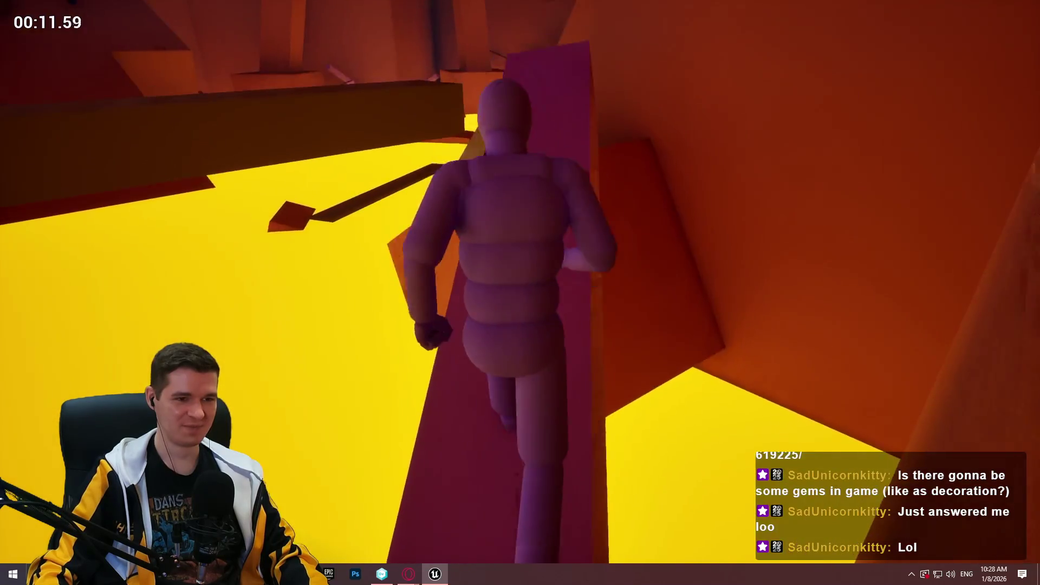
{"action": "key", "text": "w"}
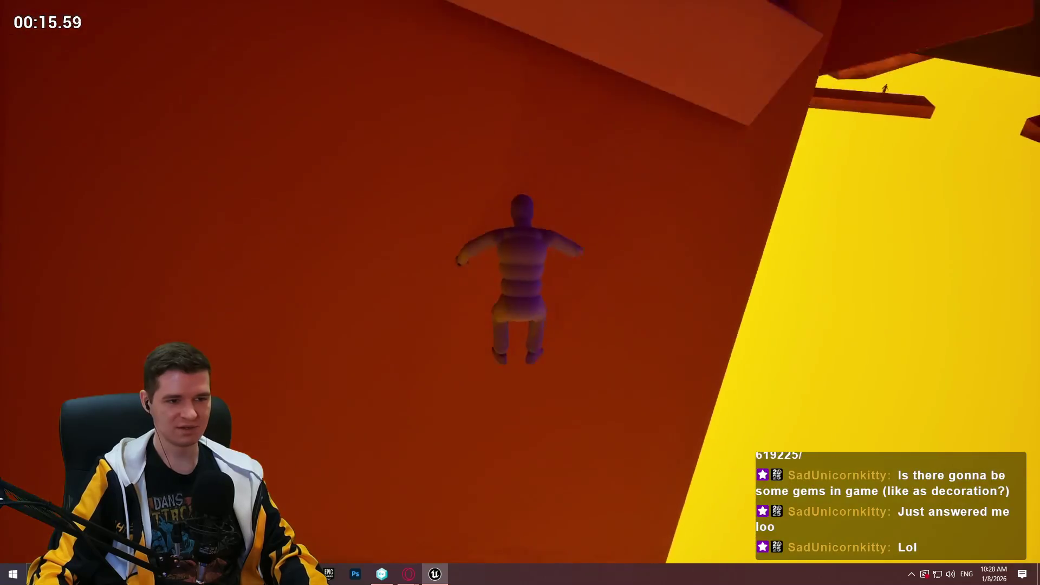
{"action": "key", "text": "Escape"}
Look up the yellow shaft and run a longer playtest from another beam.
{"action": "left_click_drag", "start_coordinate": [713, 308], "coordinate": [713, 308]}
{"action": "right_click", "coordinate": [570, 356]}
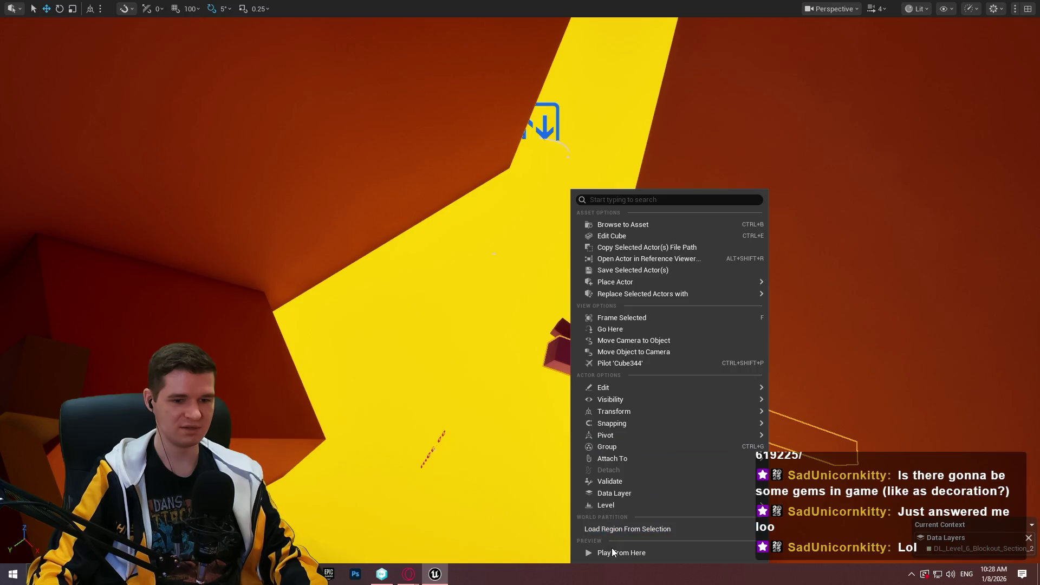
{"action": "left_click", "coordinate": [612, 547]}
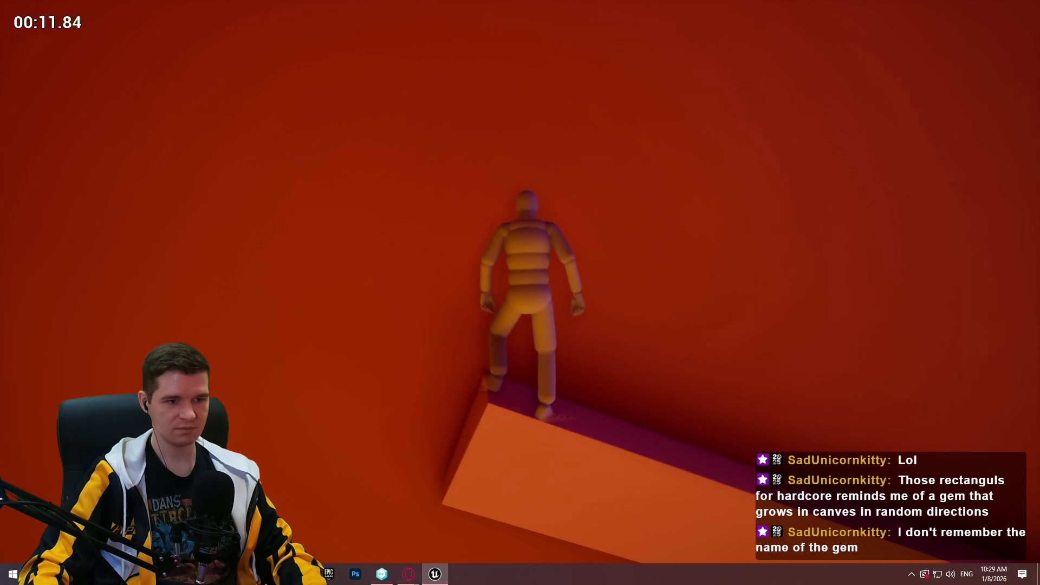
{"action": "key", "text": "Escape"}
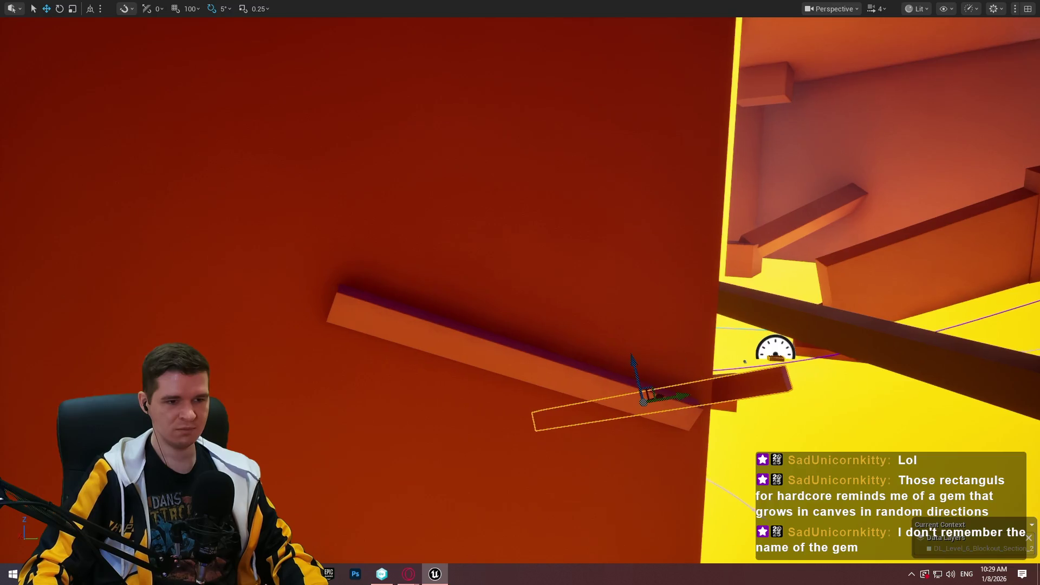
Shorten the thin beam on the orange wall and tilt it from near-vertical toward diagonal.
{"action": "left_click_drag", "start_coordinate": [763, 395], "coordinate": [552, 314]}
{"action": "key", "text": "r"}
{"action": "mouse_move", "coordinate": [583, 248]}
{"action": "left_mouse_down"}
{"action": "mouse_move", "coordinate": [727, 257]}
{"action": "mouse_move", "coordinate": [592, 258]}
{"action": "mouse_move", "coordinate": [496, 193]}
{"action": "mouse_move", "coordinate": [428, 190]}
{"action": "left_mouse_up"}
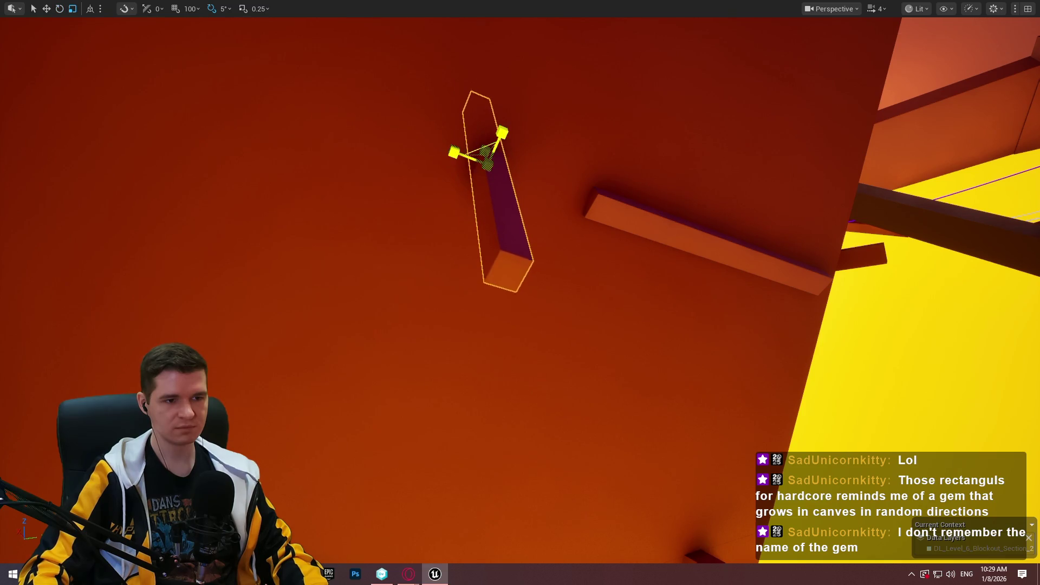
{"action": "left_click_drag", "start_coordinate": [503, 131], "coordinate": [470, 157]}
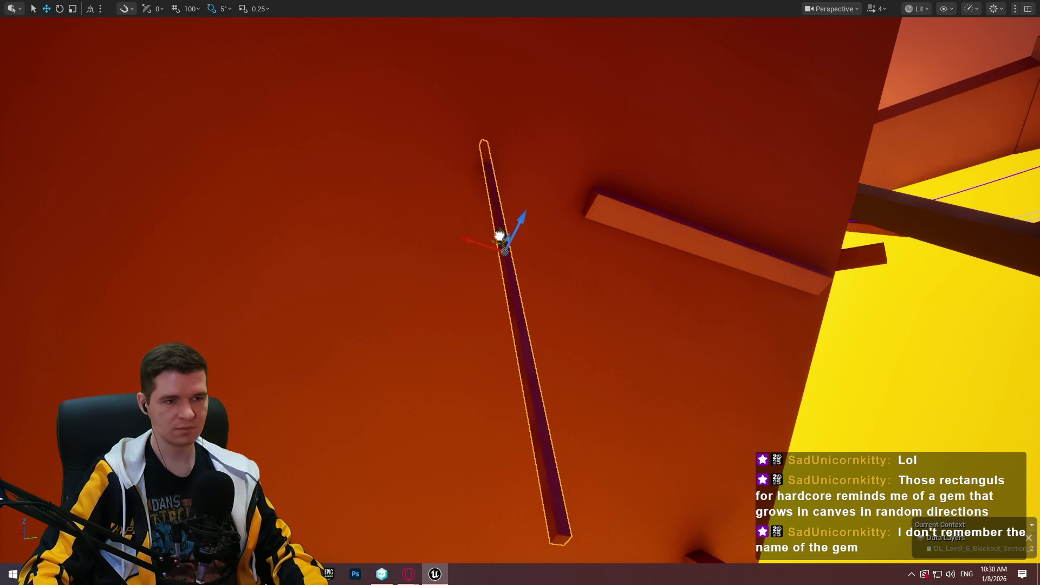
{"action": "left_click_drag", "start_coordinate": [529, 239], "coordinate": [550, 213]}
Refocus on the beam and adjust it to a new diagonal angle.
{"action": "key", "text": "w"}
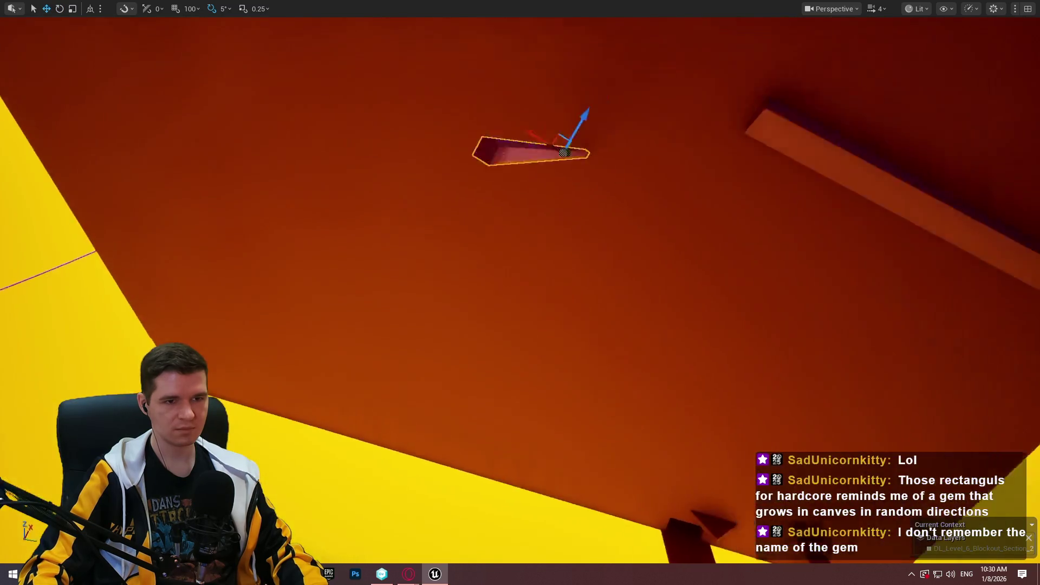
{"action": "key", "text": "f"}
{"action": "key", "text": "r"}
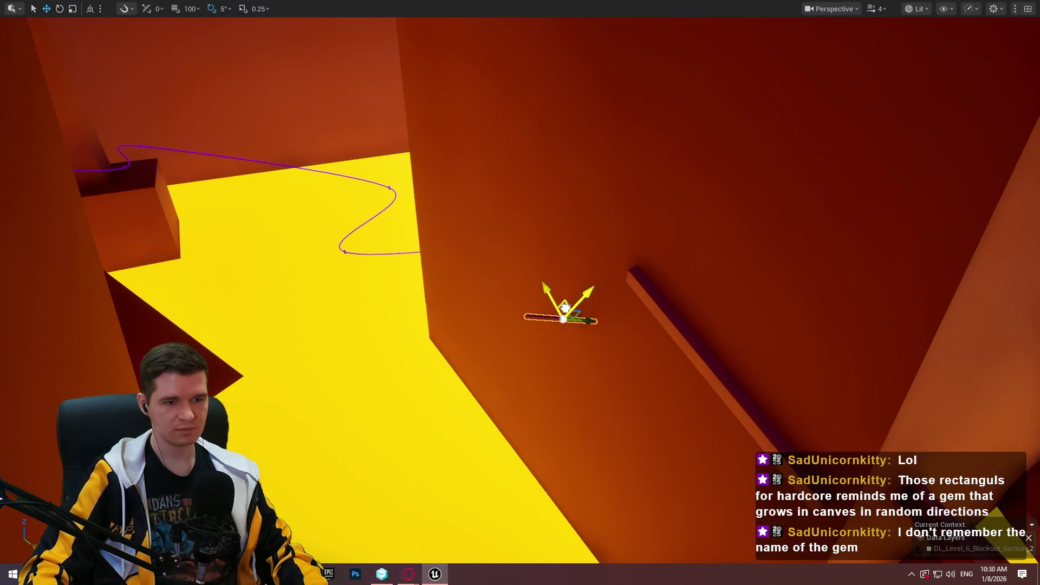
{"action": "left_click_drag", "start_coordinate": [543, 295], "coordinate": [503, 295]}
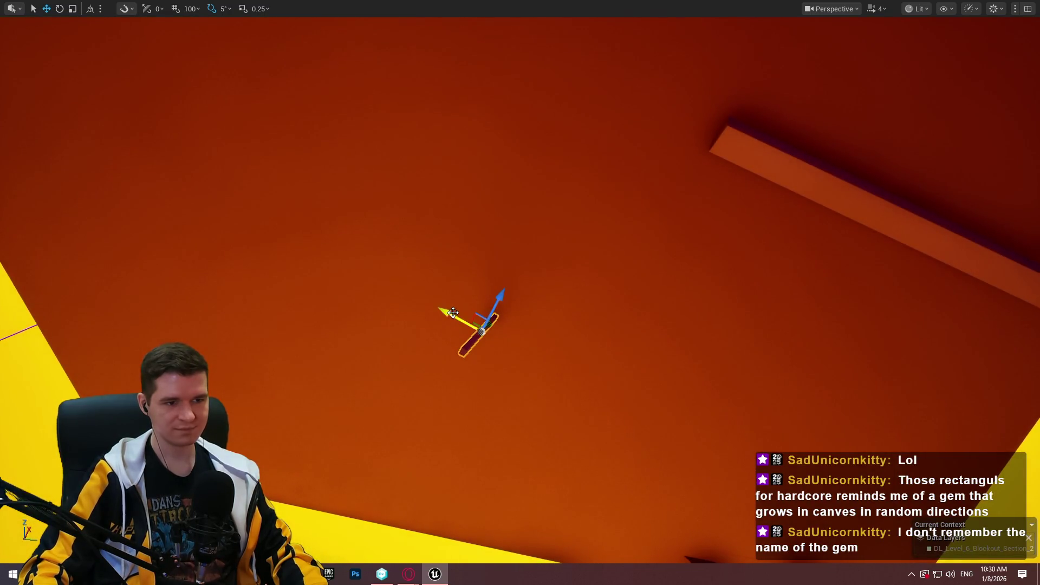
{"action": "left_click_drag", "start_coordinate": [508, 295], "coordinate": [479, 292]}
{"action": "left_click_drag", "start_coordinate": [807, 254], "coordinate": [793, 254]}
{"action": "right_click", "coordinate": [821, 236]}
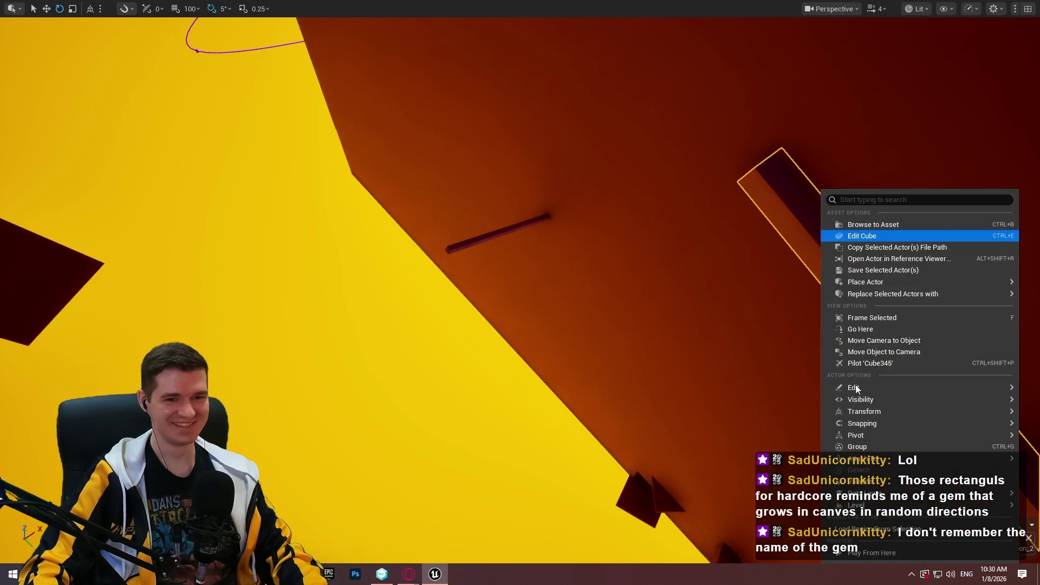
Playtest from the chosen viewport spot, controlling the character in the shaft.
{"action": "left_click", "coordinate": [888, 553]}
{"action": "left_click", "coordinate": [886, 241]}
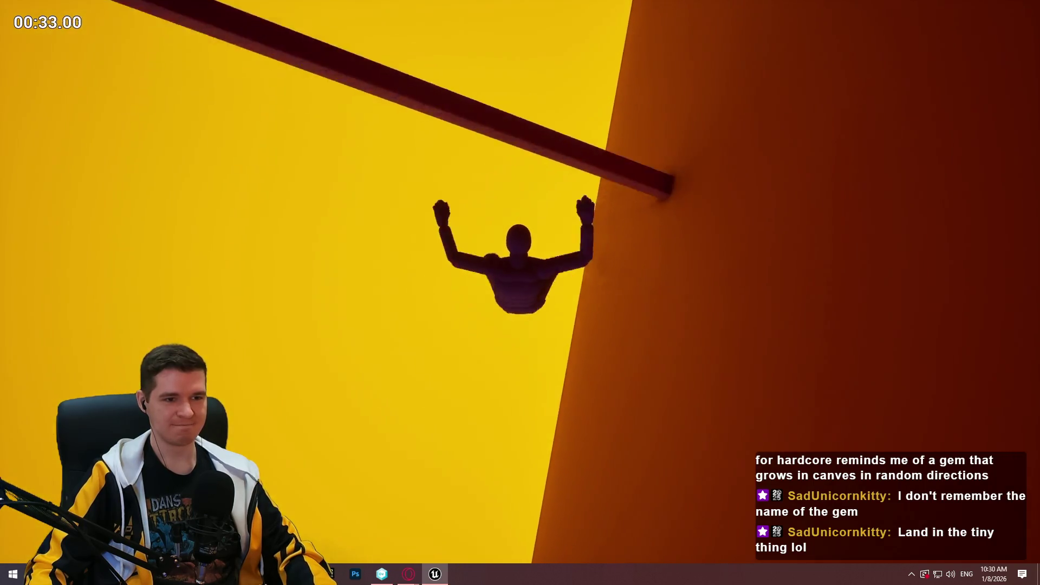
{"action": "key", "text": "Escape"}
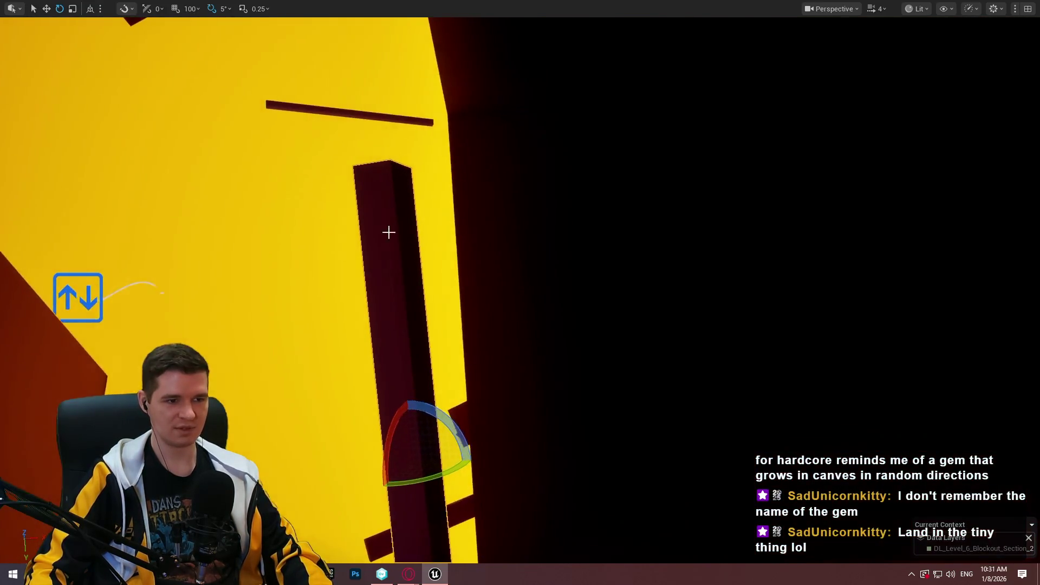
Replay from the cube, walking along the dark beam and climbing onto the dark pole.
{"action": "right_click", "coordinate": [372, 253]}
{"action": "left_click", "coordinate": [426, 552]}
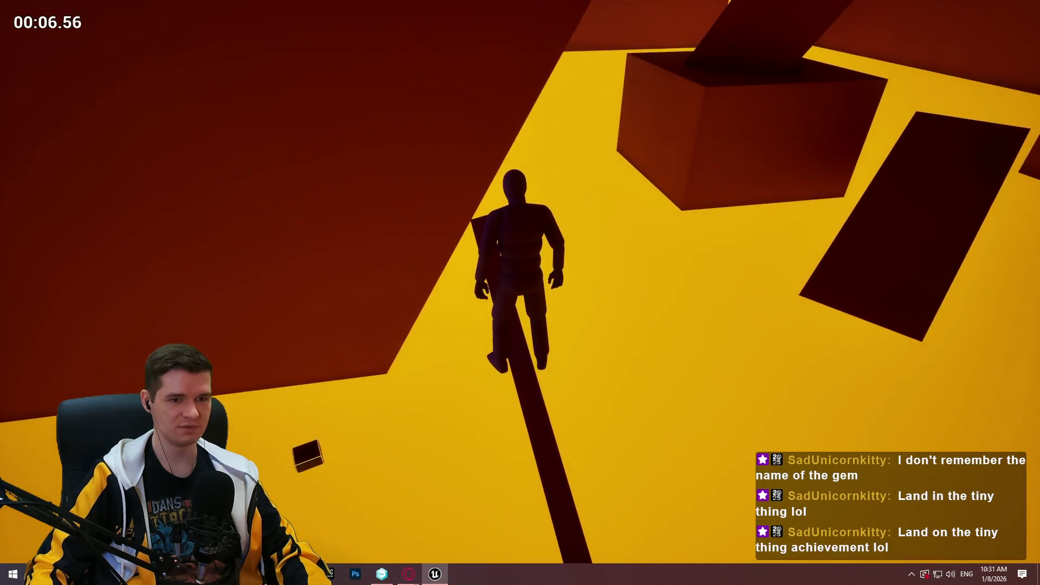
{"action": "key", "text": "w"}
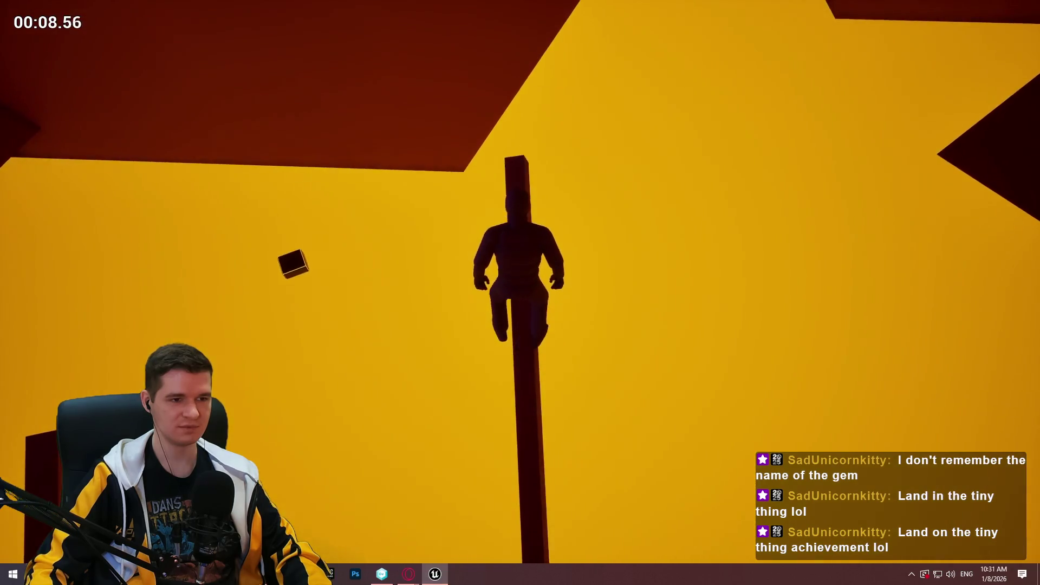
{"action": "key", "text": "w"}
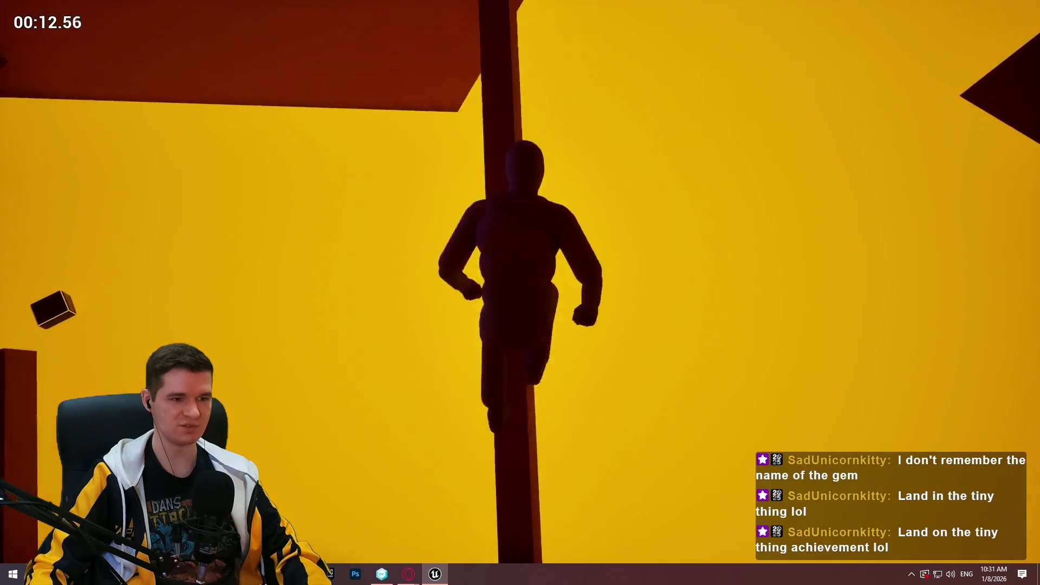
{"action": "key", "text": "w"}
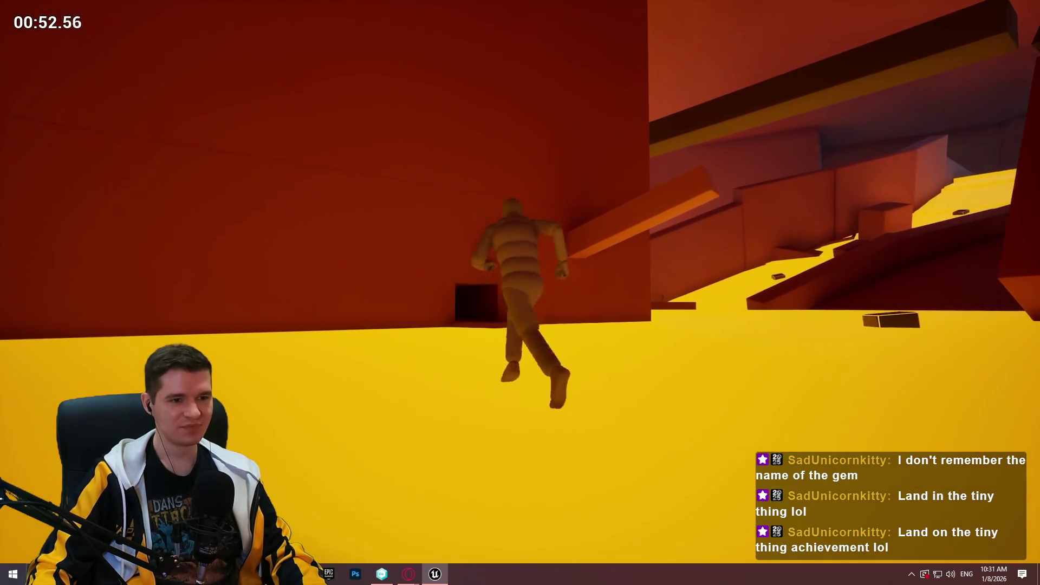
{"action": "key", "text": "Escape"}
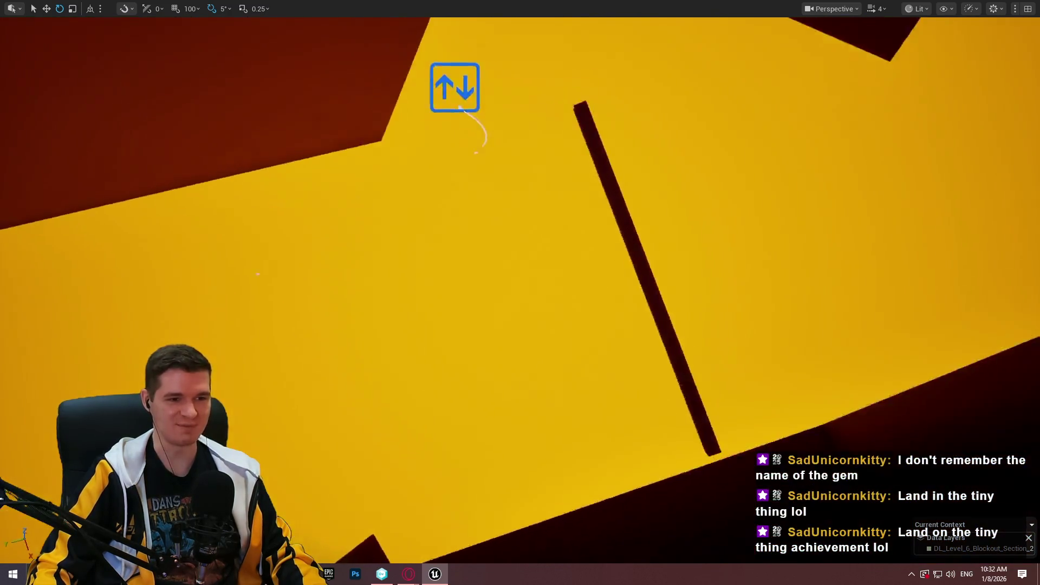
Select the dark block, lower it and shrink its height into a smaller platform.
{"action": "left_click", "coordinate": [697, 215]}
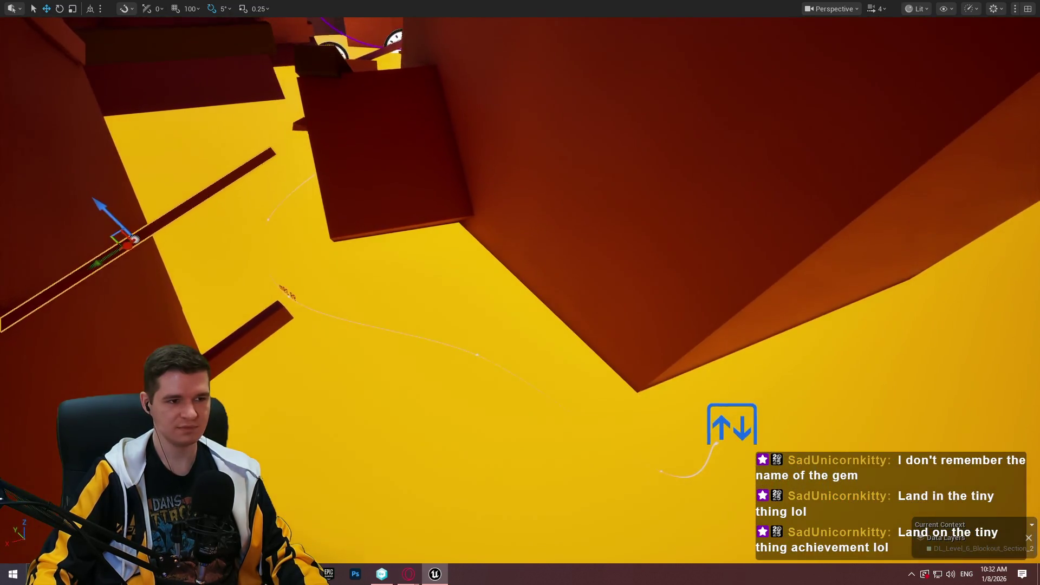
{"action": "left_click", "coordinate": [418, 179]}
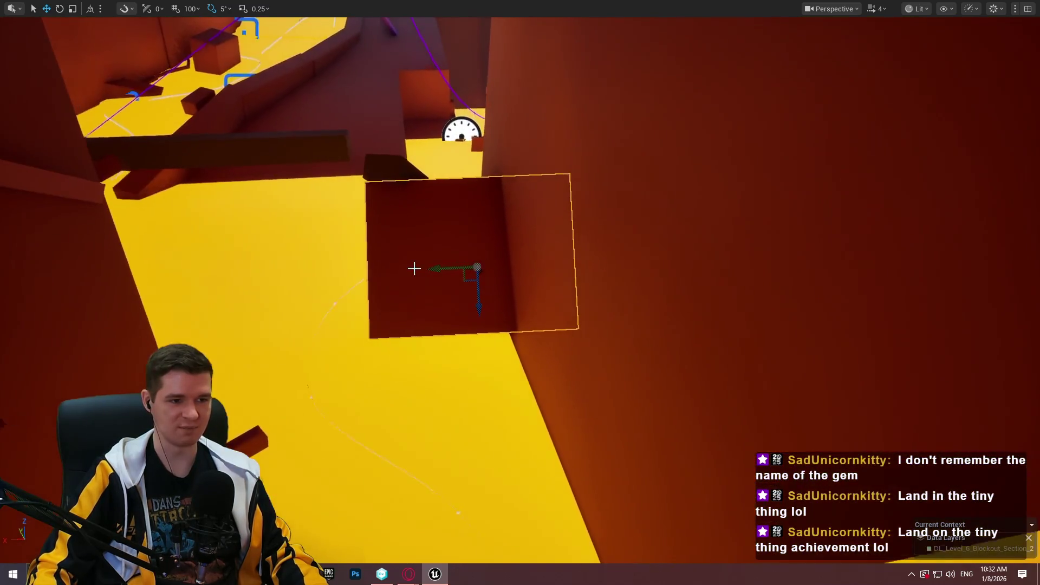
{"action": "left_click_drag", "start_coordinate": [482, 297], "coordinate": [481, 388]}
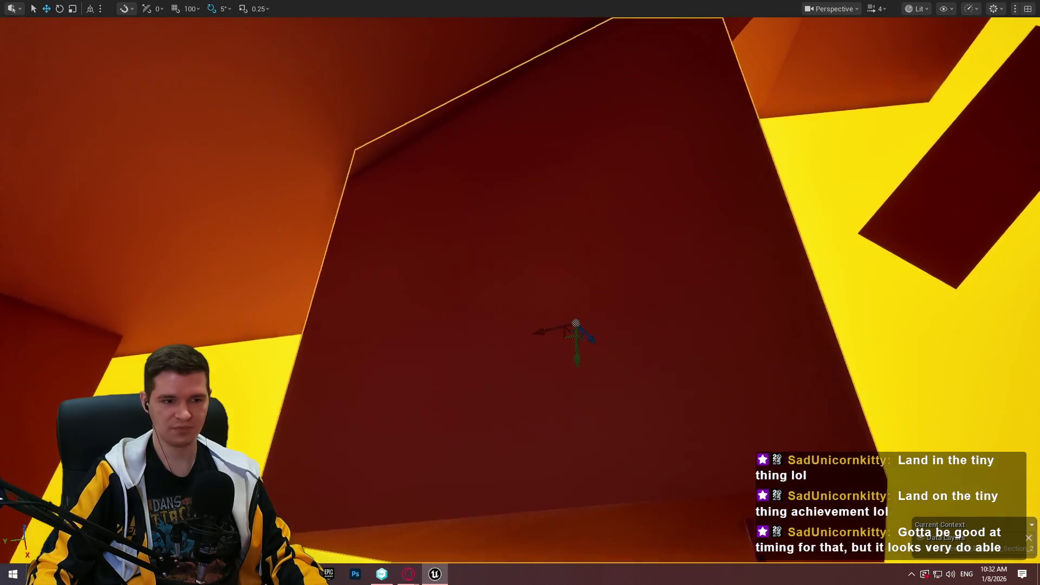
{"action": "key", "text": "e"}
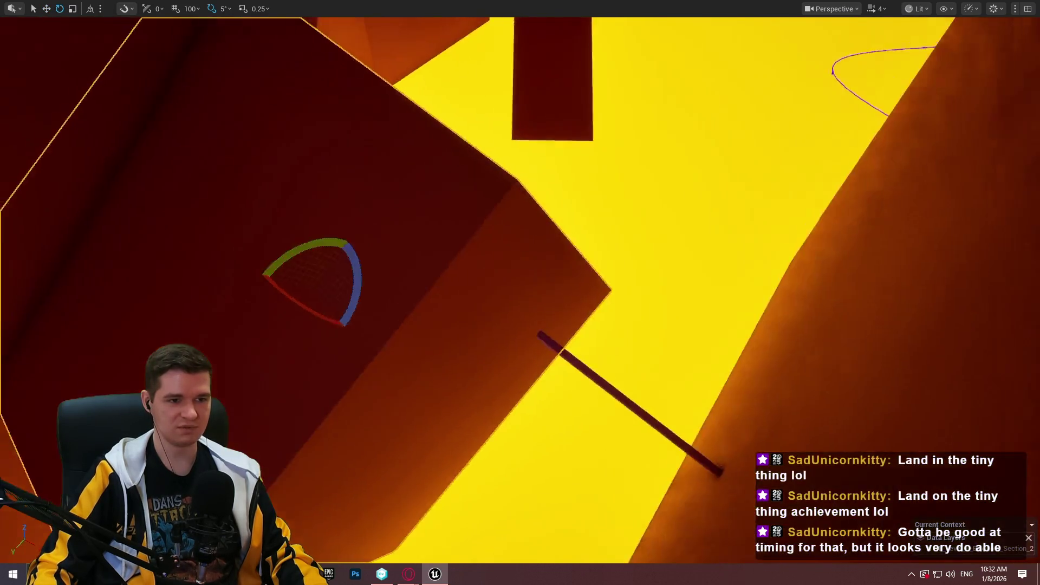
{"action": "key", "text": "w"}
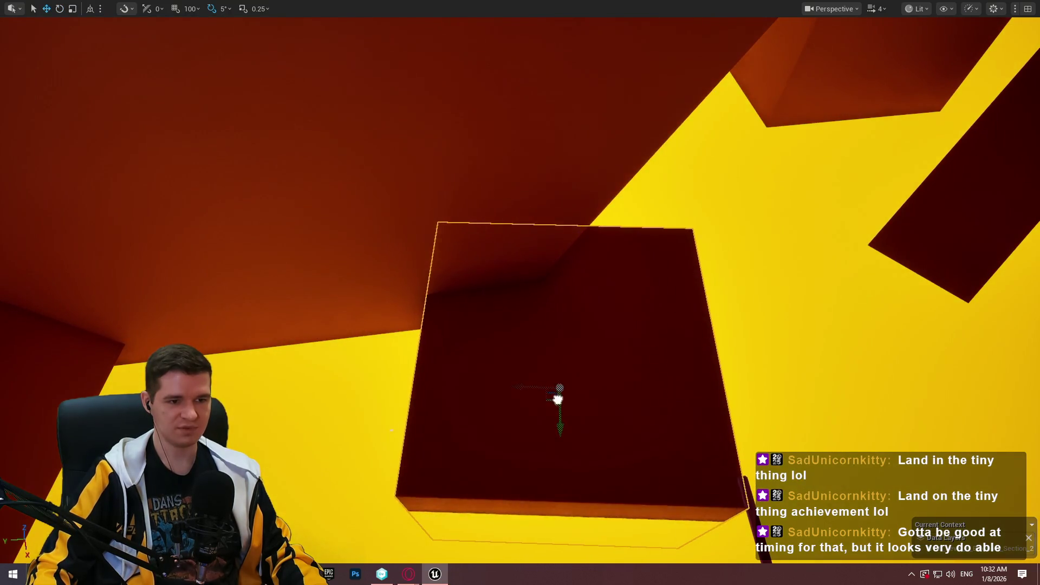
{"action": "key", "text": "r"}
{"action": "mouse_move", "coordinate": [560, 439]}
{"action": "left_mouse_down"}
{"action": "mouse_move", "coordinate": [510, 401]}
{"action": "mouse_move", "coordinate": [553, 400]}
{"action": "mouse_move", "coordinate": [547, 350]}
{"action": "mouse_move", "coordinate": [498, 379]}
{"action": "mouse_move", "coordinate": [558, 352]}
{"action": "left_mouse_up"}
{"action": "key", "text": "e"}
{"action": "key", "text": "r"}
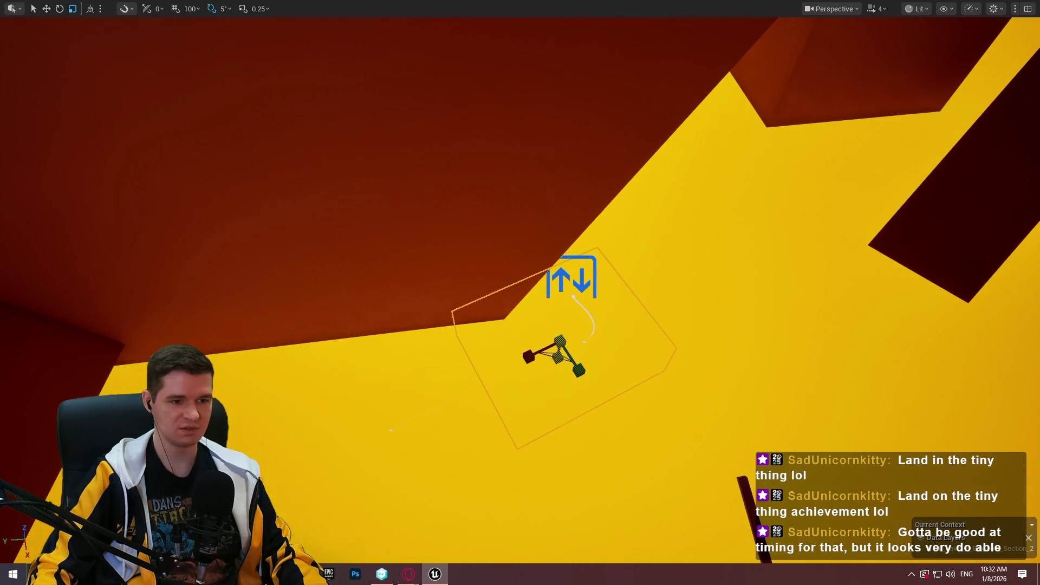
Restore the box's thickness, shrink it, and move it up and to the left.
{"action": "mouse_move", "coordinate": [558, 363]}
{"action": "left_mouse_down"}
{"action": "mouse_move", "coordinate": [566, 303]}
{"action": "mouse_move", "coordinate": [574, 323]}
{"action": "mouse_move", "coordinate": [583, 320]}
{"action": "mouse_move", "coordinate": [569, 304]}
{"action": "left_mouse_up"}
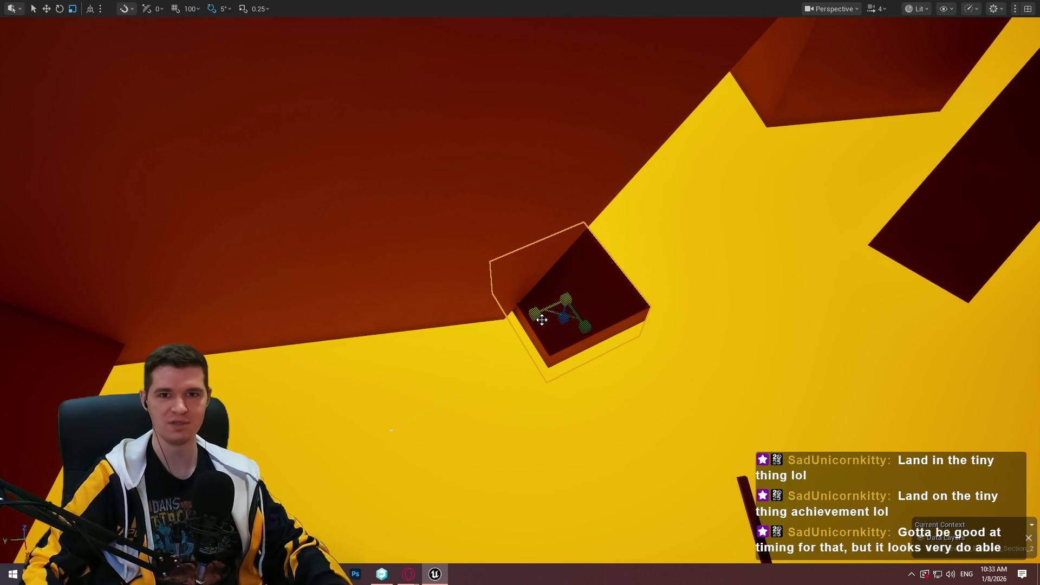
{"action": "left_click_drag", "start_coordinate": [587, 328], "coordinate": [588, 337]}
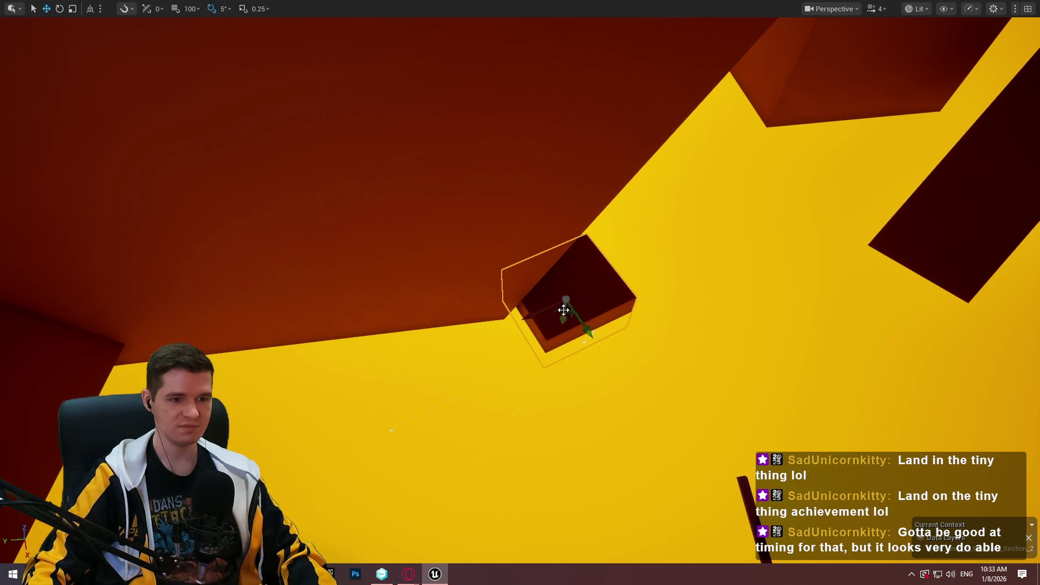
{"action": "left_click_drag", "start_coordinate": [571, 322], "coordinate": [581, 293]}
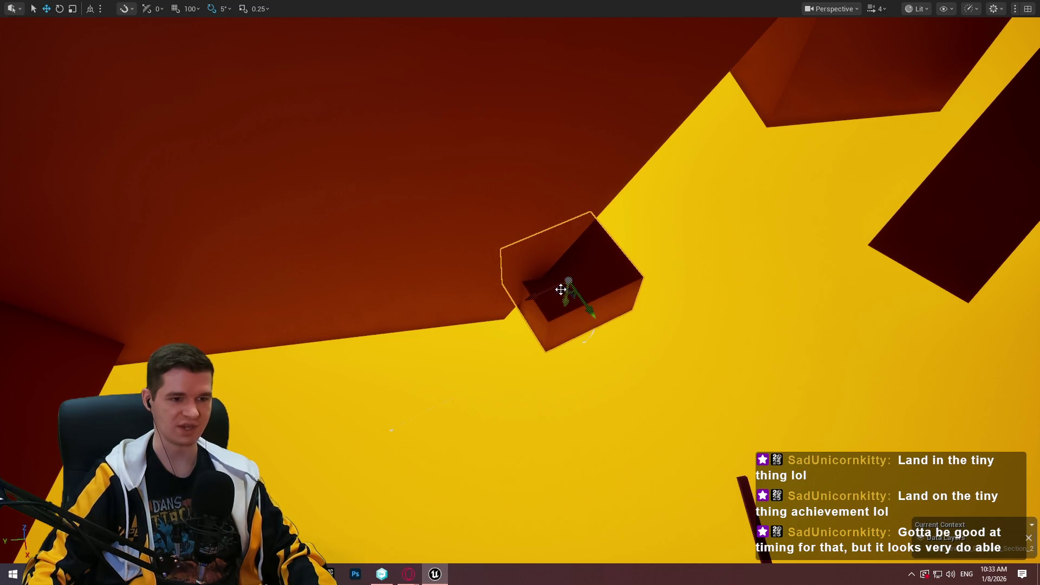
{"action": "left_click_drag", "start_coordinate": [560, 290], "coordinate": [489, 281]}
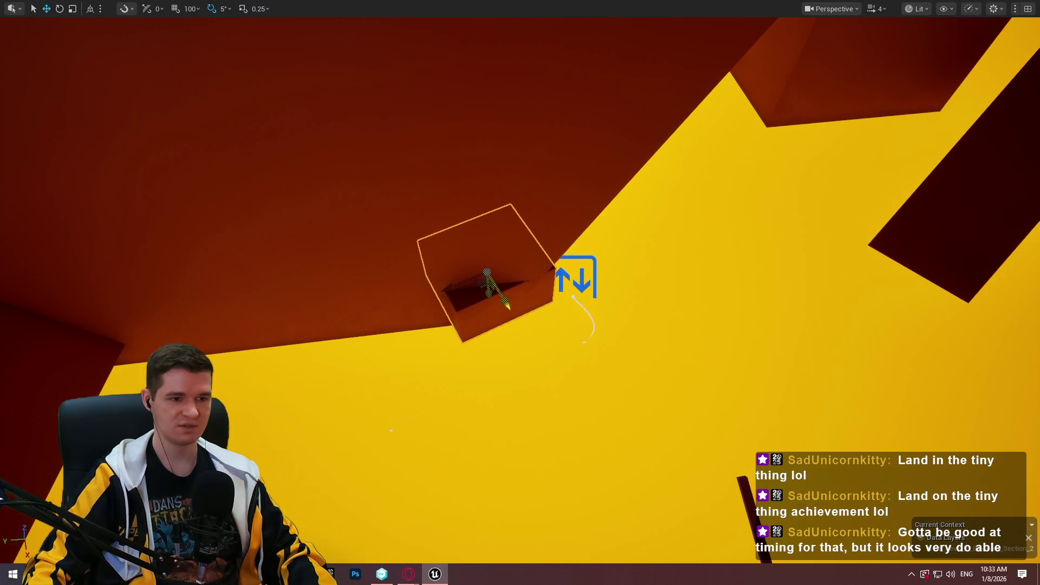
{"action": "scroll", "coordinate": [535, 298], "scroll_direction": "up", "scroll_amount": 3}
{"action": "scroll", "coordinate": [542, 325], "scroll_direction": "up", "scroll_amount": 3}
{"action": "key", "text": "e"}
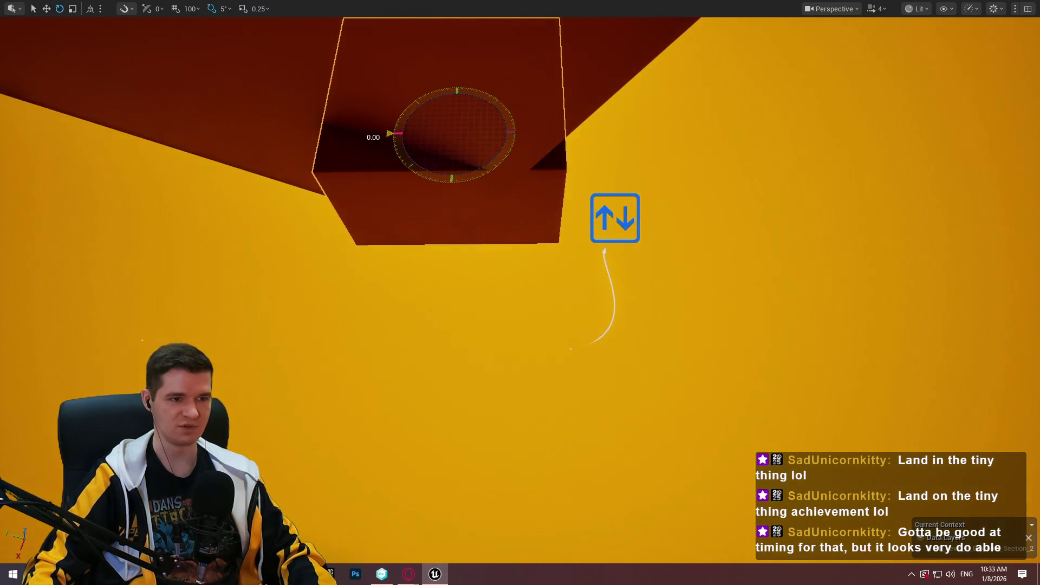
{"action": "key", "text": "w"}
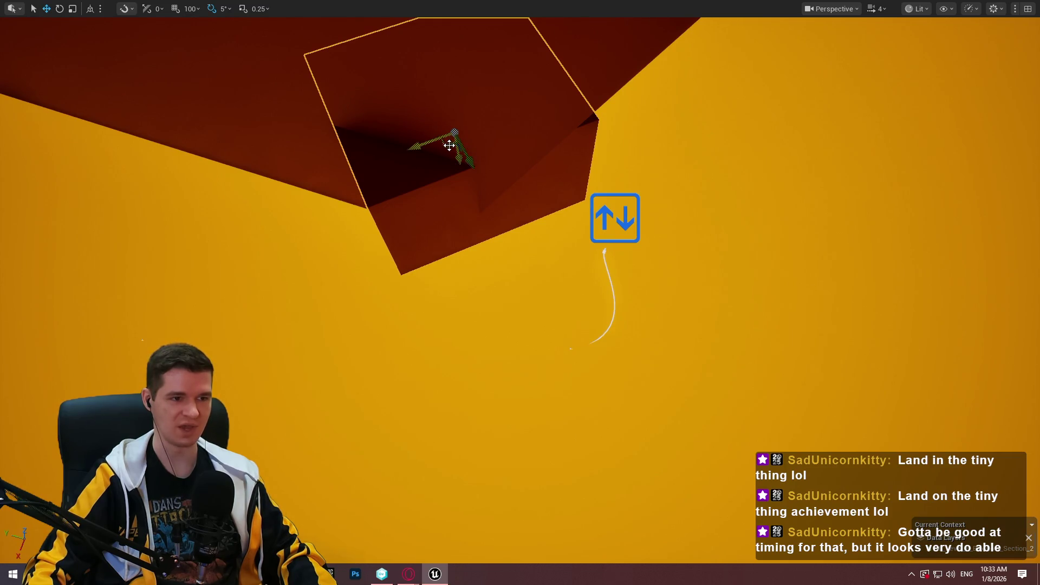
{"action": "scroll", "coordinate": [466, 206], "scroll_direction": "down", "scroll_amount": 2}
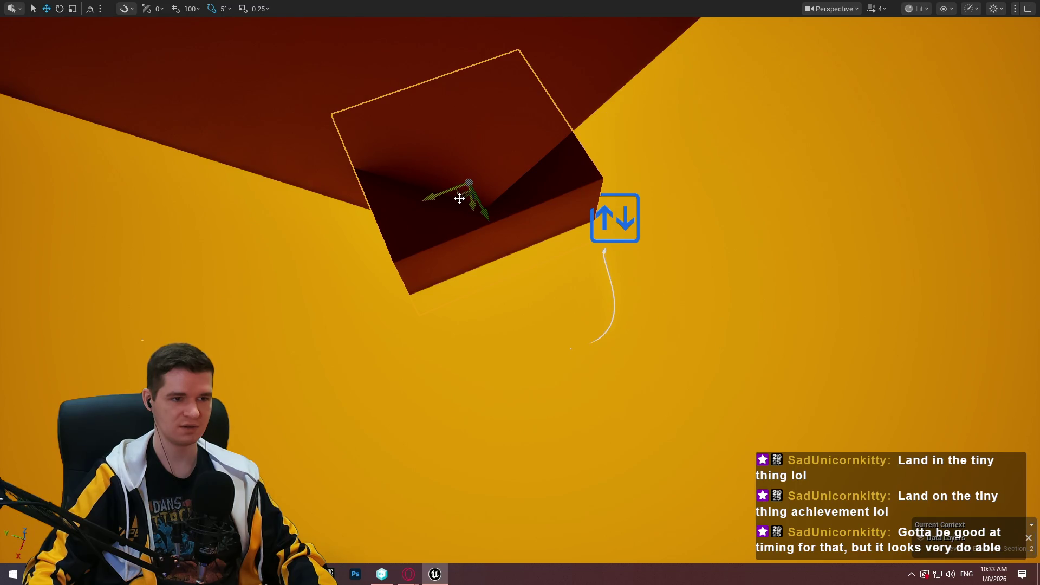
Shift the box up and right beside the shaft wall, deselect it, and playtest from there.
{"action": "mouse_move", "coordinate": [447, 193]}
{"action": "left_mouse_down"}
{"action": "mouse_move", "coordinate": [404, 193]}
{"action": "mouse_move", "coordinate": [428, 185]}
{"action": "mouse_move", "coordinate": [438, 223]}
{"action": "mouse_move", "coordinate": [471, 208]}
{"action": "mouse_move", "coordinate": [450, 217]}
{"action": "mouse_move", "coordinate": [455, 206]}
{"action": "left_mouse_up"}
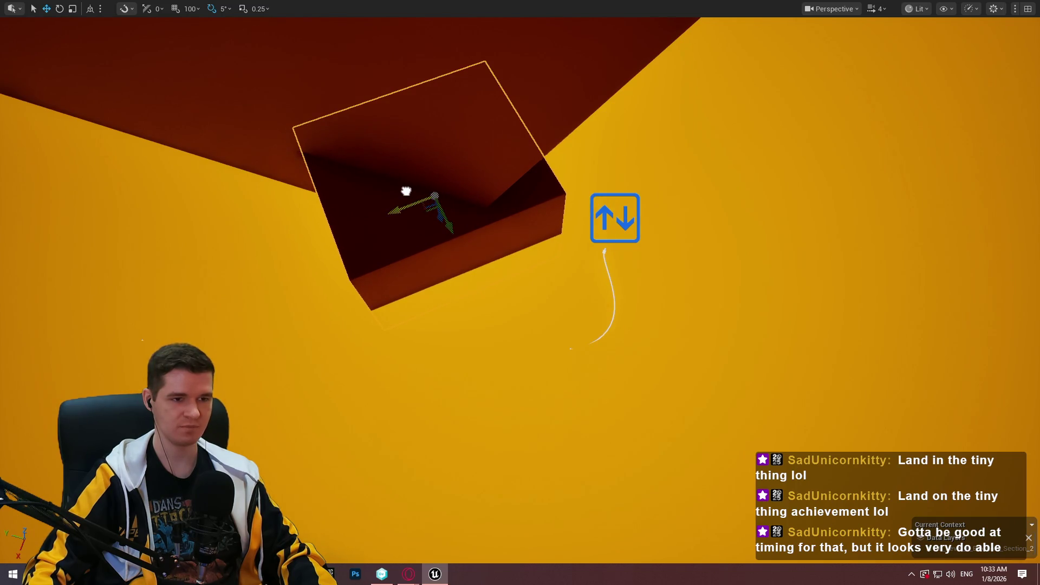
{"action": "mouse_move", "coordinate": [457, 284]}
{"action": "left_mouse_down"}
{"action": "mouse_move", "coordinate": [410, 282]}
{"action": "mouse_move", "coordinate": [514, 211]}
{"action": "left_mouse_up"}
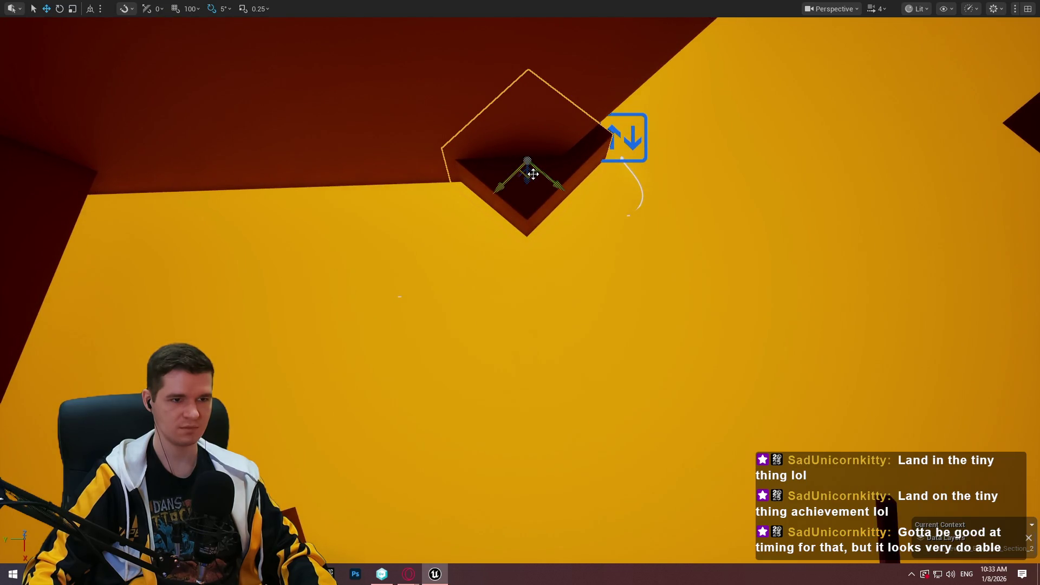
{"action": "mouse_move", "coordinate": [534, 172]}
{"action": "left_mouse_down"}
{"action": "mouse_move", "coordinate": [748, 153]}
{"action": "mouse_move", "coordinate": [728, 167]}
{"action": "mouse_move", "coordinate": [672, 157]}
{"action": "mouse_move", "coordinate": [635, 112]}
{"action": "left_mouse_up"}
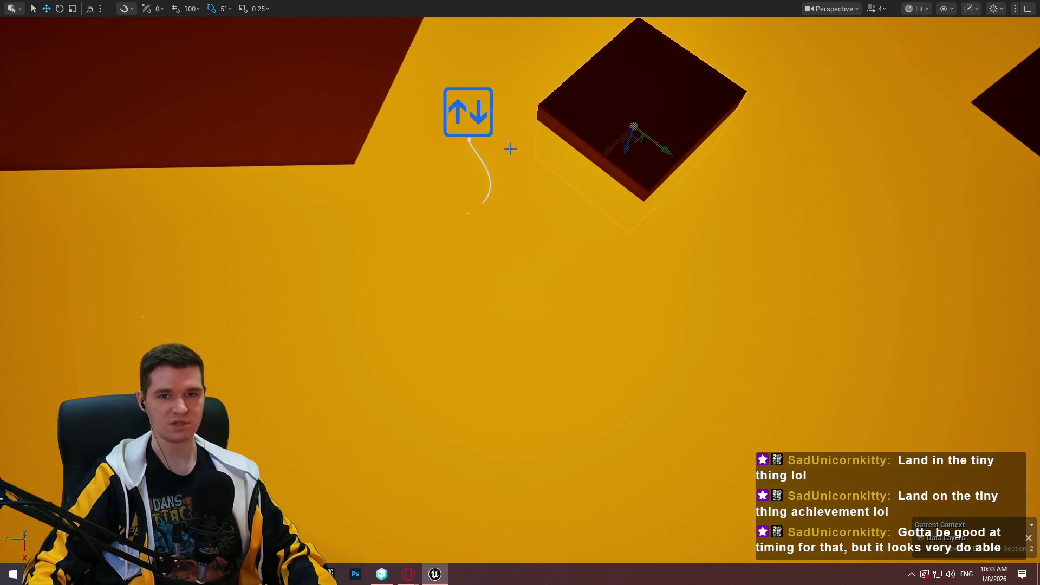
{"action": "left_click_drag", "start_coordinate": [550, 166], "coordinate": [551, 166]}
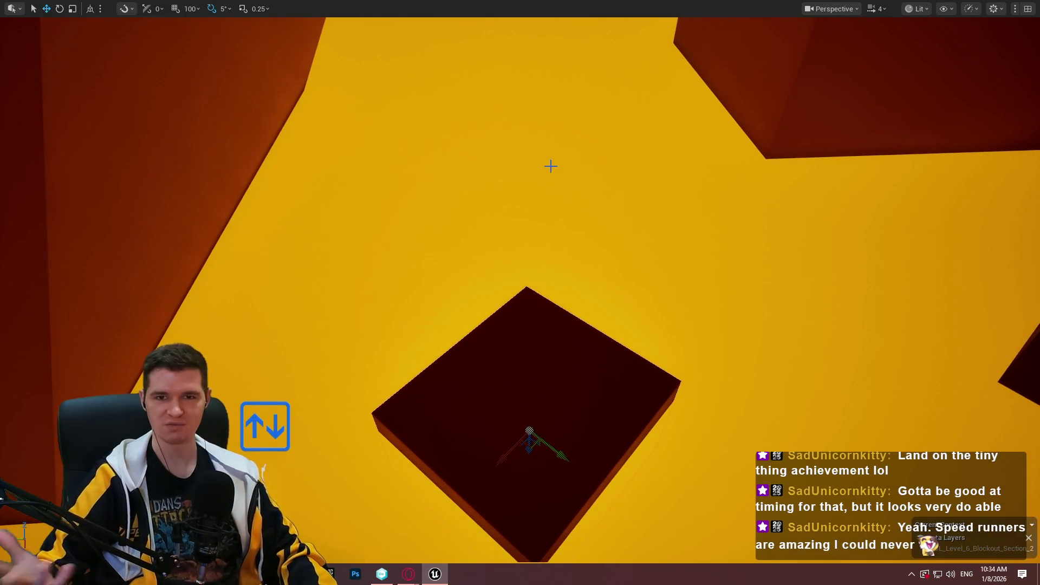
{"action": "left_click_drag", "start_coordinate": [352, 240], "coordinate": [351, 241]}
{"action": "left_click_drag", "start_coordinate": [96, 294], "coordinate": [96, 294]}
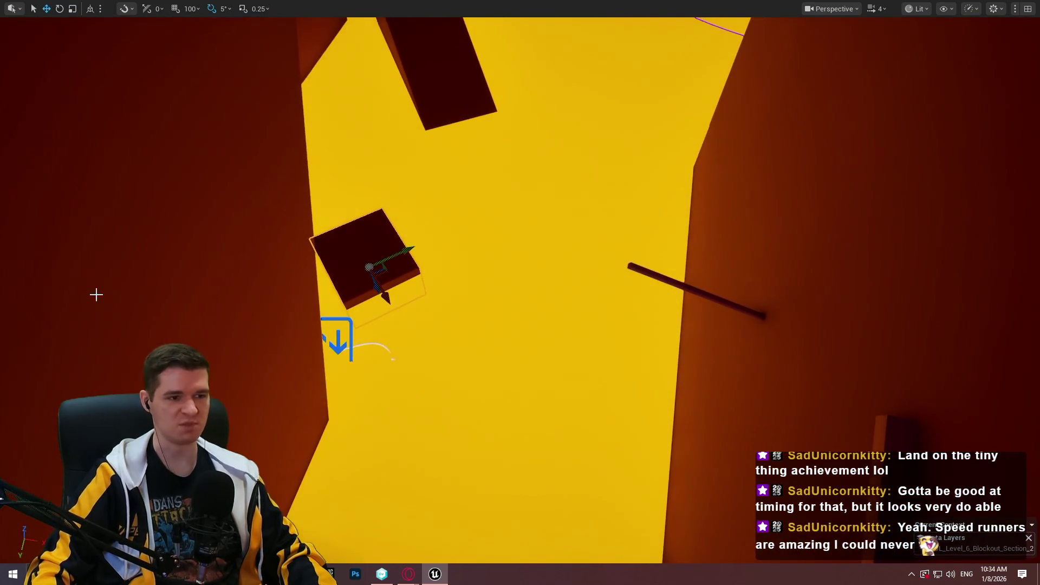
{"action": "key", "text": "Escape"}
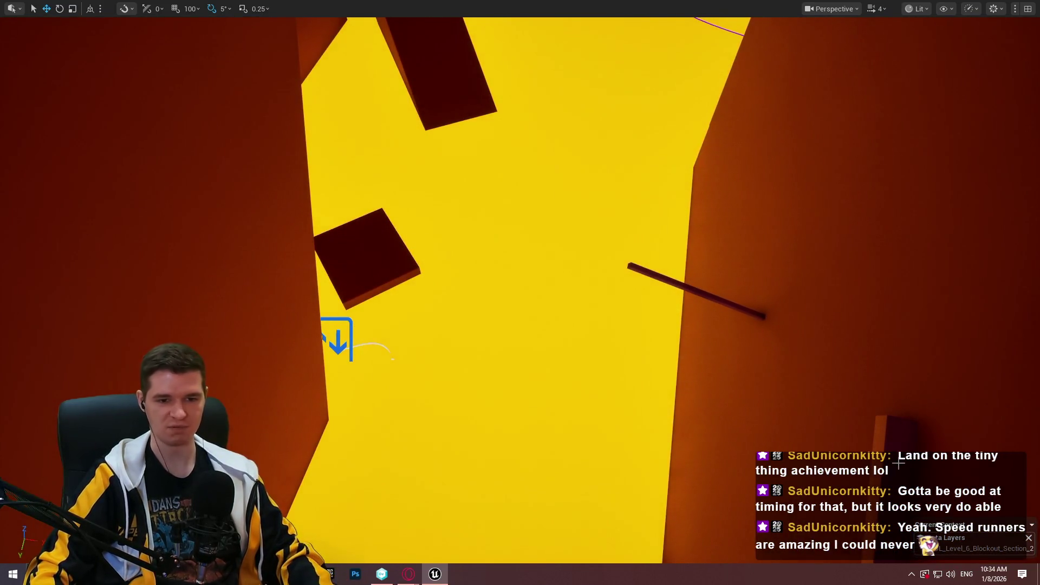
{"action": "right_click", "coordinate": [899, 463]}
{"action": "left_click", "coordinate": [908, 460]}
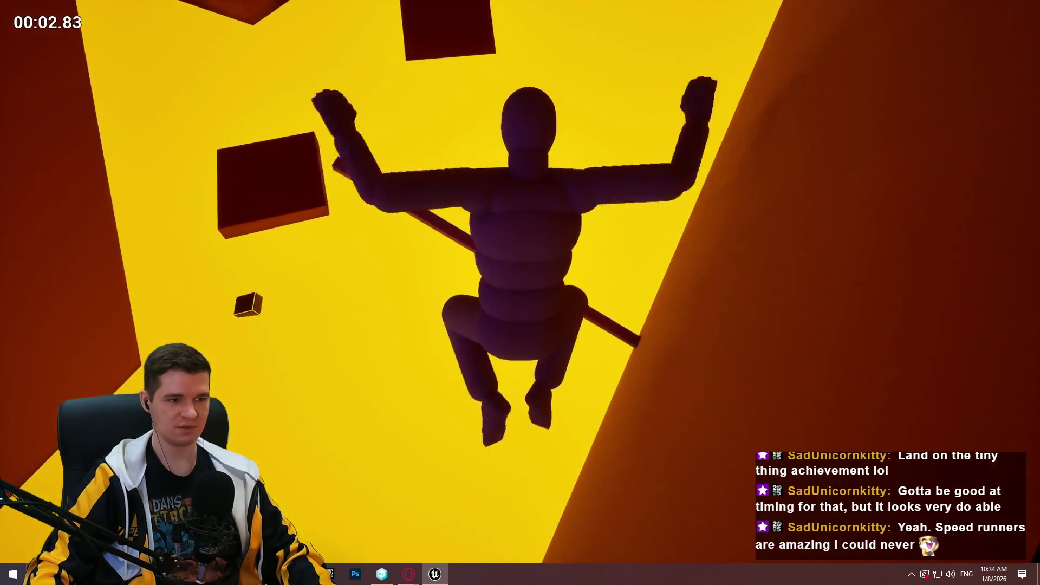
End the playtest, fly over to the pole, and run a quick playtest from it.
{"action": "key", "text": "Escape"}
{"action": "left_click_drag", "start_coordinate": [494, 259], "coordinate": [495, 258]}
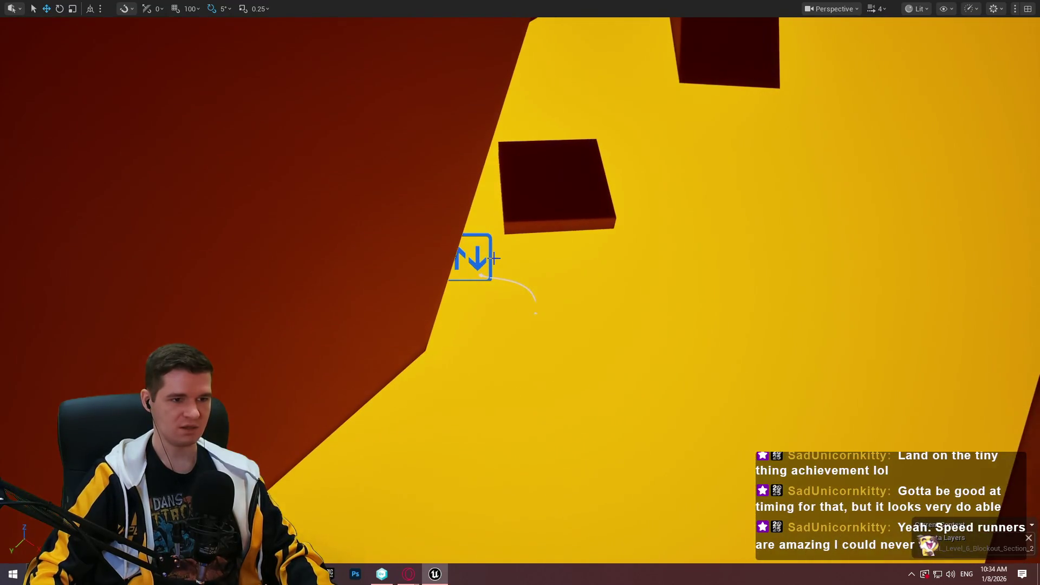
{"action": "left_click_drag", "start_coordinate": [535, 313], "coordinate": [588, 248]}
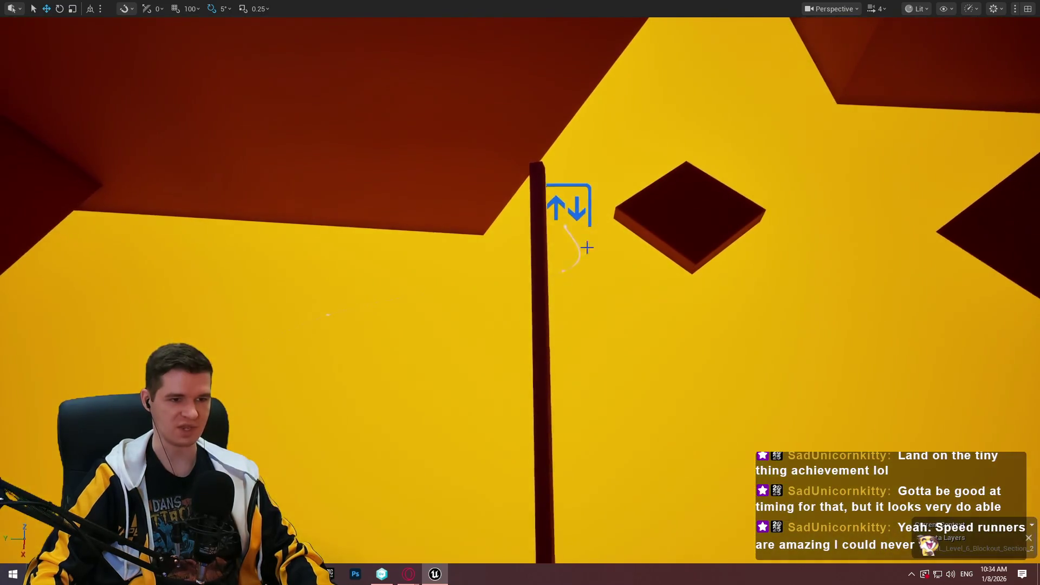
{"action": "right_click", "coordinate": [540, 398]}
{"action": "left_click", "coordinate": [578, 551]}
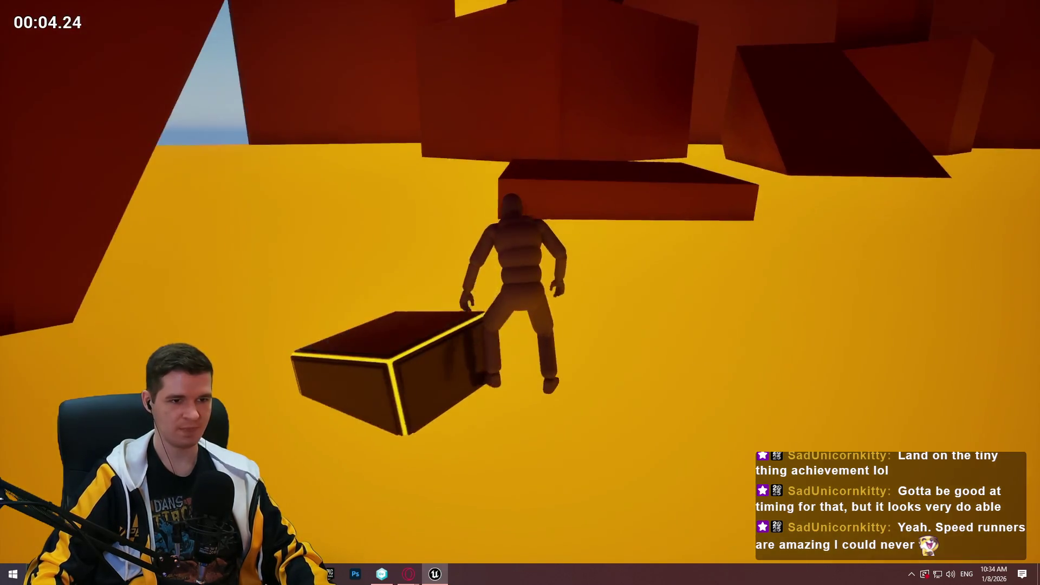
{"action": "key", "text": "Escape"}
Select the small platform, shift it right, and frame the tilted beam.
{"action": "left_click_drag", "start_coordinate": [577, 249], "coordinate": [578, 249]}
{"action": "left_click", "coordinate": [765, 208]}
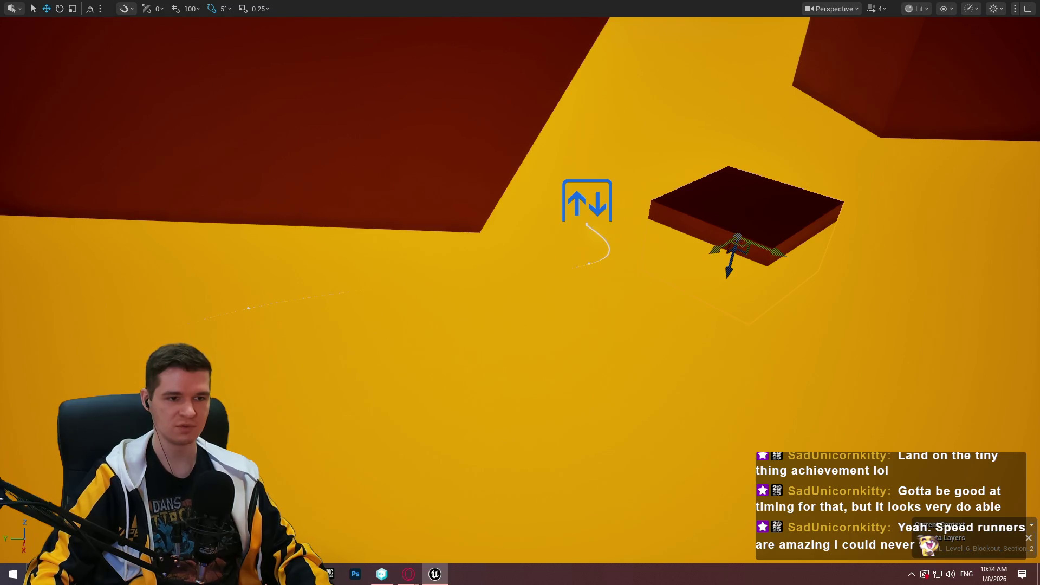
{"action": "left_click_drag", "start_coordinate": [394, 228], "coordinate": [431, 225]}
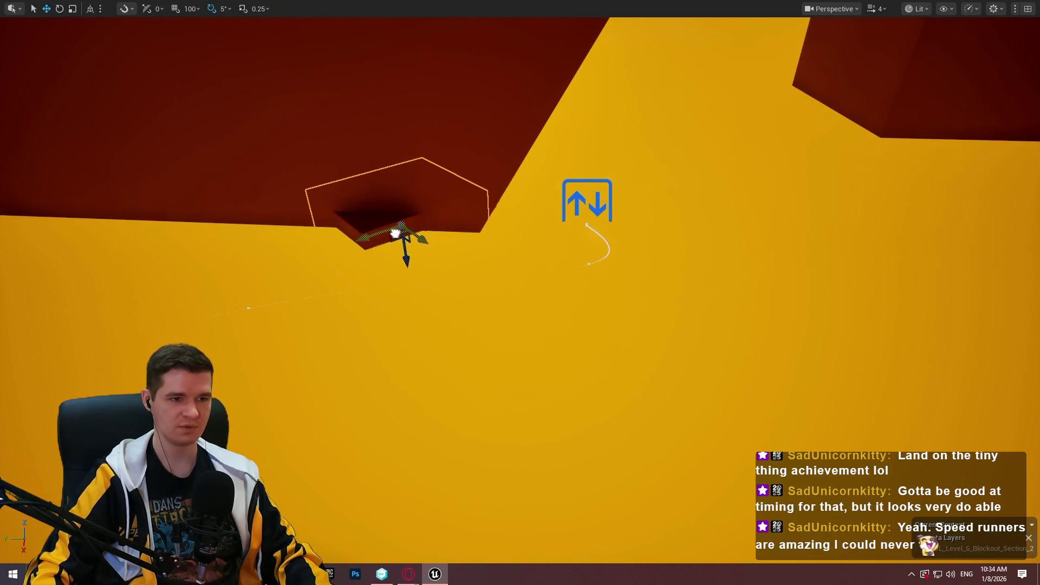
{"action": "mouse_move", "coordinate": [463, 273]}
{"action": "left_mouse_down"}
{"action": "mouse_move", "coordinate": [471, 254]}
{"action": "mouse_move", "coordinate": [476, 282]}
{"action": "mouse_move", "coordinate": [471, 260]}
{"action": "mouse_move", "coordinate": [449, 262]}
{"action": "left_mouse_up"}
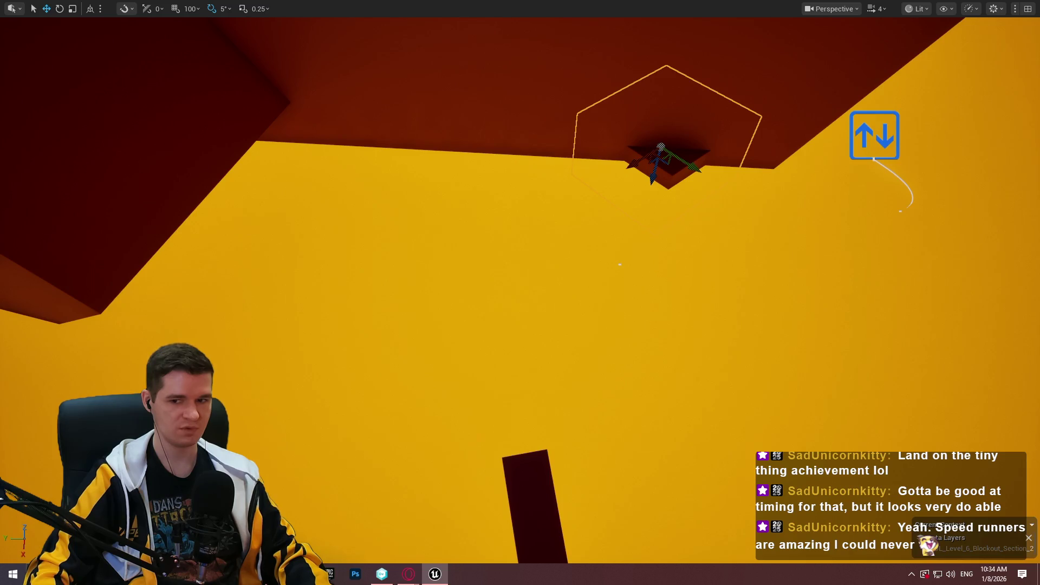
{"action": "left_click_drag", "start_coordinate": [393, 551], "coordinate": [395, 560]}
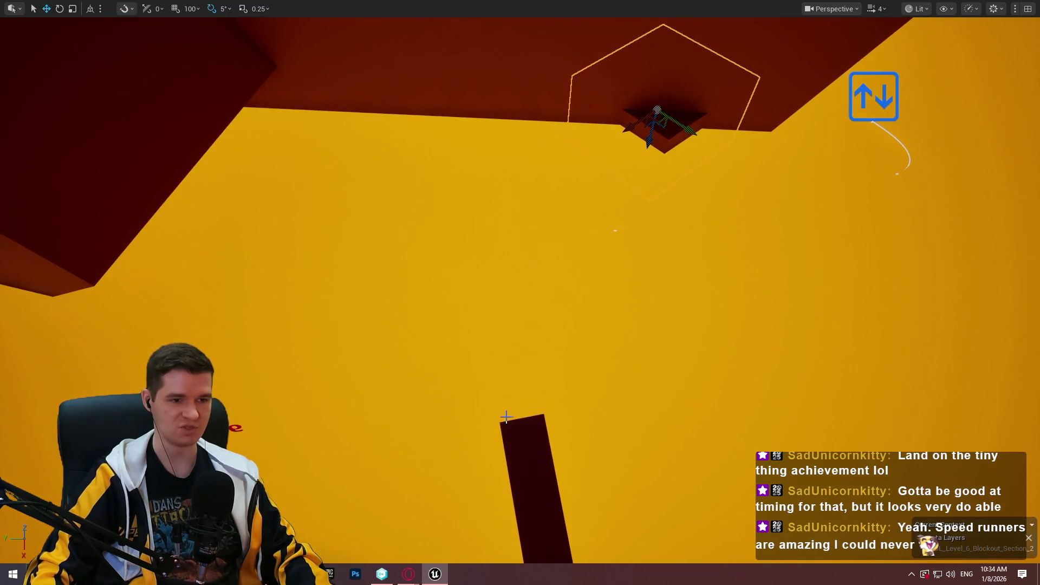
{"action": "left_click_drag", "start_coordinate": [671, 108], "coordinate": [464, 325]}
{"action": "right_click", "coordinate": [469, 342]}
Playtest running along the tilted beam and jumping off its end.
{"action": "left_click", "coordinate": [536, 553]}
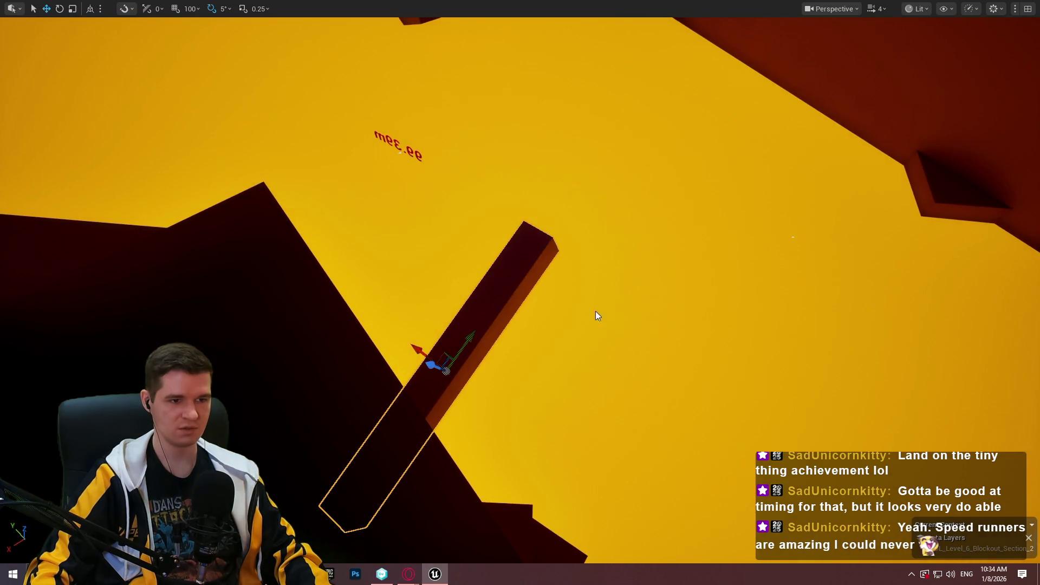
{"action": "key", "text": "w"}
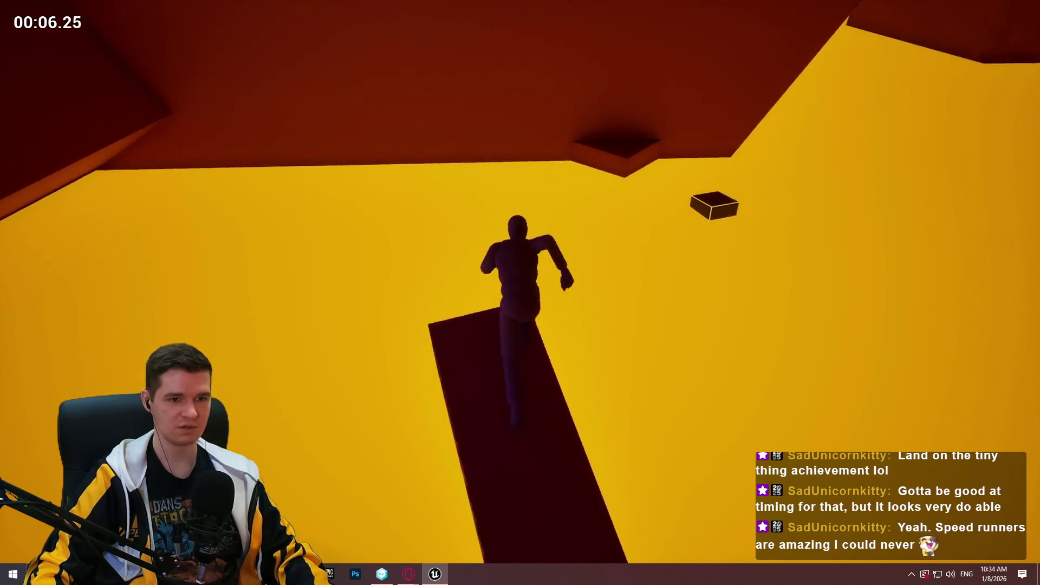
{"action": "key", "text": "space"}
{"action": "key", "text": "Escape"}
Repeat the beam playtest, jumping onto the small box and off it again.
{"action": "scroll", "coordinate": [586, 434], "scroll_direction": "down", "scroll_amount": 5}
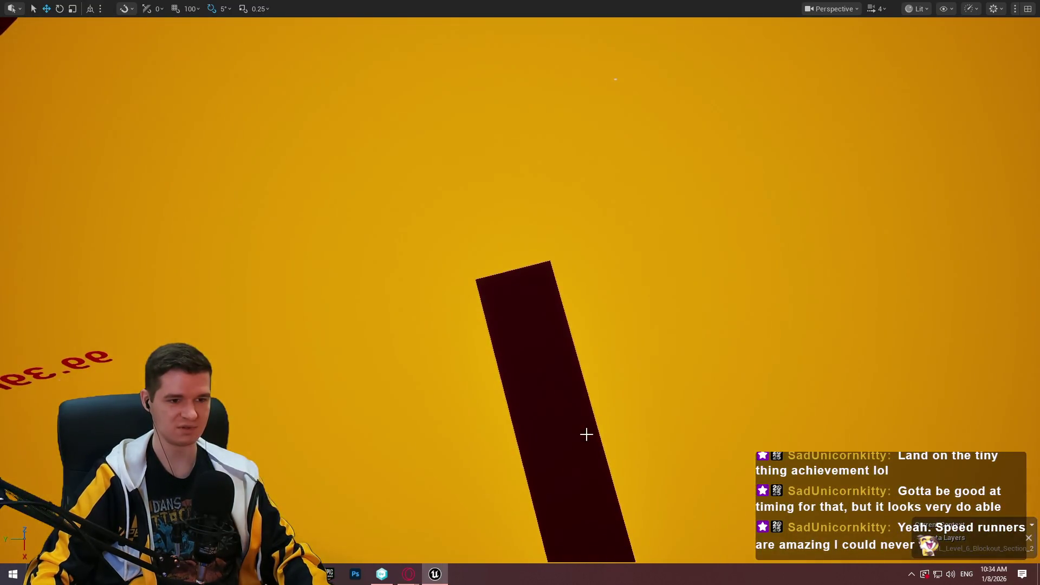
{"action": "right_click", "coordinate": [586, 434]}
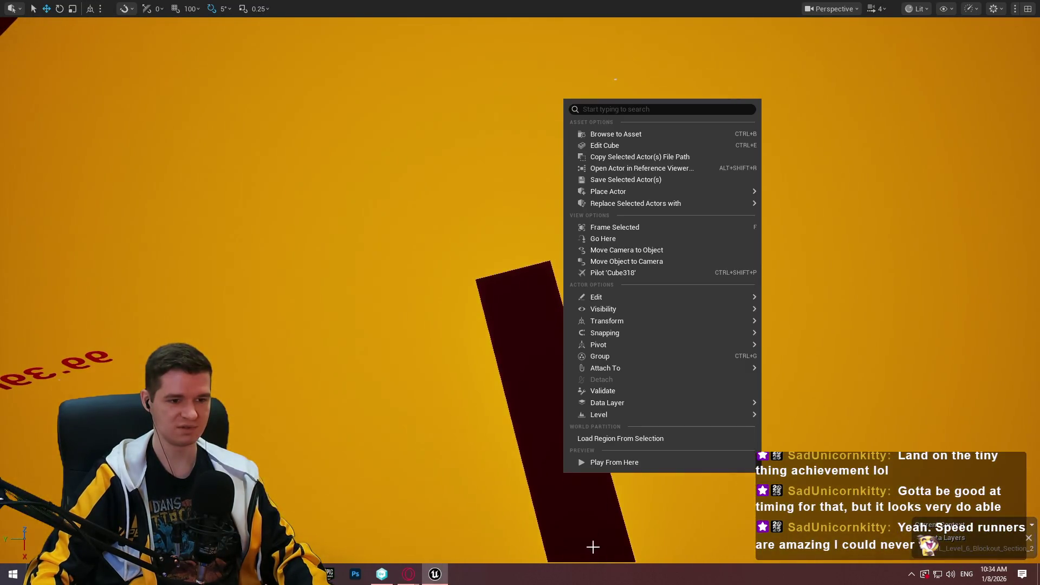
{"action": "left_click", "coordinate": [622, 466]}
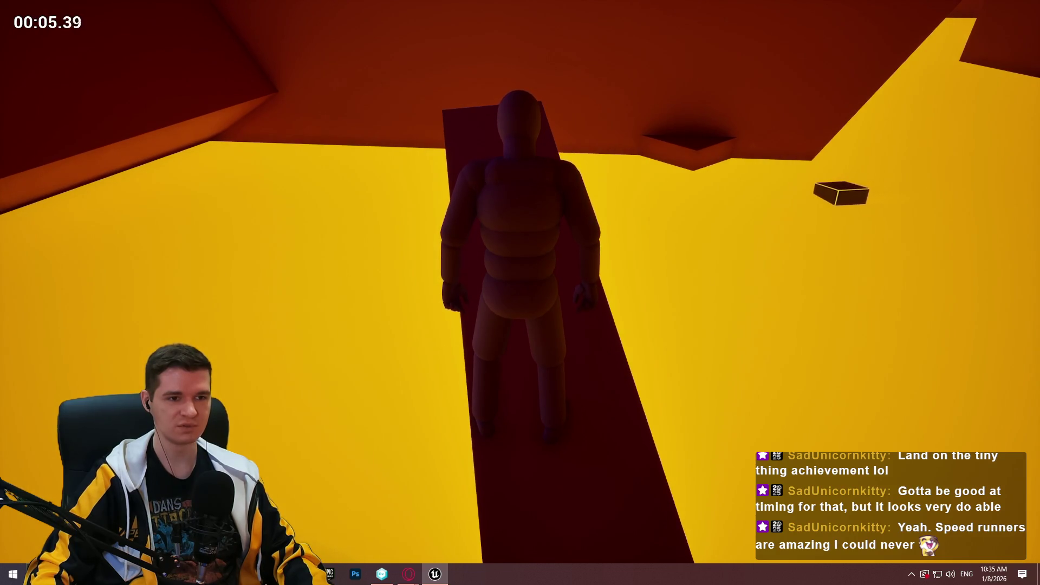
{"action": "key", "text": "w"}
{"action": "key", "text": "space"}
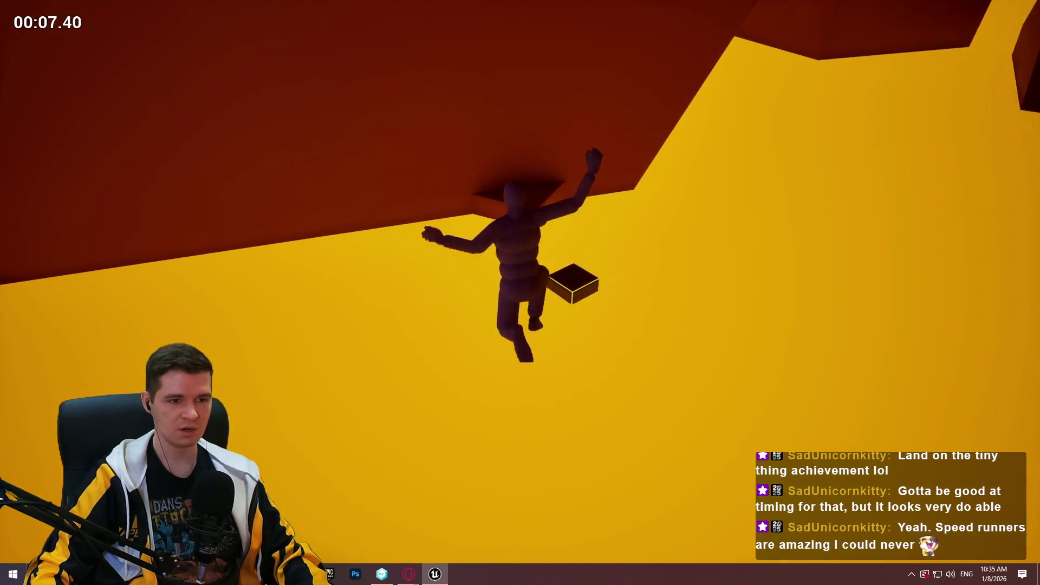
{"action": "key", "text": "space"}
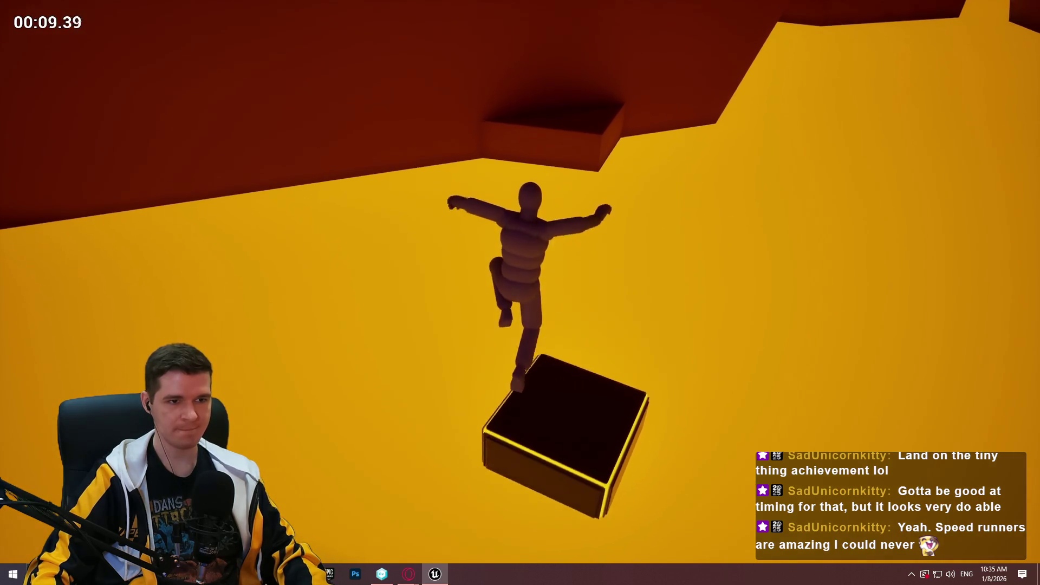
{"action": "key", "text": "Escape"}
{"action": "left_click_drag", "start_coordinate": [694, 192], "coordinate": [640, 205]}
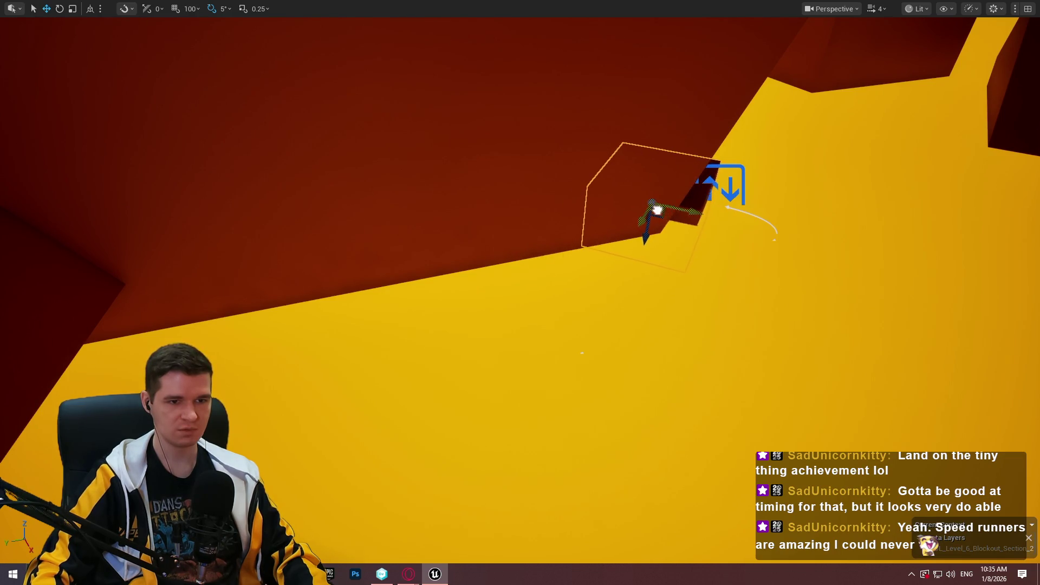
Move the box platform down and right, then lower it onto the pole.
{"action": "left_click_drag", "start_coordinate": [639, 205], "coordinate": [590, 217]}
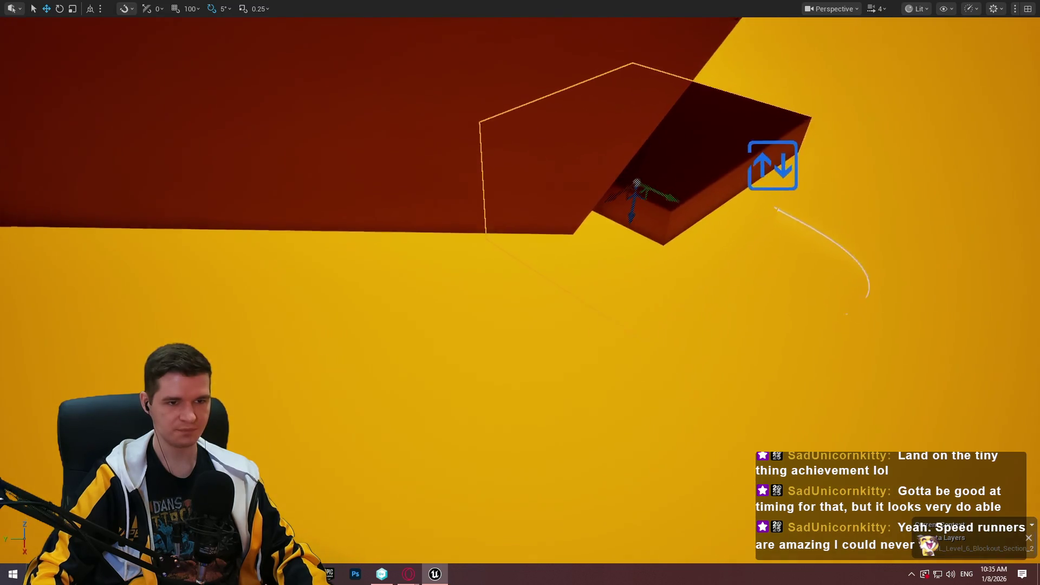
{"action": "mouse_move", "coordinate": [656, 209]}
{"action": "left_mouse_down"}
{"action": "mouse_move", "coordinate": [630, 214]}
{"action": "mouse_move", "coordinate": [633, 172]}
{"action": "left_mouse_up"}
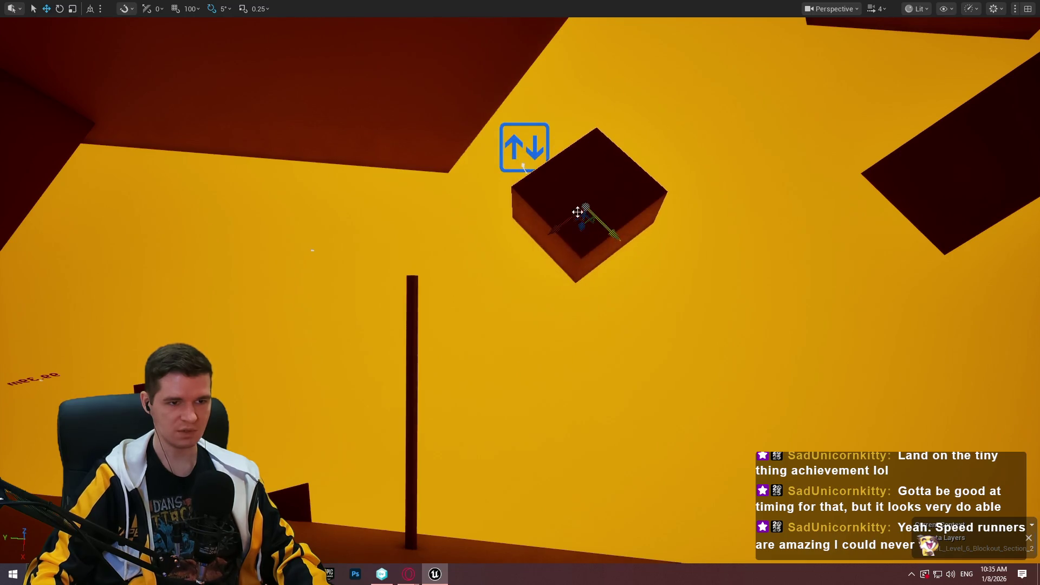
{"action": "mouse_move", "coordinate": [586, 226]}
{"action": "left_mouse_down"}
{"action": "mouse_move", "coordinate": [575, 238]}
{"action": "mouse_move", "coordinate": [595, 278]}
{"action": "mouse_move", "coordinate": [596, 265]}
{"action": "left_mouse_up"}
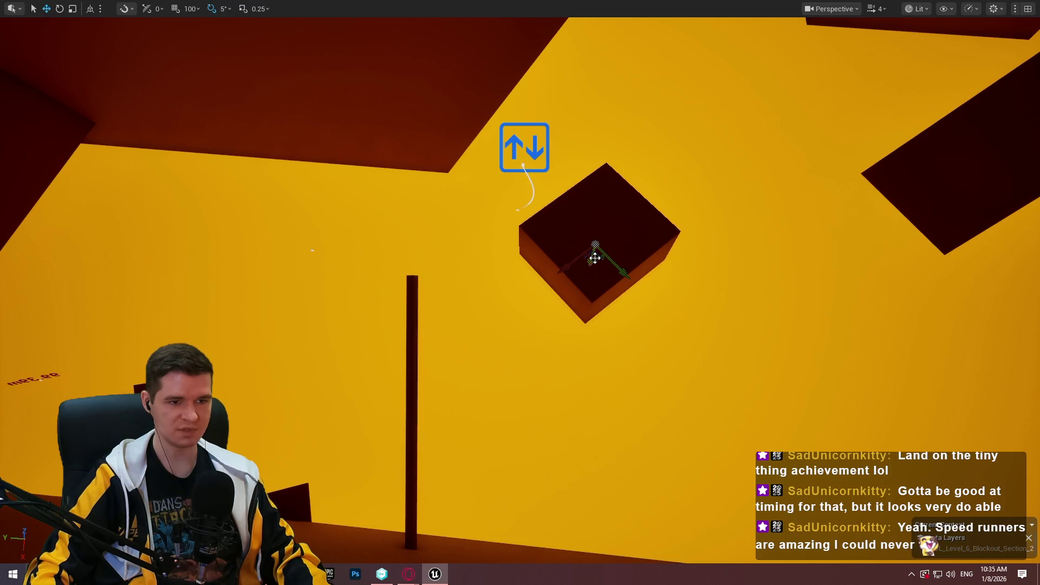
{"action": "left_click_drag", "start_coordinate": [645, 306], "coordinate": [342, 203]}
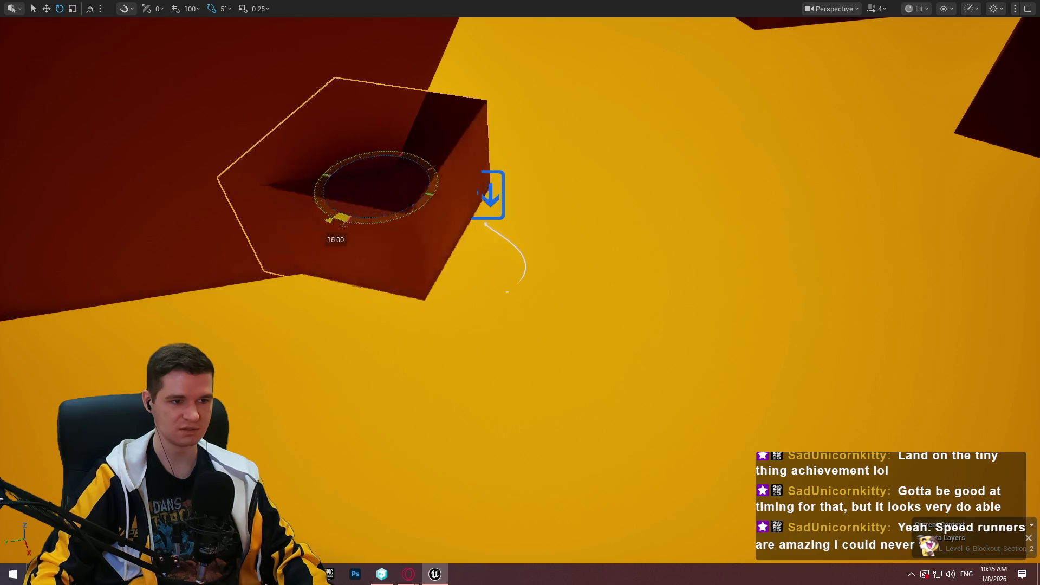
{"action": "left_click_drag", "start_coordinate": [383, 213], "coordinate": [395, 246]}
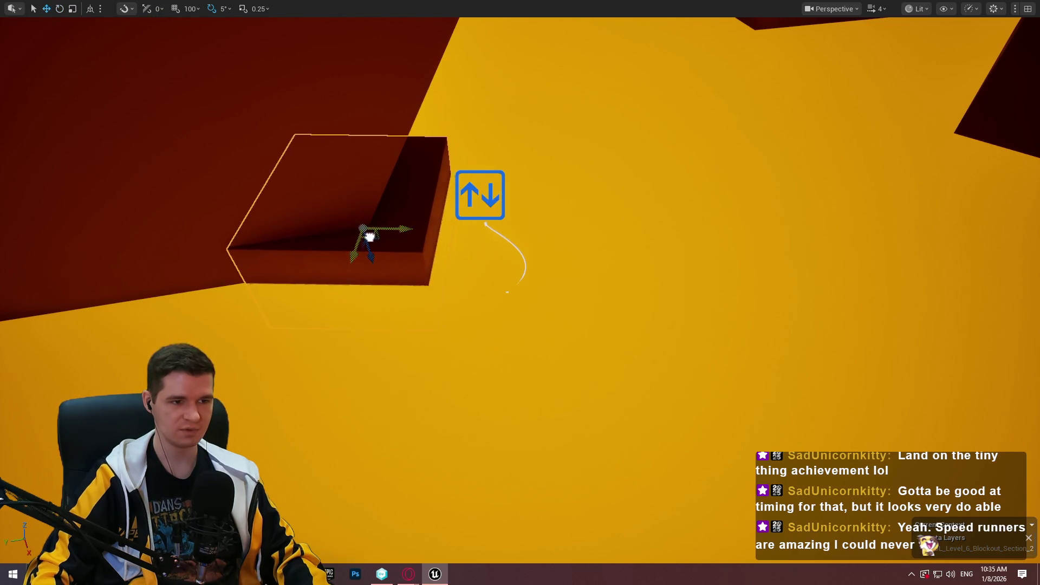
Select the dark pole and start a playtest climbing it.
{"action": "key", "text": "Down"}
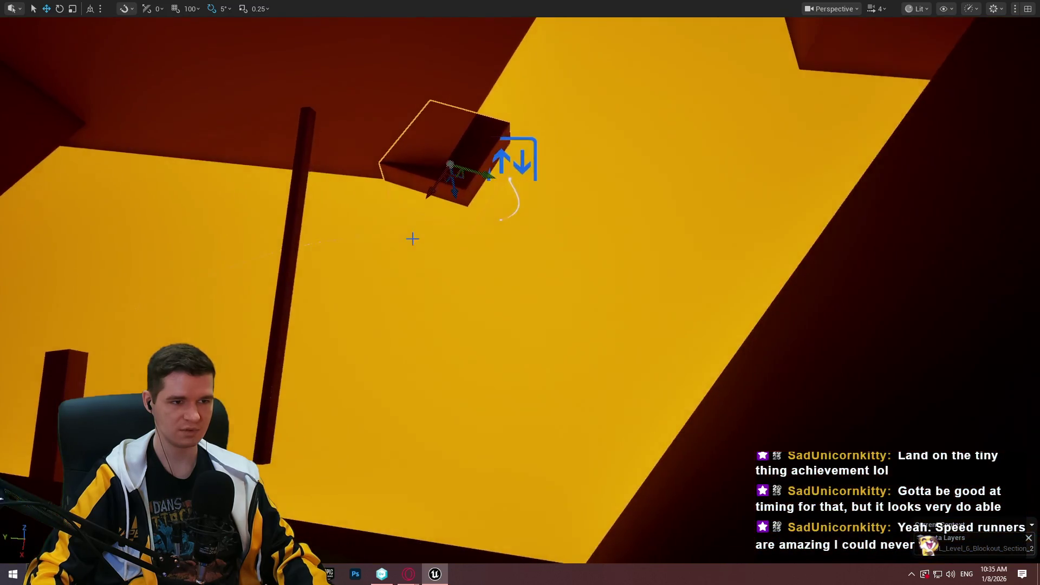
{"action": "key", "text": "Down"}
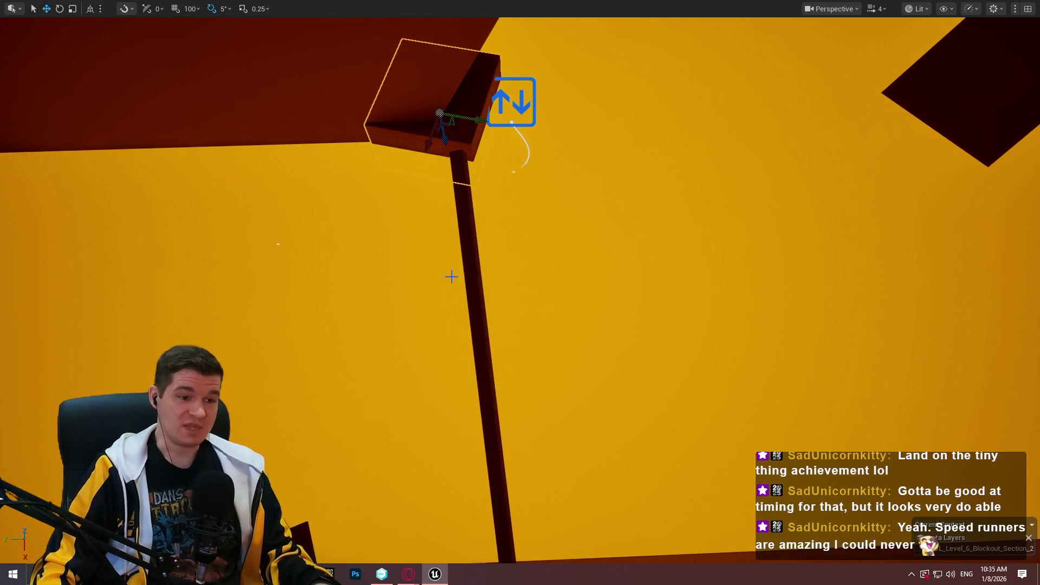
{"action": "right_click", "coordinate": [468, 307]}
{"action": "left_click", "coordinate": [438, 306]}
{"action": "key", "text": "Down"}
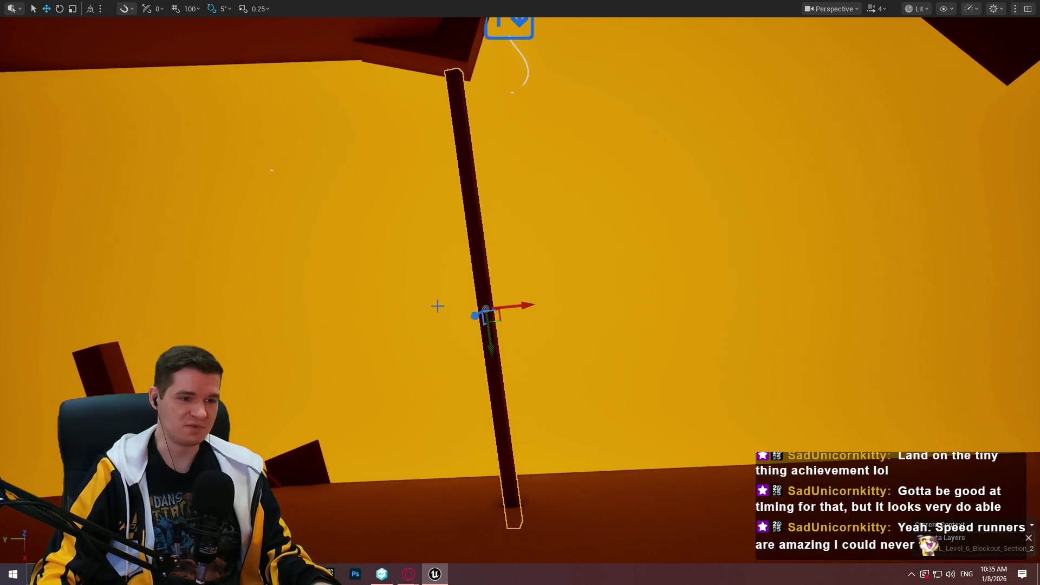
{"action": "right_click", "coordinate": [476, 325]}
{"action": "left_click", "coordinate": [540, 550]}
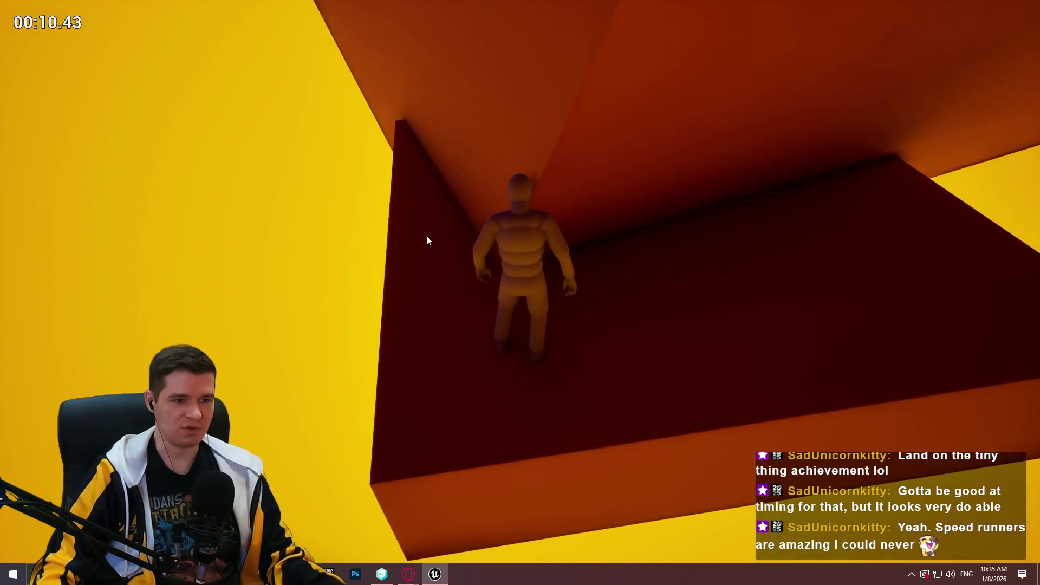
Playtest from the upright pole, climbing it and jumping to the ledge.
{"action": "key", "text": "Escape"}
{"action": "left_click_drag", "start_coordinate": [520, 293], "coordinate": [520, 422]}
{"action": "left_click_drag", "start_coordinate": [520, 292], "coordinate": [520, 347]}
{"action": "right_click", "coordinate": [603, 189]}
{"action": "left_click", "coordinate": [654, 548]}
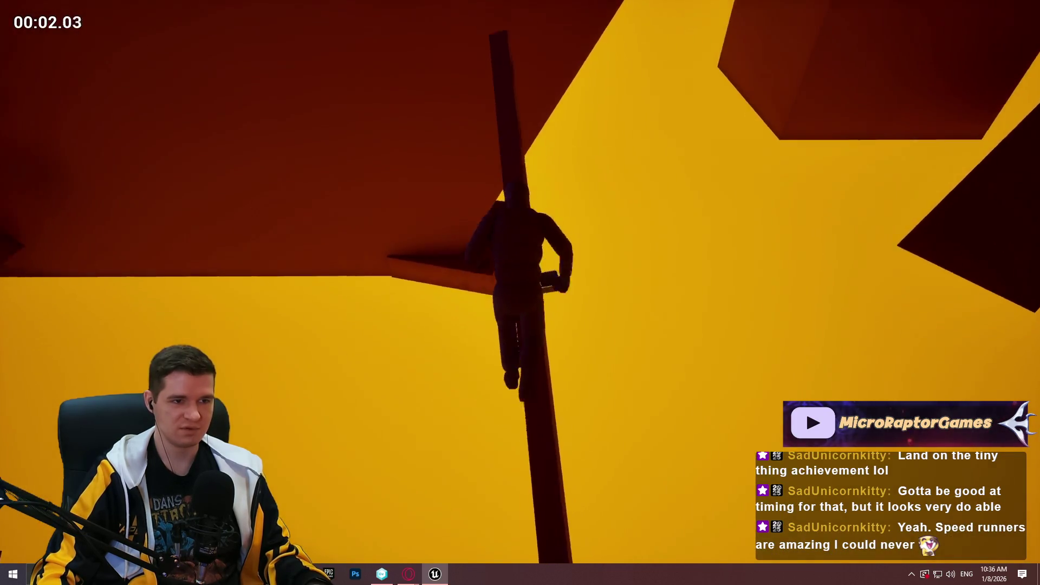
{"action": "key", "text": "space"}
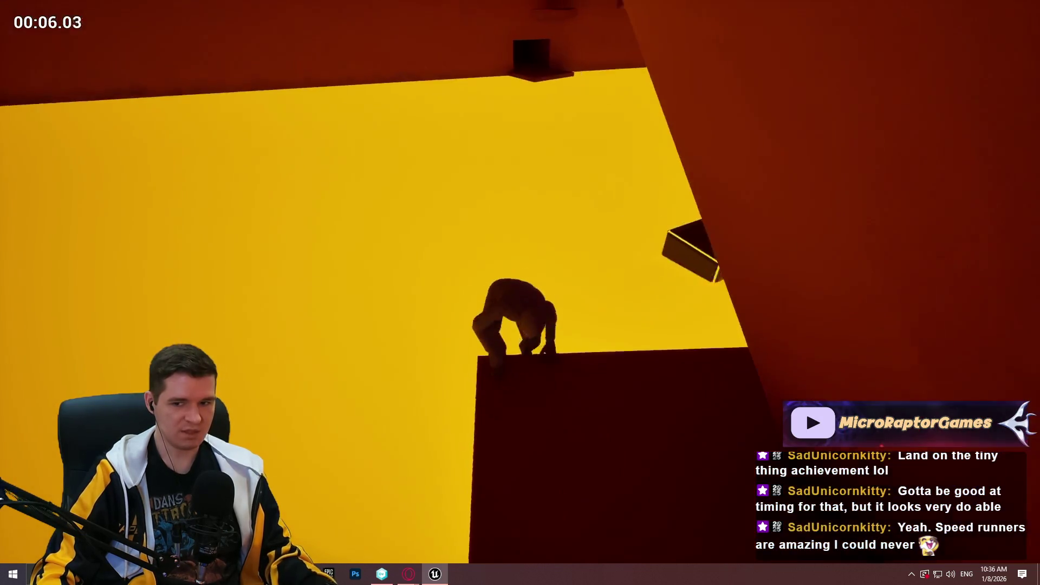
{"action": "key", "text": "Escape"}
Frame the thin pole upright and run a playtest from it.
{"action": "key", "text": "w"}
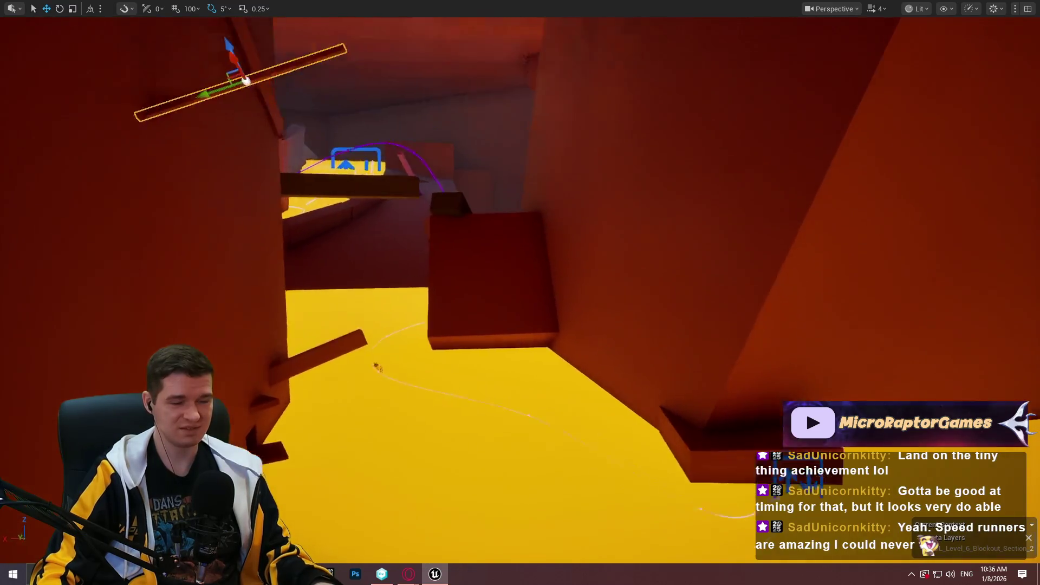
{"action": "key", "text": "f"}
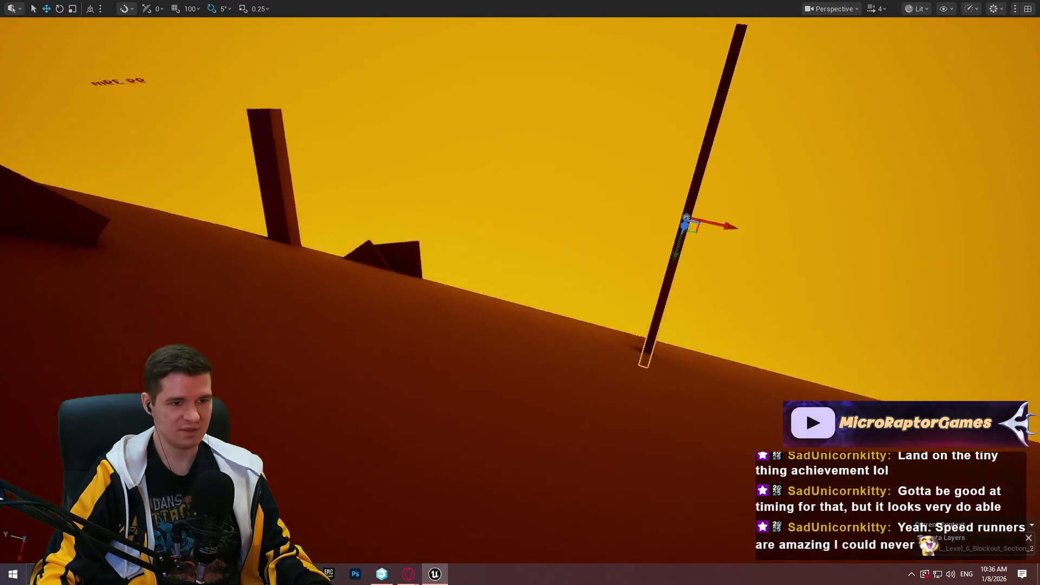
{"action": "right_click", "coordinate": [480, 191]}
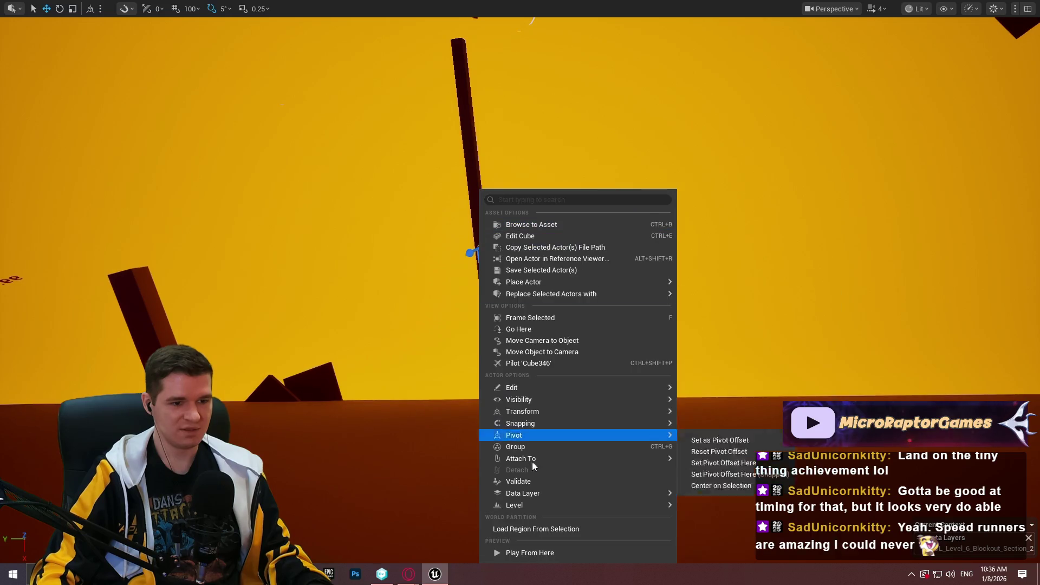
{"action": "left_click", "coordinate": [547, 556]}
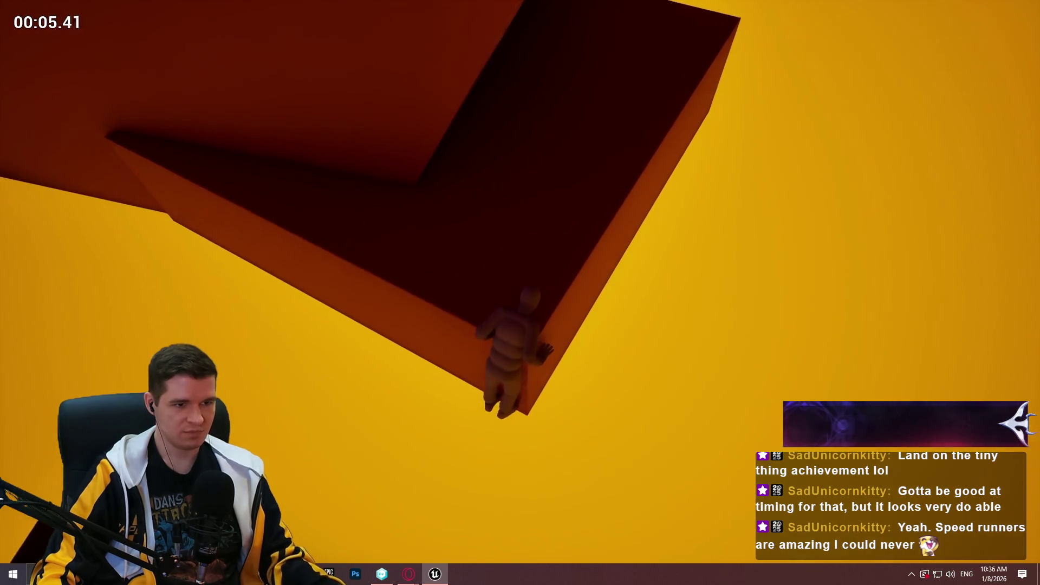
{"action": "key", "text": "Escape"}
Run quick playtests from the slanted beam and from the pole, jumping off its top.
{"action": "mouse_move", "coordinate": [520, 292]}
{"action": "left_mouse_down"}
{"action": "mouse_move", "coordinate": [488, 303]}
{"action": "mouse_move", "coordinate": [466, 282]}
{"action": "mouse_move", "coordinate": [487, 271]}
{"action": "mouse_move", "coordinate": [520, 292]}
{"action": "mouse_move", "coordinate": [514, 239]}
{"action": "left_mouse_up"}
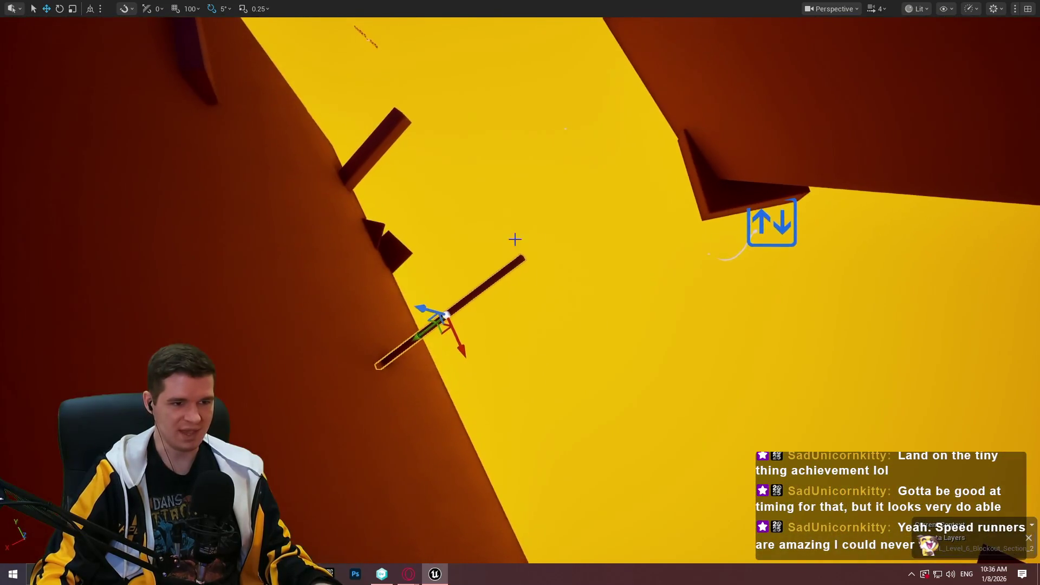
{"action": "right_click", "coordinate": [517, 190]}
{"action": "left_click", "coordinate": [586, 550]}
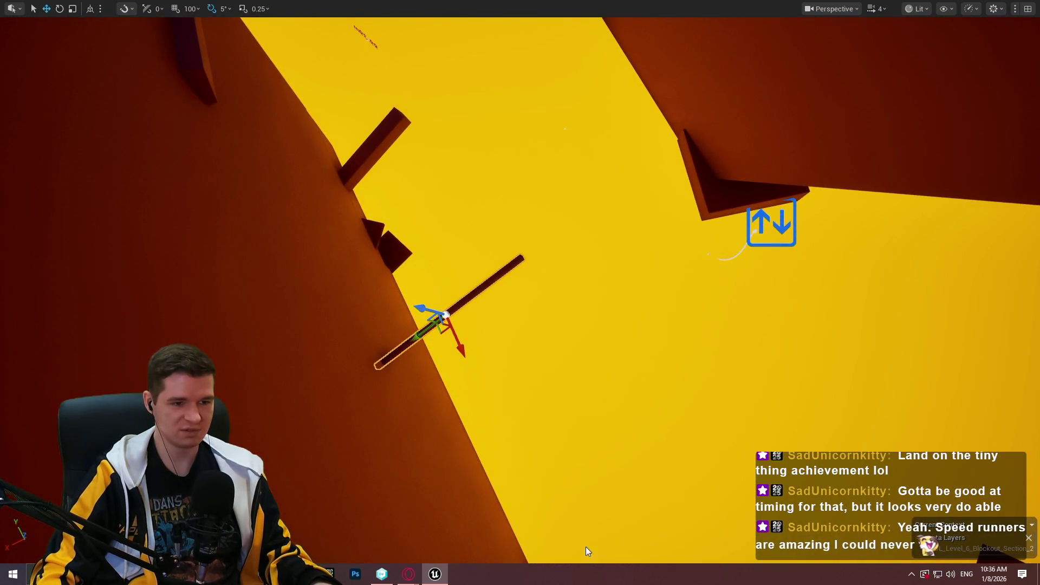
{"action": "key", "text": "Escape"}
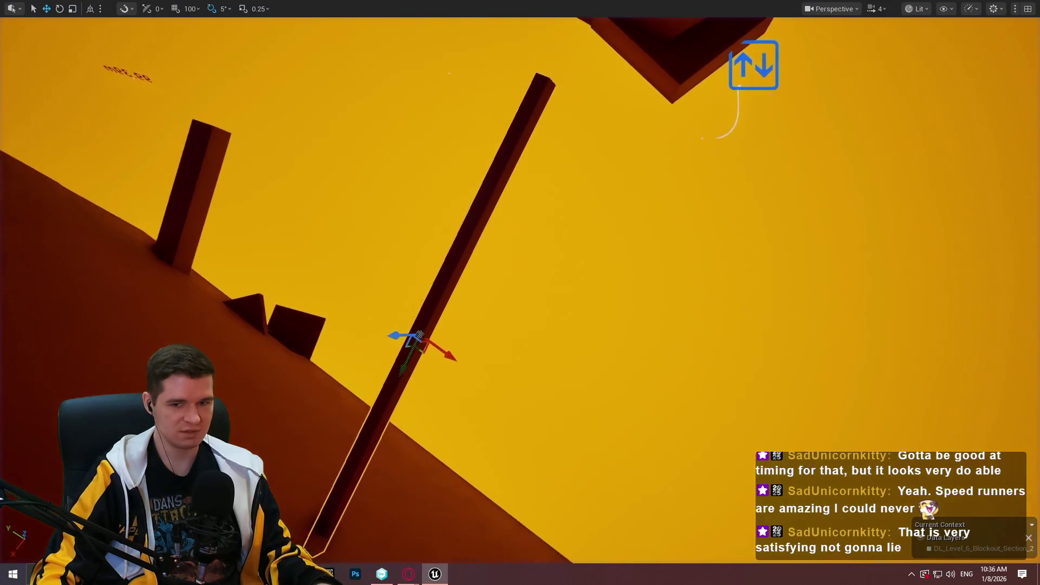
{"action": "right_click", "coordinate": [529, 340]}
{"action": "left_click", "coordinate": [595, 549]}
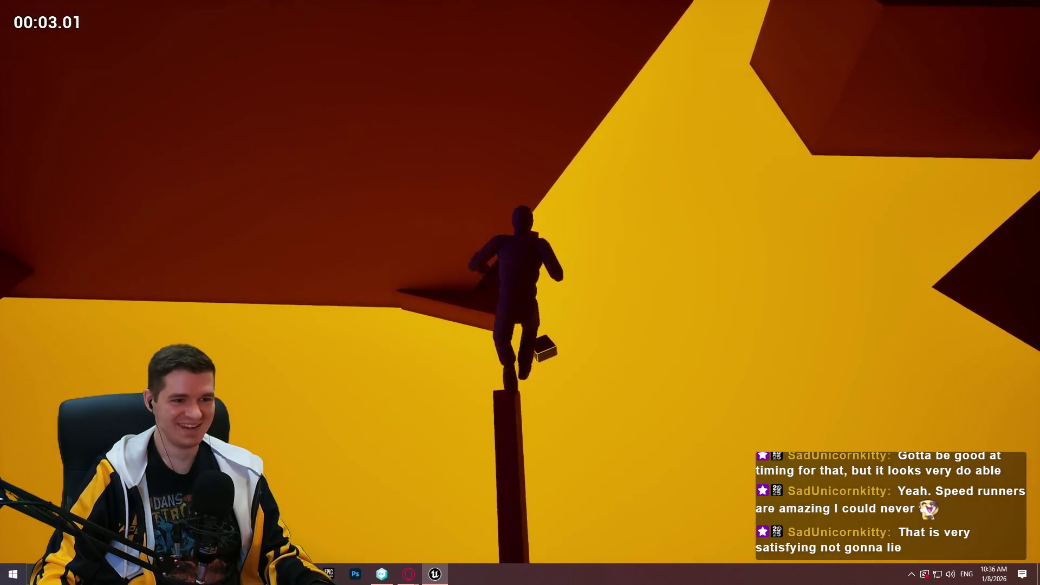
{"action": "key", "text": "space"}
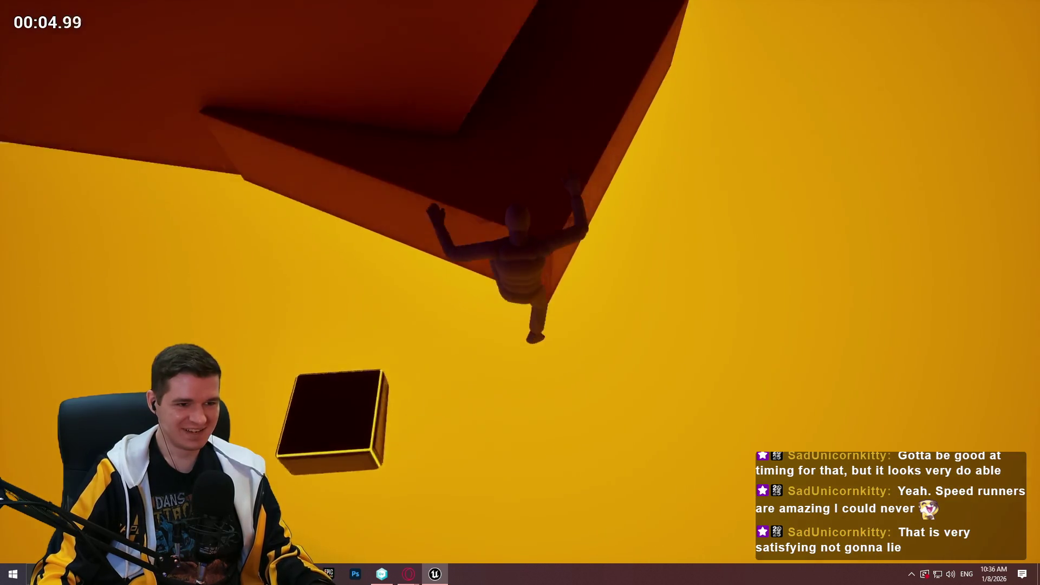
{"action": "key", "text": "Escape"}
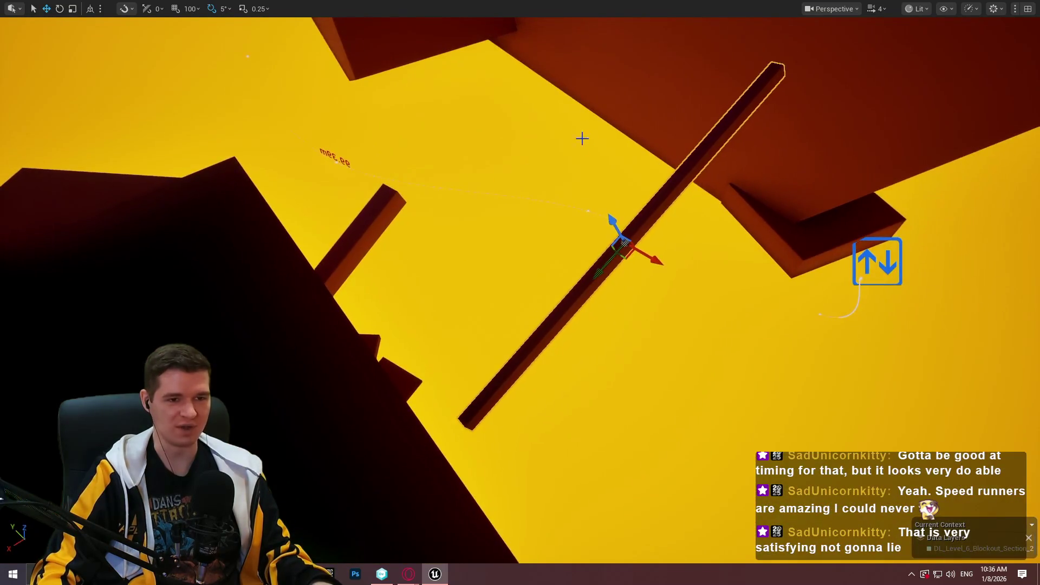
Playtest from the tilted beam: jump to the box, up the ledge, and off the wall.
{"action": "right_click", "coordinate": [634, 227]}
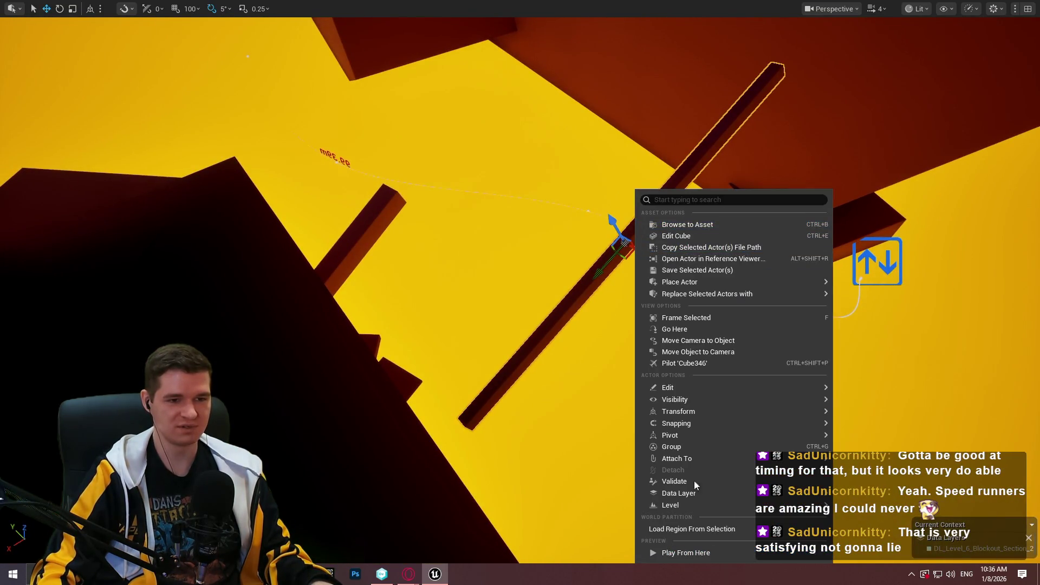
{"action": "left_click", "coordinate": [698, 552]}
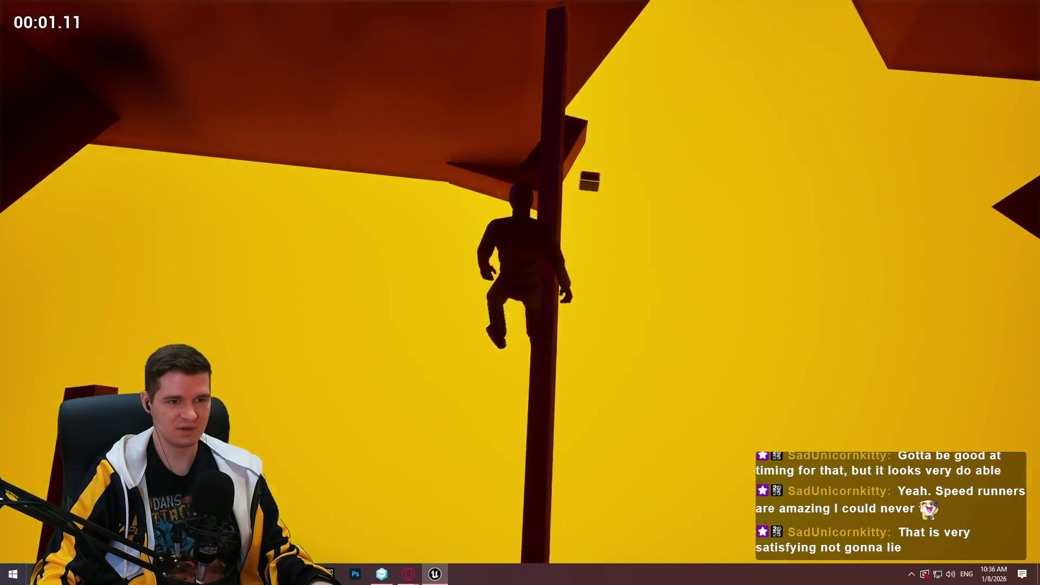
{"action": "key", "text": "space"}
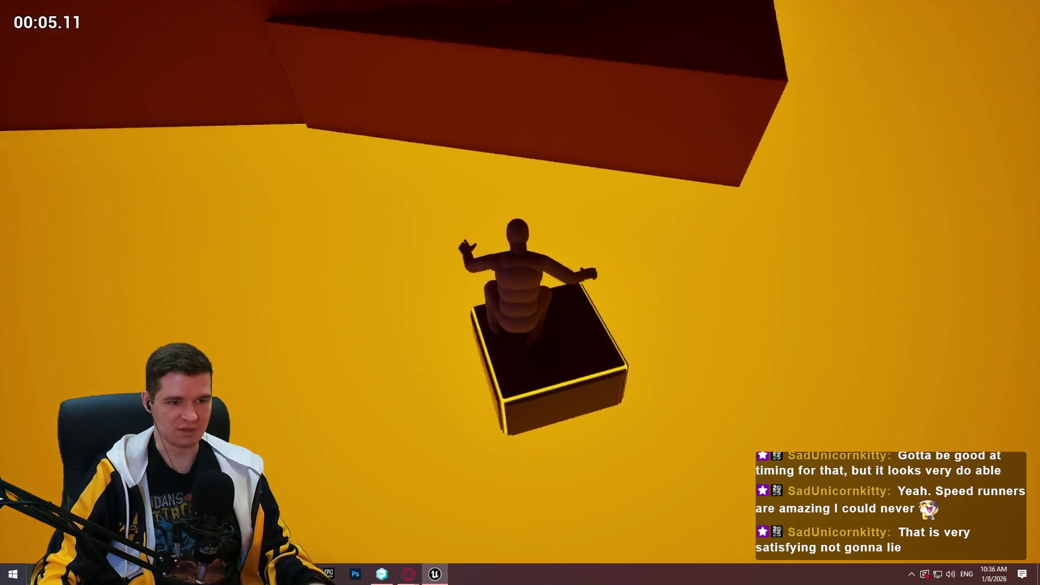
{"action": "key", "text": "space"}
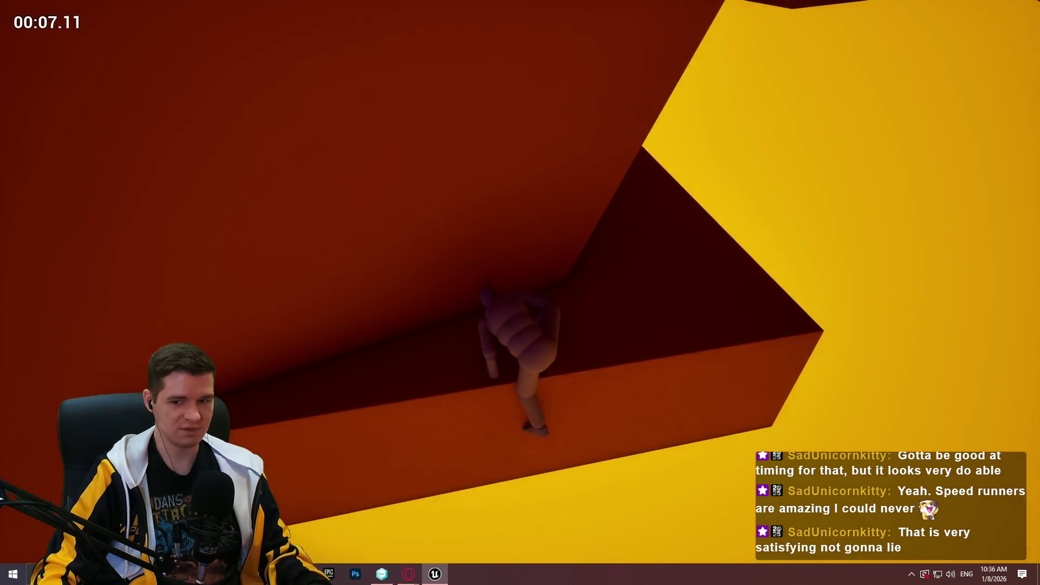
{"action": "key", "text": "w"}
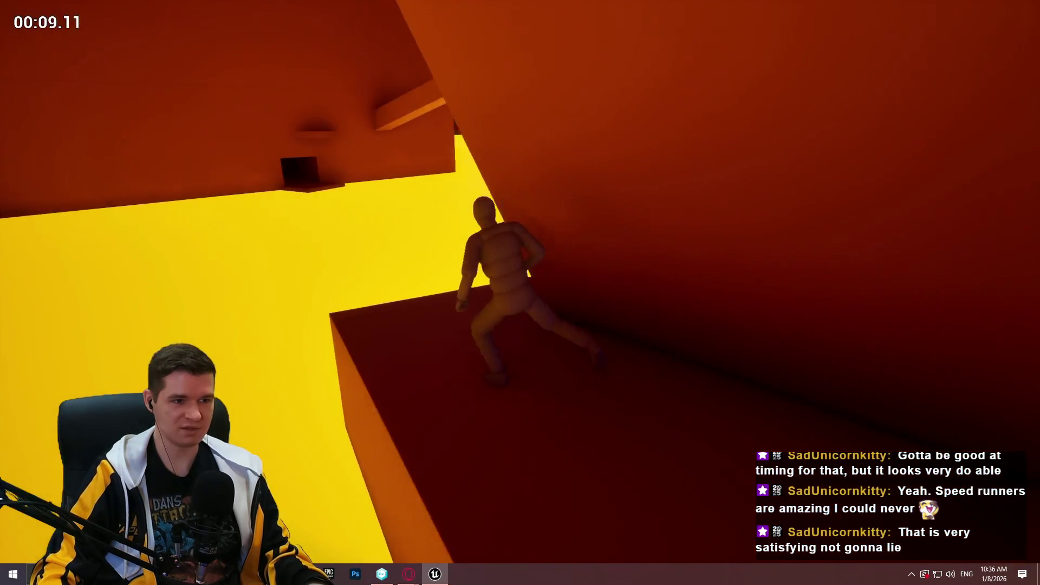
{"action": "key", "text": "space"}
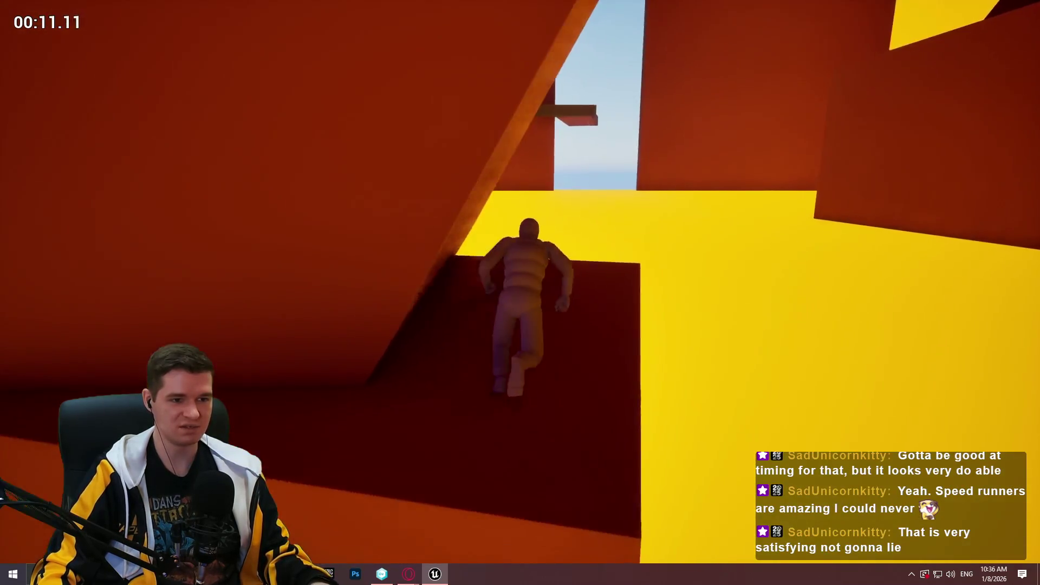
{"action": "key", "text": "space"}
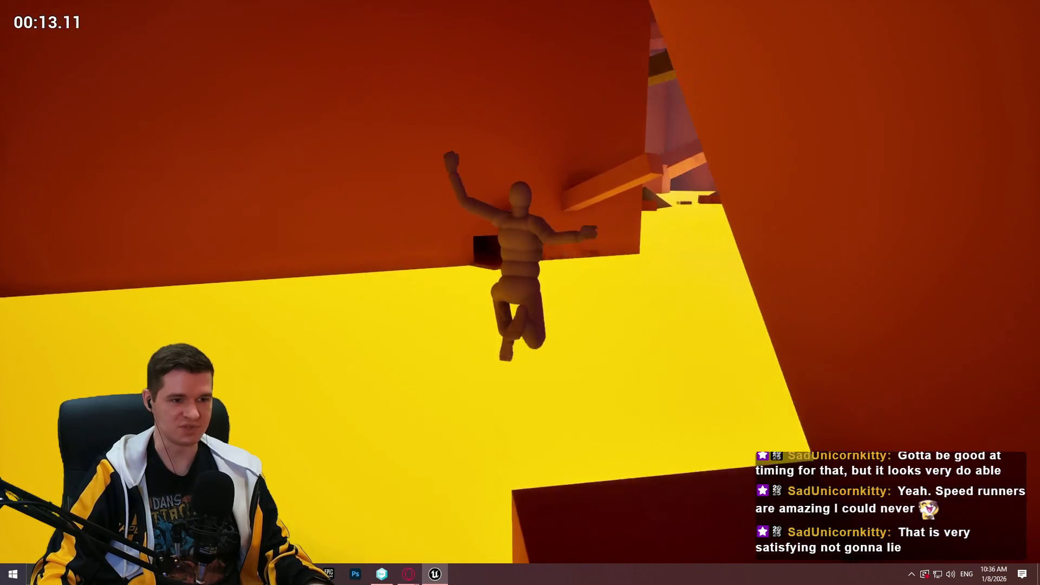
{"action": "key", "text": "Escape"}
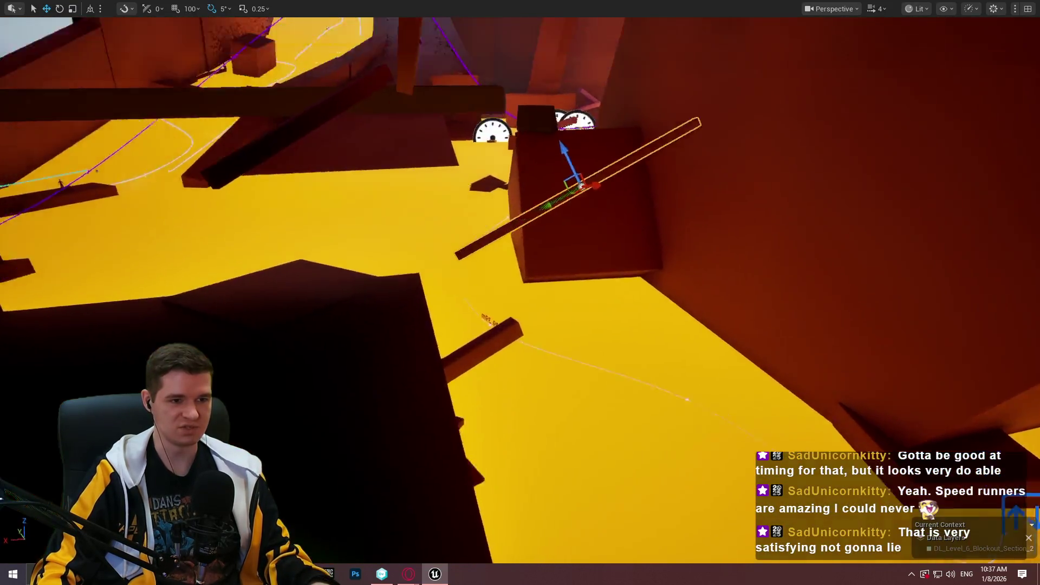
Frame the beam and run a long playtest from beside the pole.
{"action": "key", "text": "f"}
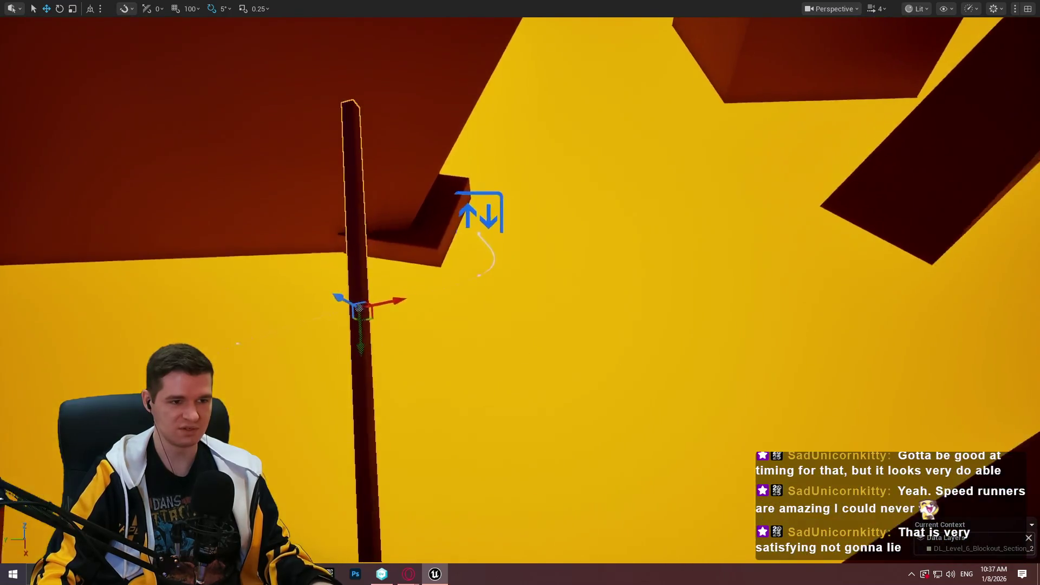
{"action": "mouse_move", "coordinate": [410, 125]}
{"action": "left_mouse_down"}
{"action": "mouse_move", "coordinate": [379, 124]}
{"action": "mouse_move", "coordinate": [410, 125]}
{"action": "left_mouse_up"}
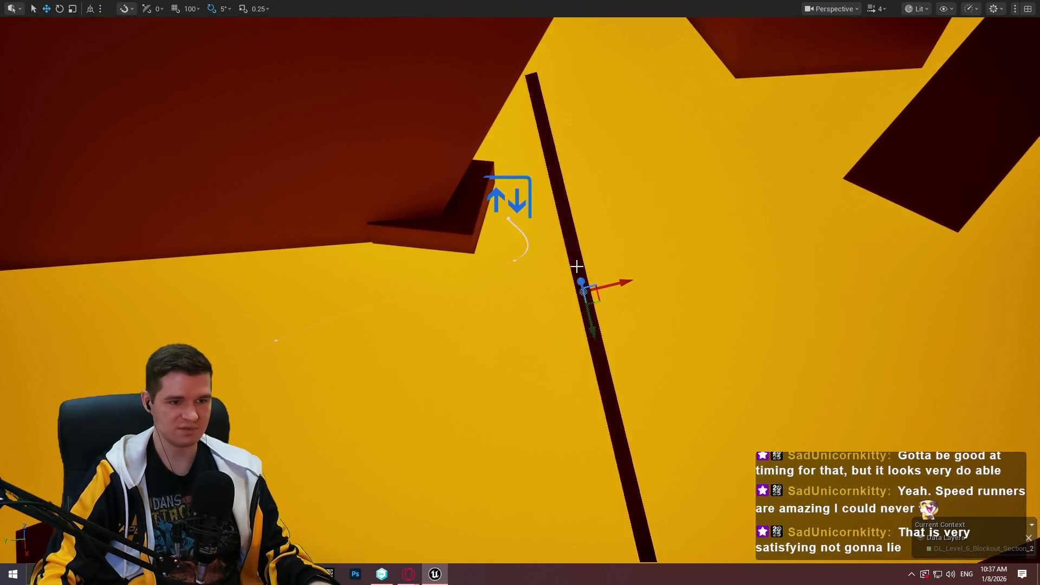
{"action": "right_click", "coordinate": [576, 266]}
{"action": "left_click", "coordinate": [667, 558]}
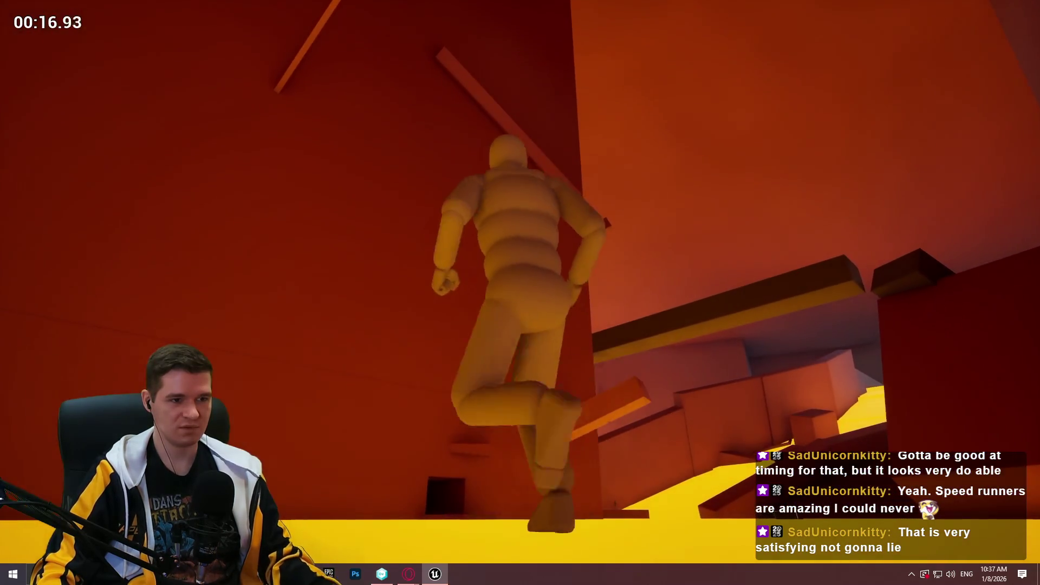
{"action": "key", "text": "Escape"}
Reframe the selected pole and start a brief playtest beside it.
{"action": "key", "text": "f"}
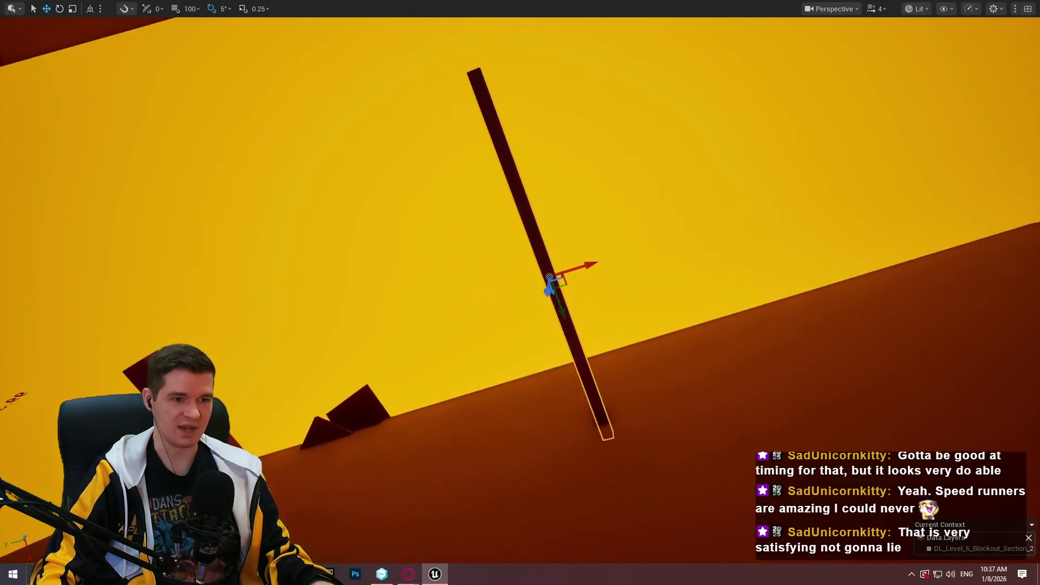
{"action": "right_click", "coordinate": [568, 345]}
{"action": "left_click", "coordinate": [641, 553]}
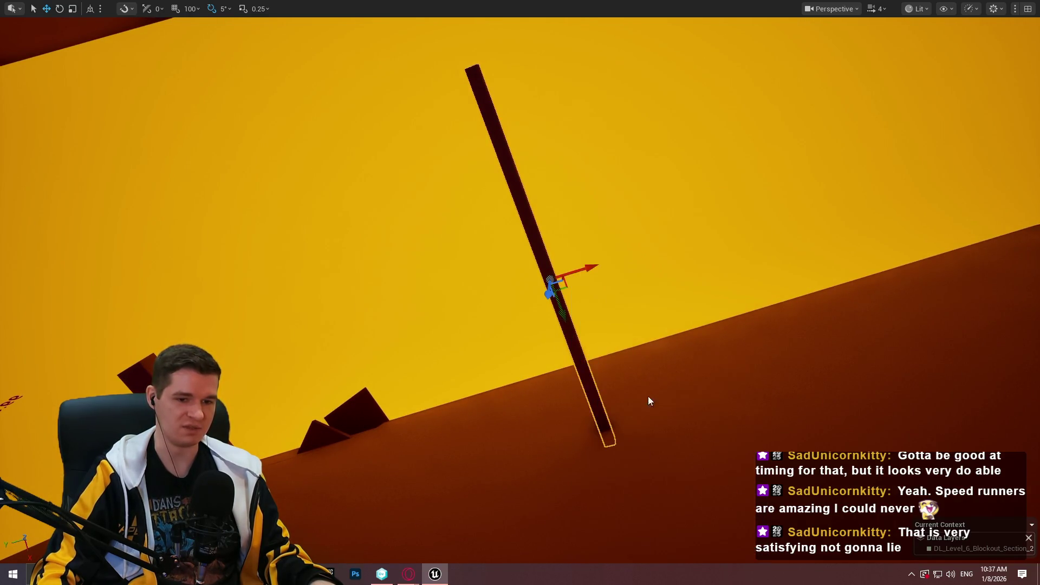
{"action": "key", "text": "Escape"}
Playtest jumping from the pole top toward the orange platform.
{"action": "scroll", "coordinate": [607, 230], "scroll_direction": "down", "scroll_amount": 5}
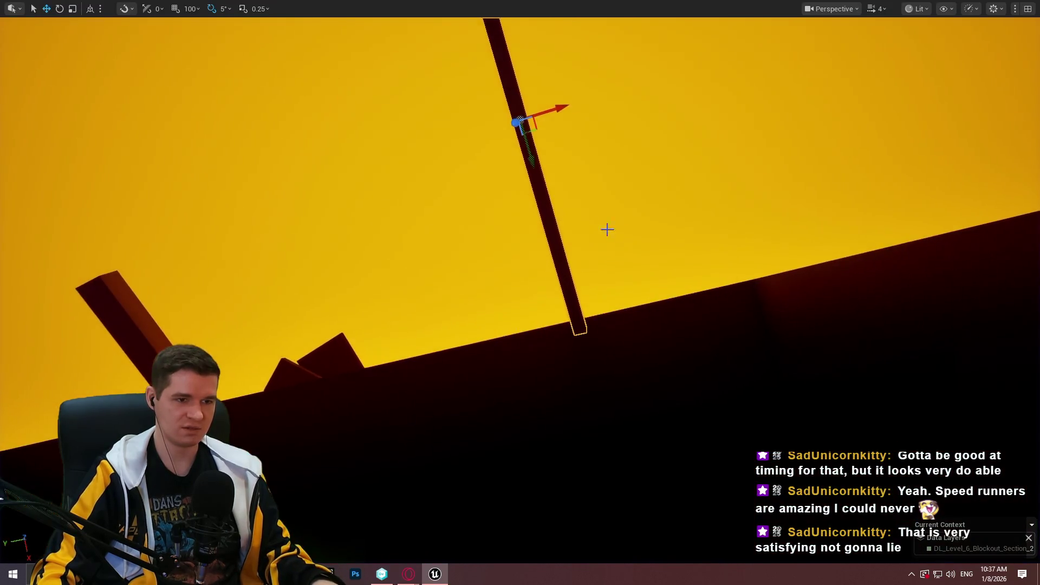
{"action": "right_click", "coordinate": [552, 222]}
{"action": "left_click", "coordinate": [637, 553]}
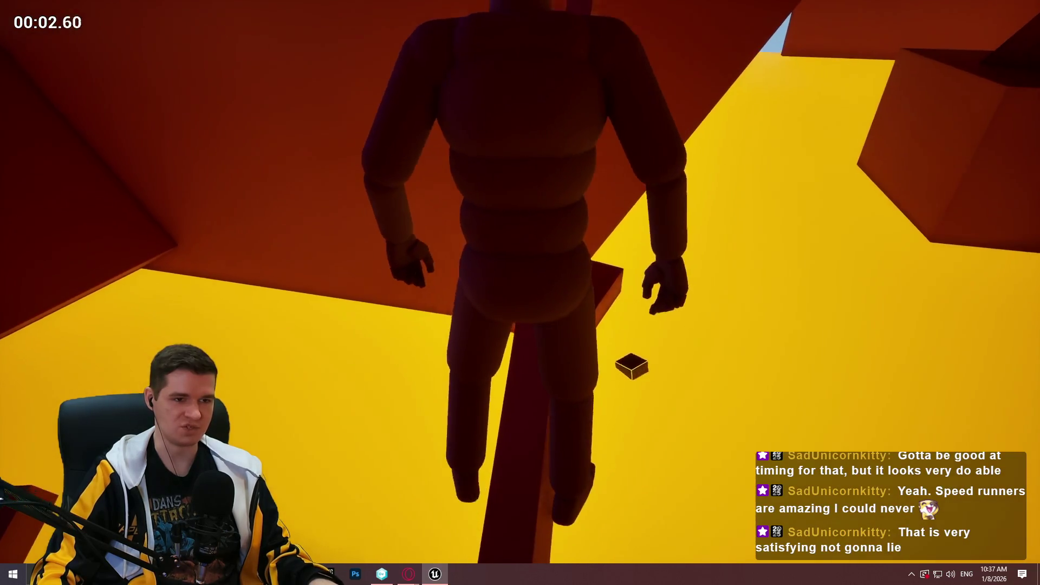
{"action": "key", "text": "space"}
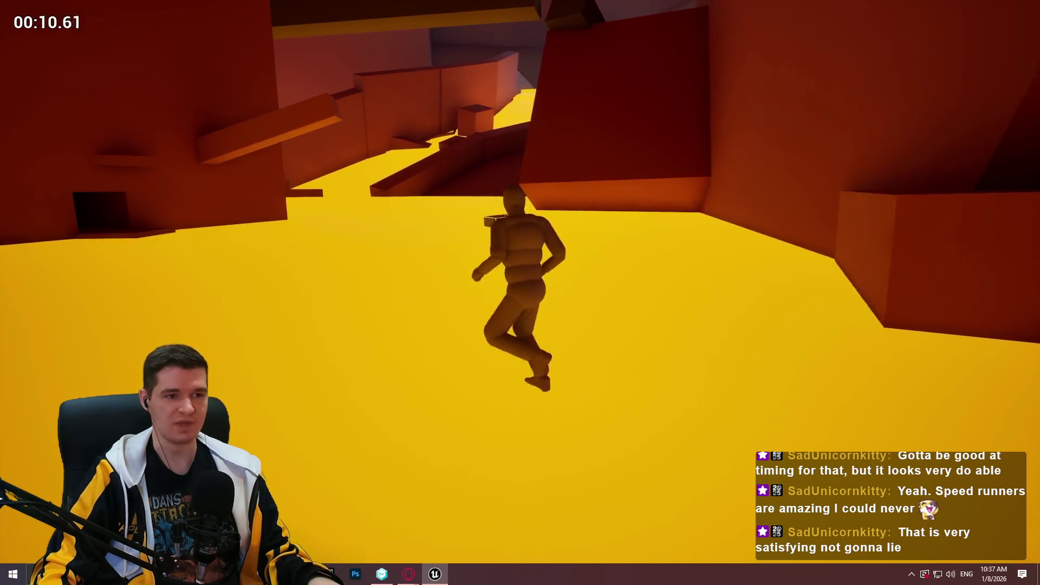
{"action": "key", "text": "Escape"}
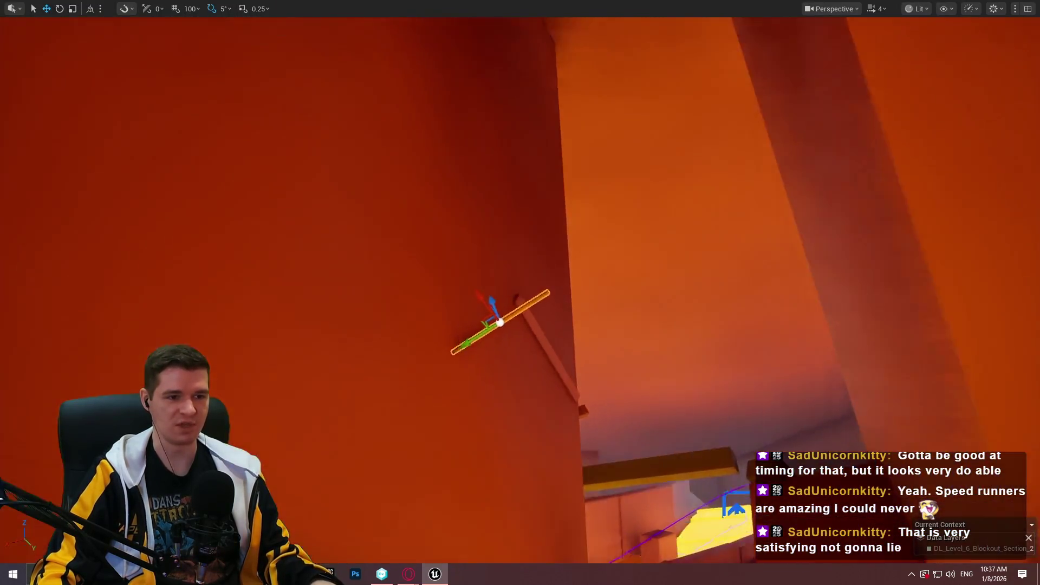
Move the selected small jump platform down and left among the overhangs.
{"action": "left_click_drag", "start_coordinate": [311, 142], "coordinate": [311, 142]}
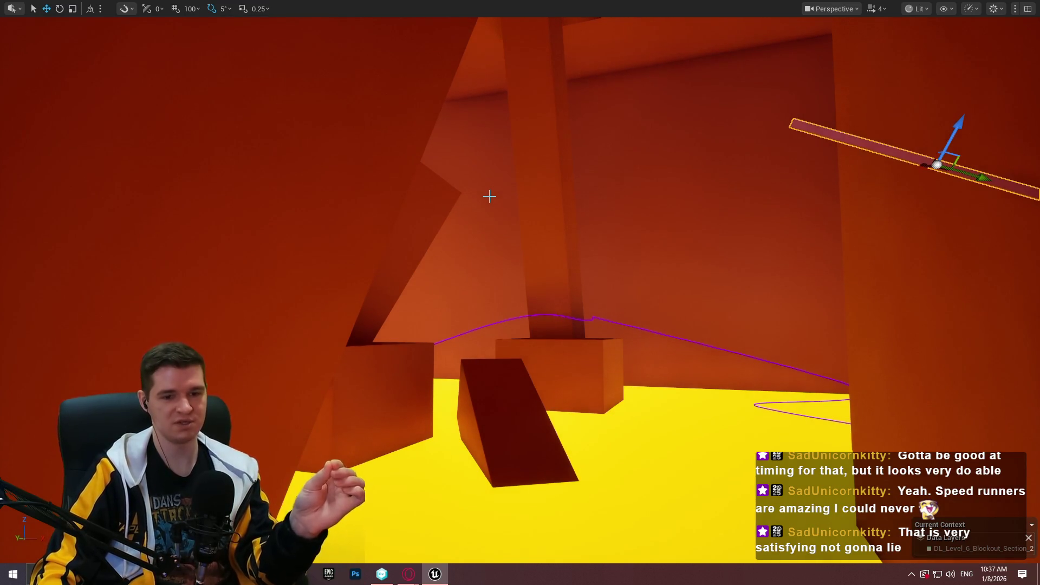
{"action": "mouse_move", "coordinate": [434, 183]}
{"action": "left_mouse_down"}
{"action": "mouse_move", "coordinate": [422, 282]}
{"action": "mouse_move", "coordinate": [379, 254]}
{"action": "mouse_move", "coordinate": [352, 206]}
{"action": "mouse_move", "coordinate": [411, 152]}
{"action": "mouse_move", "coordinate": [466, 179]}
{"action": "left_mouse_up"}
{"action": "mouse_move", "coordinate": [439, 361]}
{"action": "left_mouse_down"}
{"action": "mouse_move", "coordinate": [360, 383]}
{"action": "mouse_move", "coordinate": [395, 360]}
{"action": "mouse_move", "coordinate": [280, 363]}
{"action": "mouse_move", "coordinate": [279, 353]}
{"action": "mouse_move", "coordinate": [386, 339]}
{"action": "mouse_move", "coordinate": [345, 334]}
{"action": "left_mouse_up"}
{"action": "mouse_move", "coordinate": [333, 262]}
{"action": "left_mouse_down"}
{"action": "mouse_move", "coordinate": [363, 249]}
{"action": "mouse_move", "coordinate": [482, 306]}
{"action": "mouse_move", "coordinate": [554, 296]}
{"action": "left_mouse_up"}
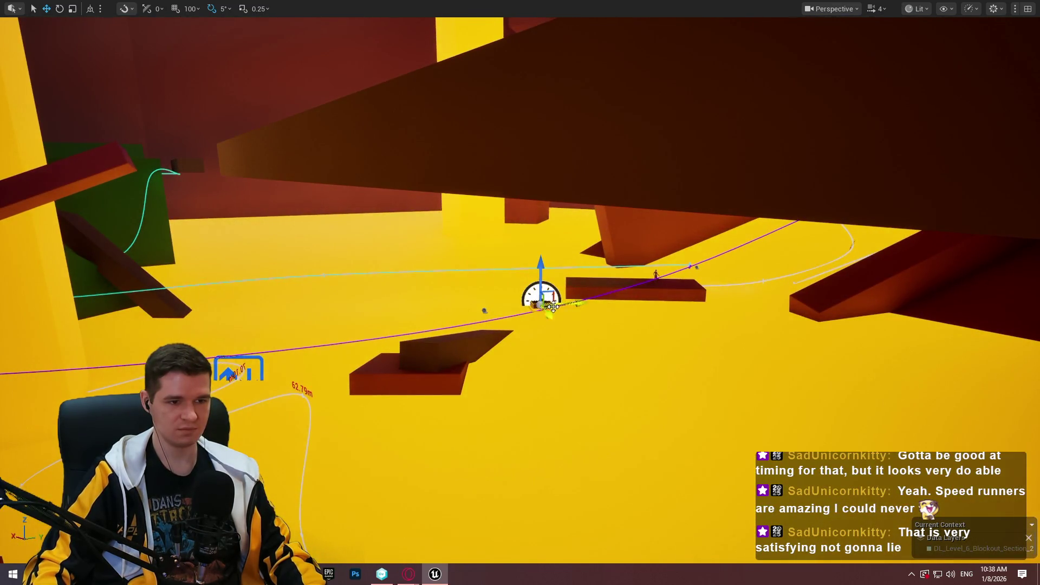
{"action": "mouse_move", "coordinate": [532, 398]}
{"action": "left_mouse_down"}
{"action": "mouse_move", "coordinate": [474, 507]}
{"action": "mouse_move", "coordinate": [528, 168]}
{"action": "mouse_move", "coordinate": [553, 361]}
{"action": "left_mouse_up"}
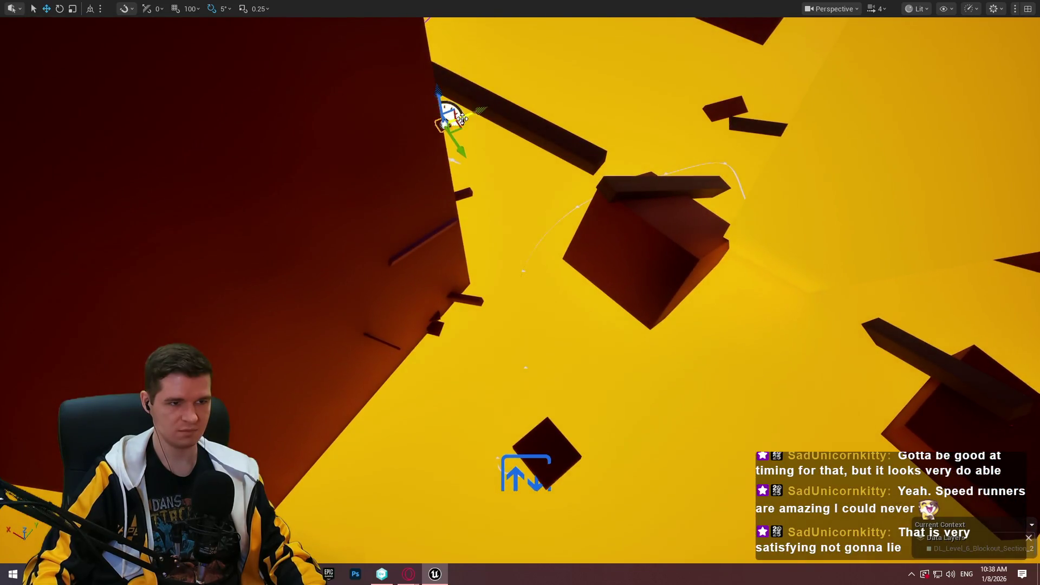
{"action": "mouse_move", "coordinate": [494, 381]}
{"action": "left_mouse_down"}
{"action": "mouse_move", "coordinate": [344, 345]}
{"action": "mouse_move", "coordinate": [449, 211]}
{"action": "left_mouse_up"}
{"action": "scroll", "coordinate": [442, 291], "scroll_direction": "down", "scroll_amount": 5}
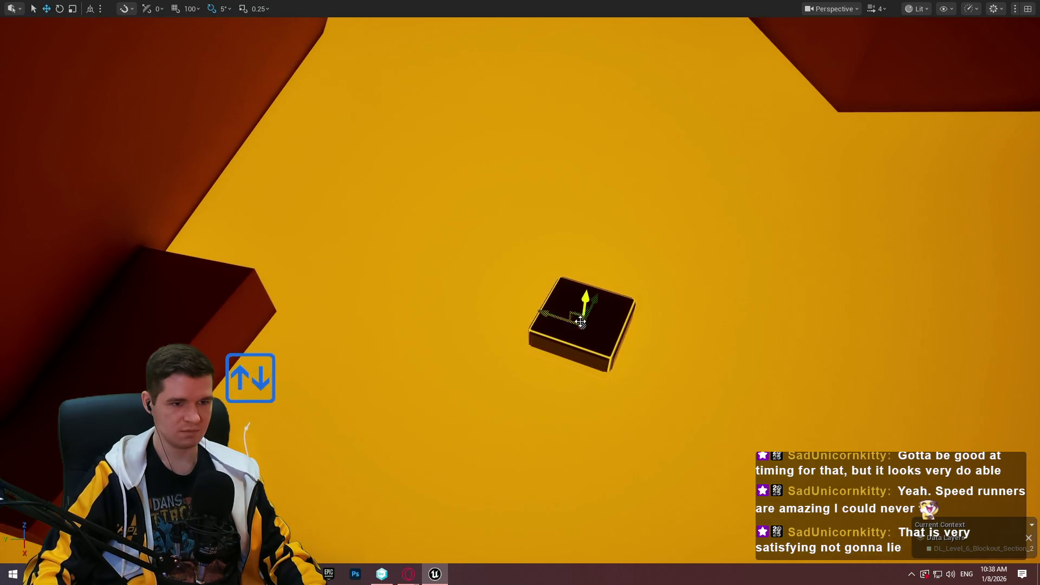
Shift the small box platform left and bring the view to the ledge.
{"action": "left_click_drag", "start_coordinate": [575, 316], "coordinate": [512, 304]}
{"action": "mouse_move", "coordinate": [251, 377]}
{"action": "left_mouse_down"}
{"action": "mouse_move", "coordinate": [690, 454]}
{"action": "mouse_move", "coordinate": [670, 449]}
{"action": "left_mouse_up"}
{"action": "mouse_move", "coordinate": [469, 366]}
{"action": "left_mouse_down"}
{"action": "mouse_move", "coordinate": [526, 380]}
{"action": "mouse_move", "coordinate": [566, 355]}
{"action": "mouse_move", "coordinate": [601, 368]}
{"action": "left_mouse_up"}
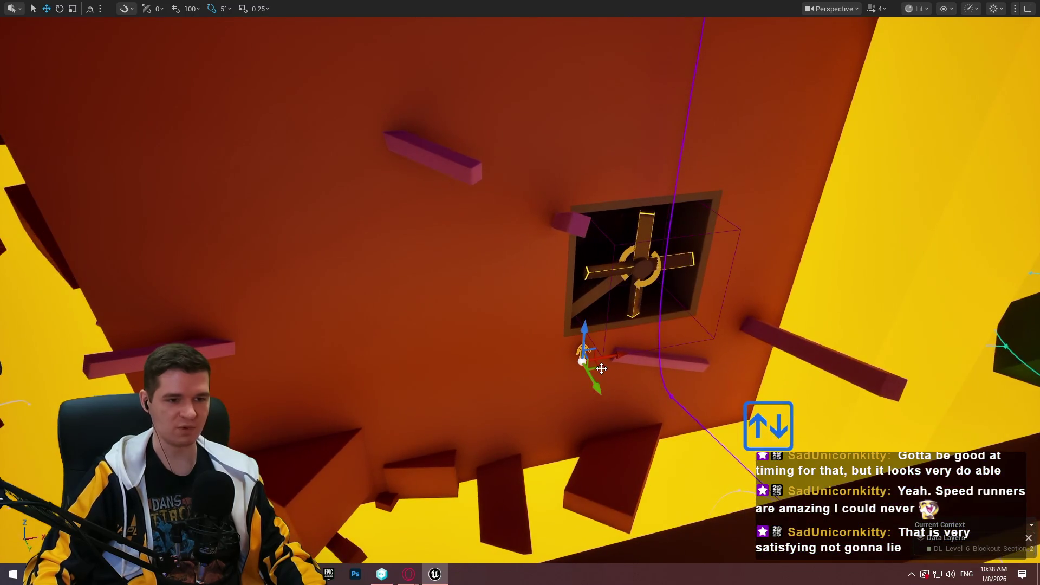
{"action": "left_click_drag", "start_coordinate": [283, 250], "coordinate": [515, 171]}
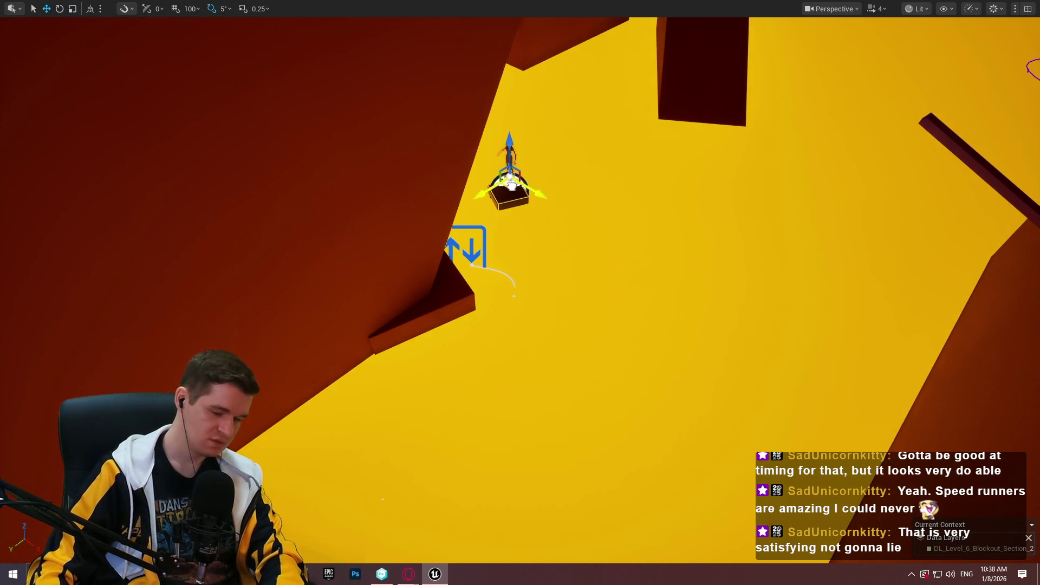
{"action": "left_click_drag", "start_coordinate": [516, 325], "coordinate": [517, 280]}
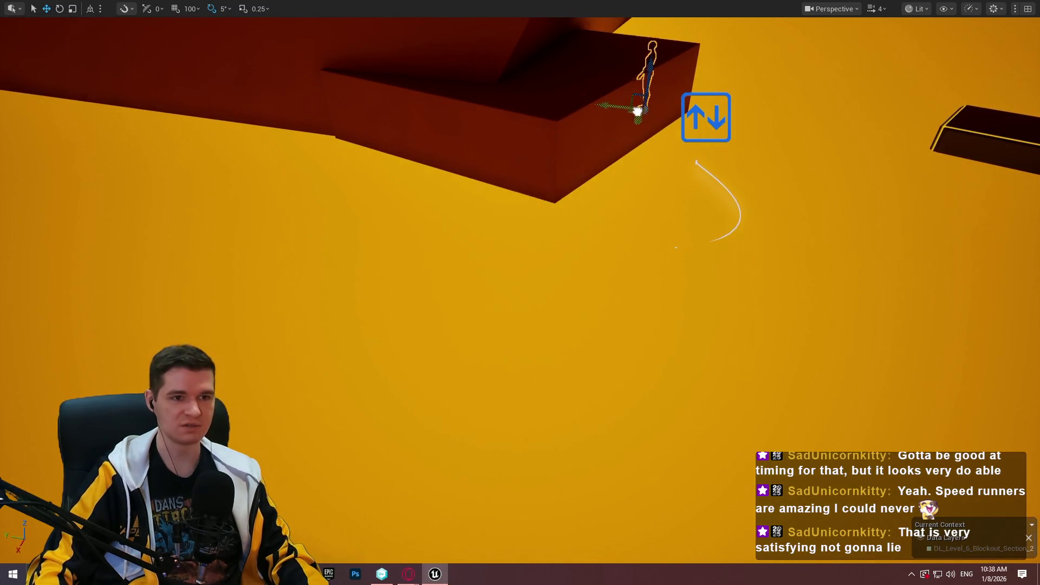
{"action": "left_click_drag", "start_coordinate": [516, 280], "coordinate": [517, 215]}
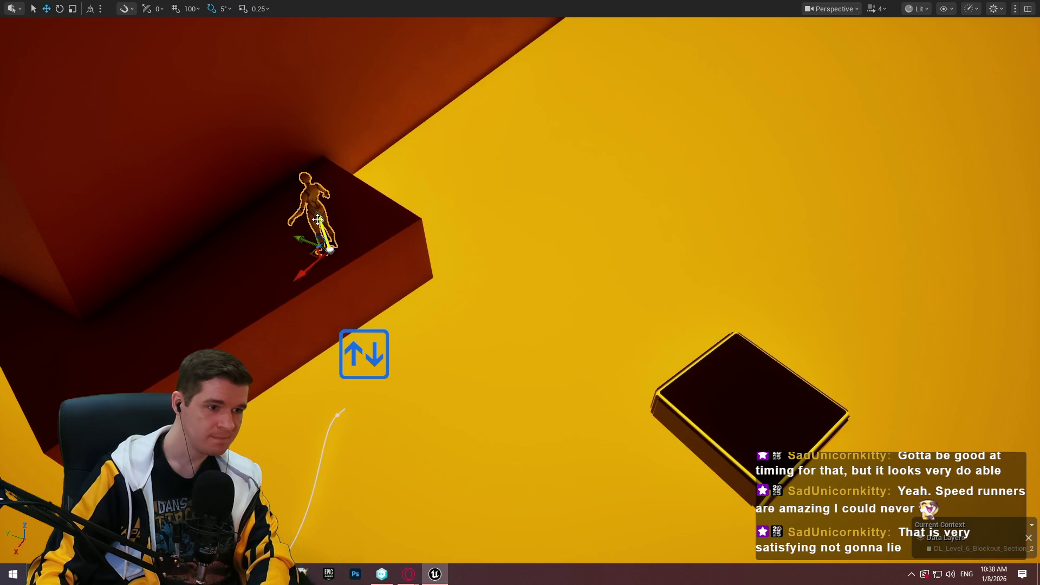
{"action": "left_click_drag", "start_coordinate": [313, 187], "coordinate": [275, 189]}
{"action": "mouse_move", "coordinate": [791, 304]}
{"action": "left_mouse_down"}
{"action": "mouse_move", "coordinate": [769, 309]}
{"action": "mouse_move", "coordinate": [791, 304]}
{"action": "left_mouse_up"}
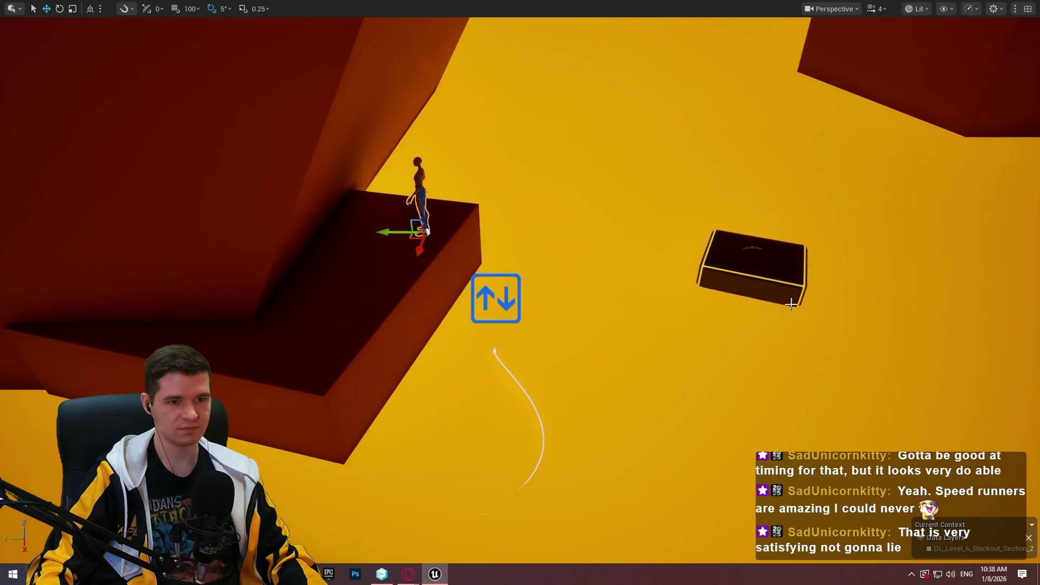
Playtest from the ledge, jumping onto the glowing-edged block and toward the next ledge.
{"action": "right_click", "coordinate": [440, 205]}
{"action": "left_click", "coordinate": [504, 550]}
{"action": "key", "text": "w"}
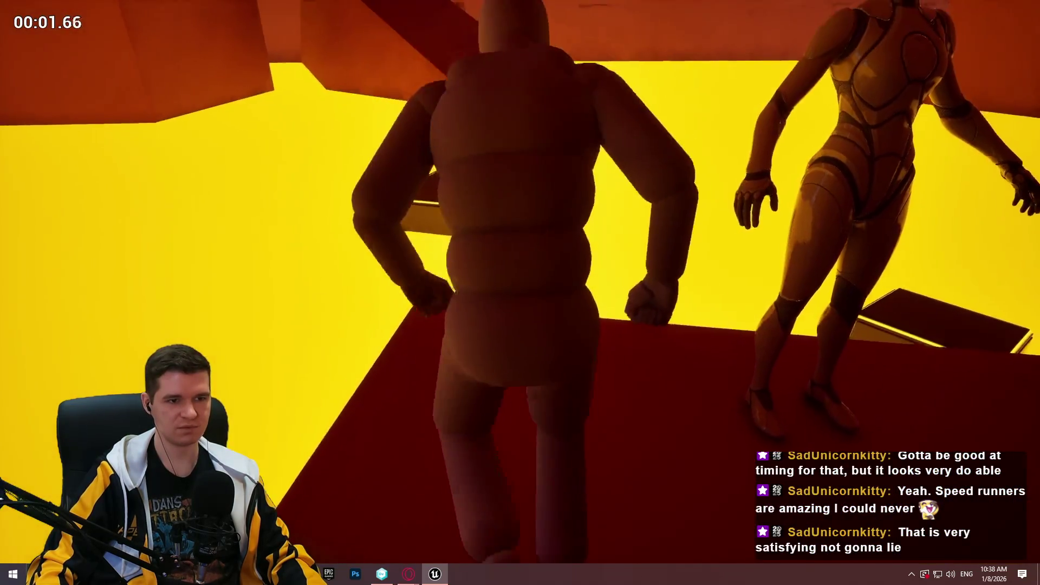
{"action": "key", "text": "space"}
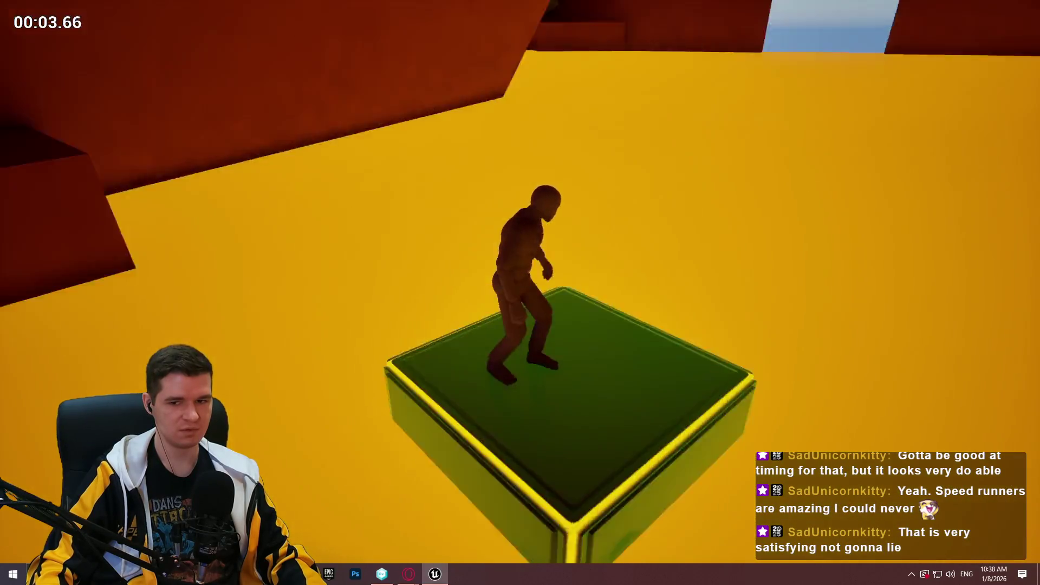
{"action": "key", "text": "space"}
{"action": "key", "text": "Escape"}
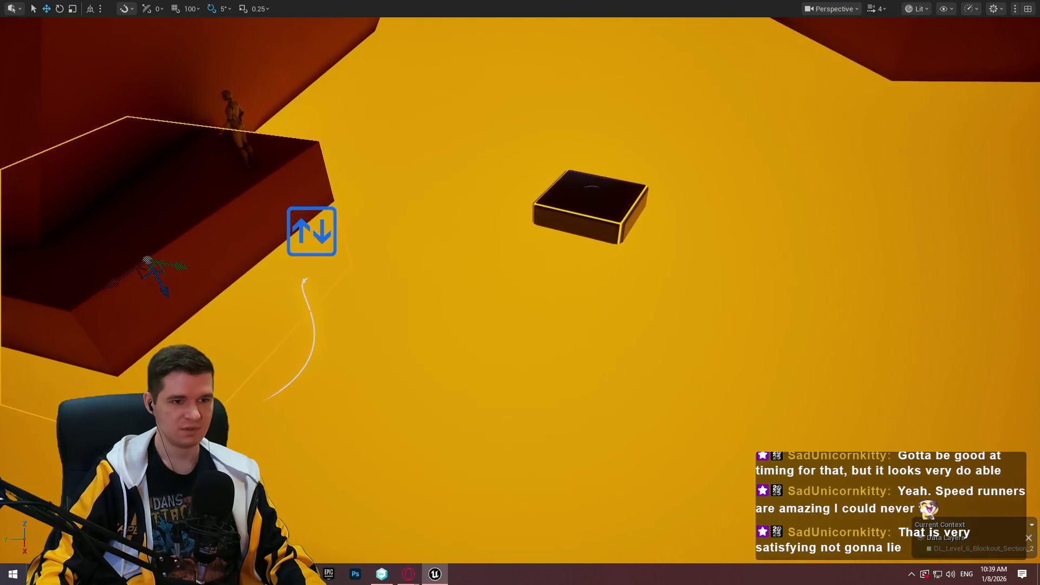
Select the small floor block and scale it down uniformly.
{"action": "left_click", "coordinate": [591, 206]}
{"action": "key", "text": "f"}
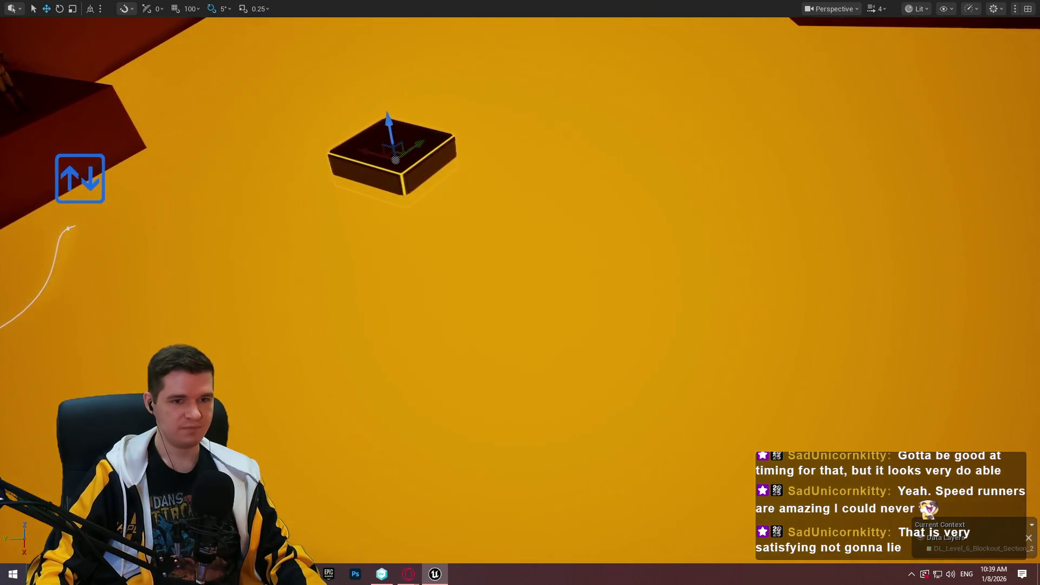
{"action": "key", "text": "s"}
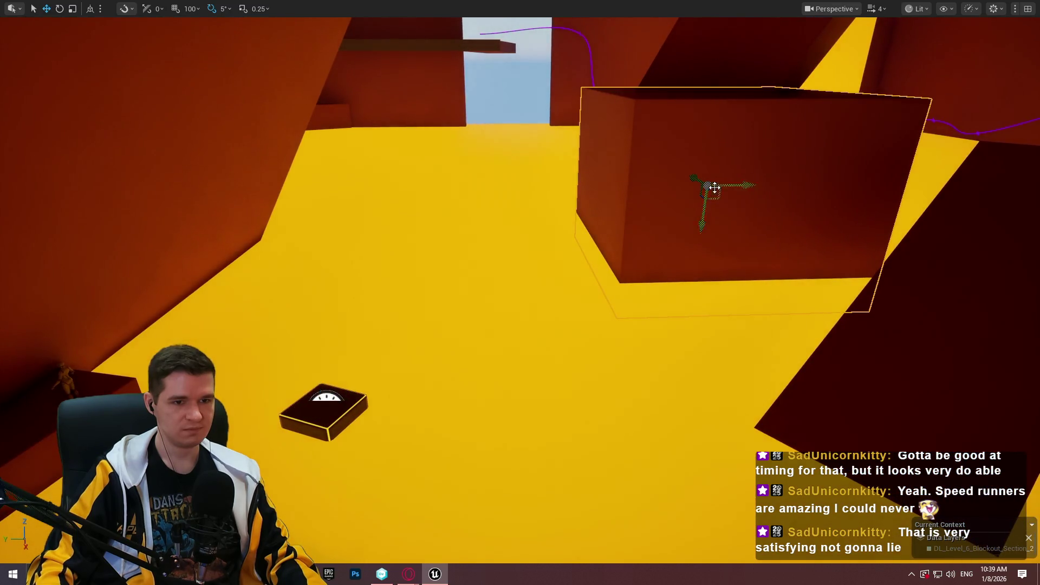
{"action": "key", "text": "r"}
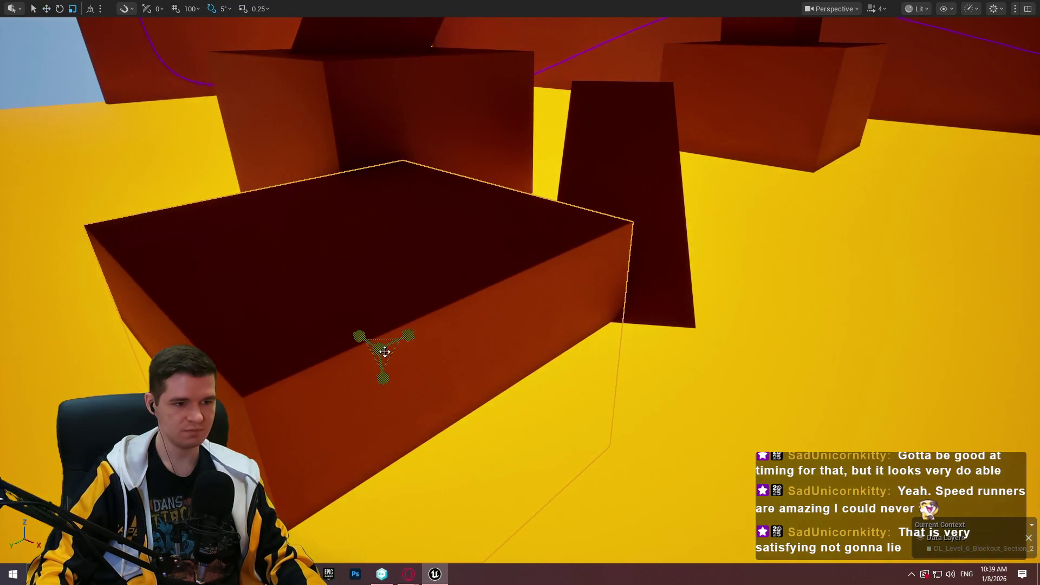
{"action": "mouse_move", "coordinate": [379, 349]}
{"action": "left_mouse_down"}
{"action": "mouse_move", "coordinate": [380, 387]}
{"action": "mouse_move", "coordinate": [386, 329]}
{"action": "left_mouse_up"}
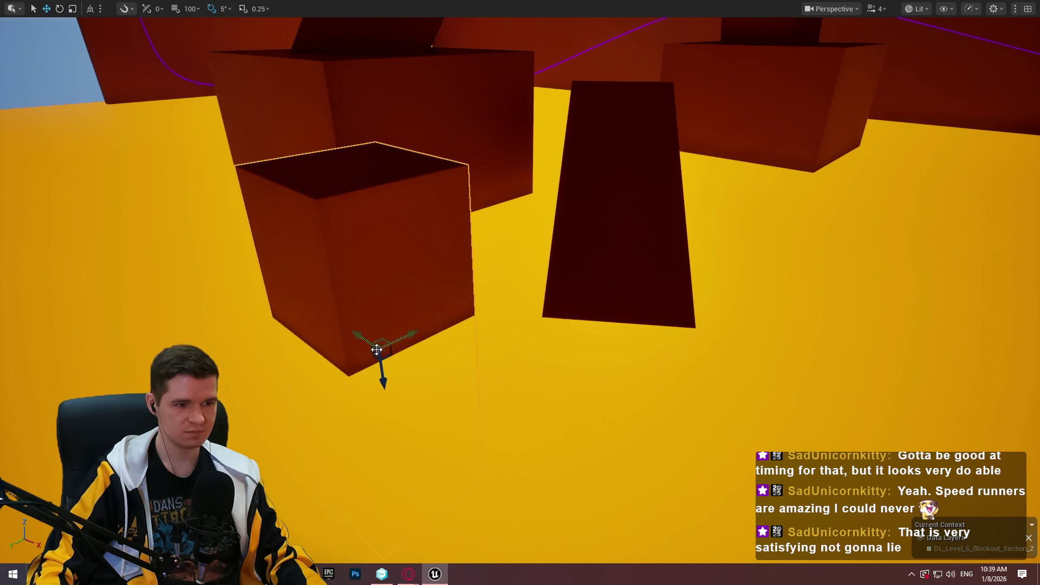
Rotate the selected orange overhead block to tilt it.
{"action": "key", "text": "e"}
{"action": "mouse_move", "coordinate": [397, 252]}
{"action": "left_mouse_down"}
{"action": "mouse_move", "coordinate": [456, 252]}
{"action": "mouse_move", "coordinate": [433, 268]}
{"action": "mouse_move", "coordinate": [444, 293]}
{"action": "left_mouse_up"}
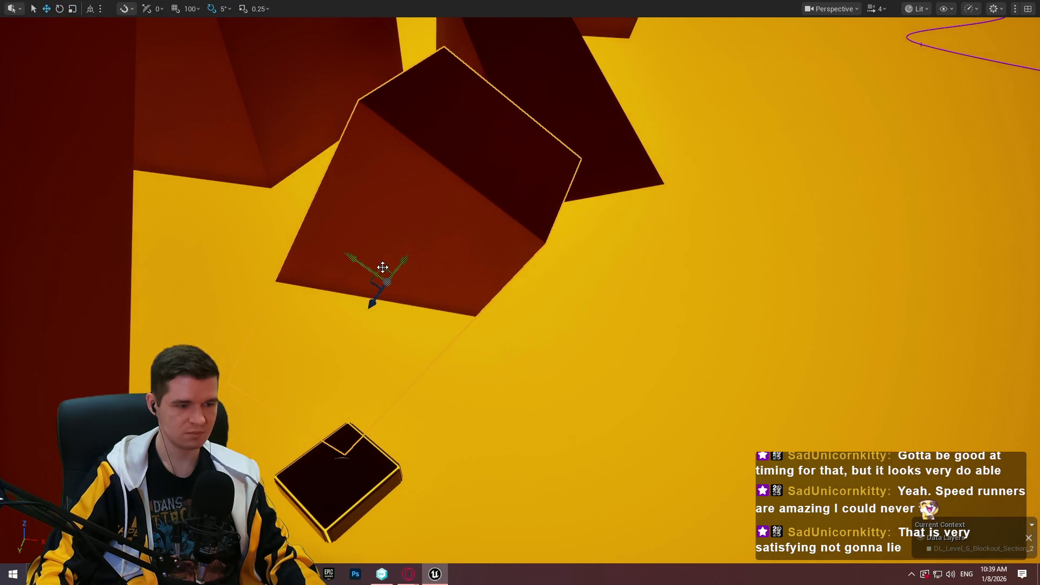
{"action": "mouse_move", "coordinate": [392, 292]}
{"action": "left_mouse_down"}
{"action": "mouse_move", "coordinate": [379, 362]}
{"action": "mouse_move", "coordinate": [319, 337]}
{"action": "mouse_move", "coordinate": [360, 267]}
{"action": "mouse_move", "coordinate": [325, 327]}
{"action": "left_mouse_up"}
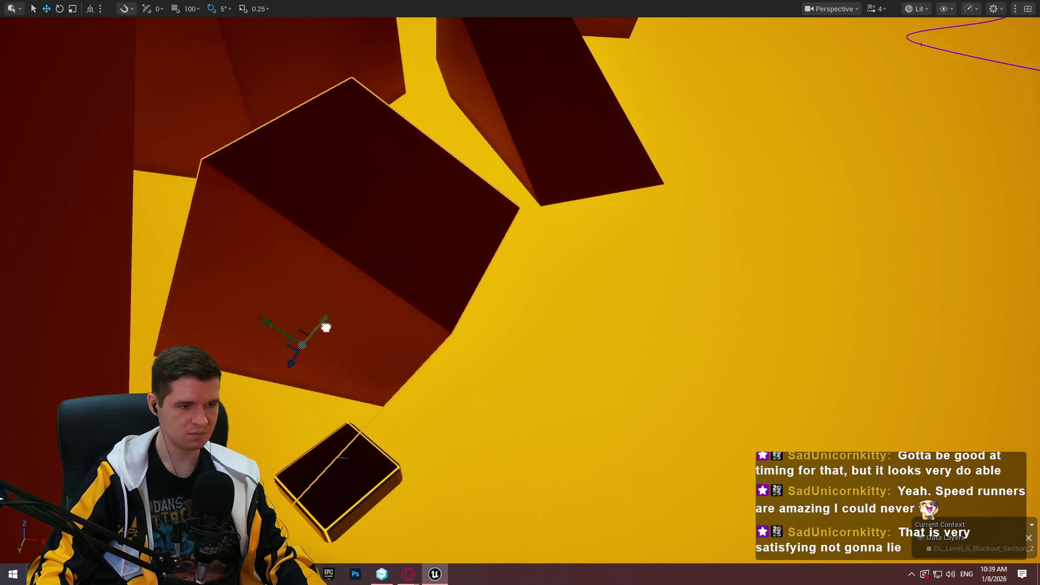
{"action": "mouse_move", "coordinate": [291, 362]}
{"action": "left_mouse_down"}
{"action": "mouse_move", "coordinate": [324, 322]}
{"action": "mouse_move", "coordinate": [372, 303]}
{"action": "mouse_move", "coordinate": [379, 320]}
{"action": "mouse_move", "coordinate": [372, 313]}
{"action": "left_mouse_up"}
Place a second jump platform up-right of the first one.
{"action": "left_click_drag", "start_coordinate": [409, 399], "coordinate": [408, 396]}
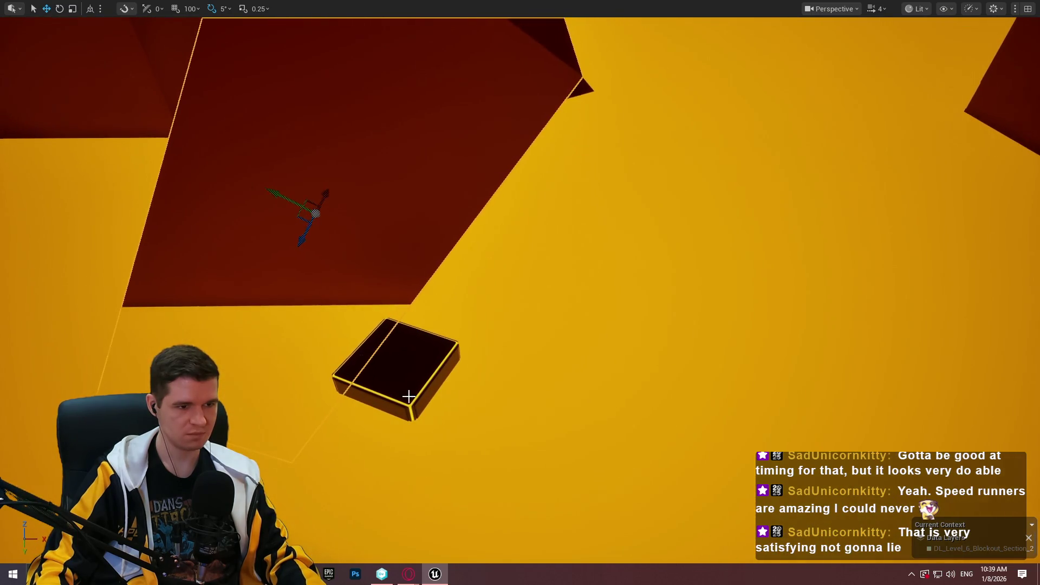
{"action": "left_click_drag", "start_coordinate": [464, 335], "coordinate": [512, 254]}
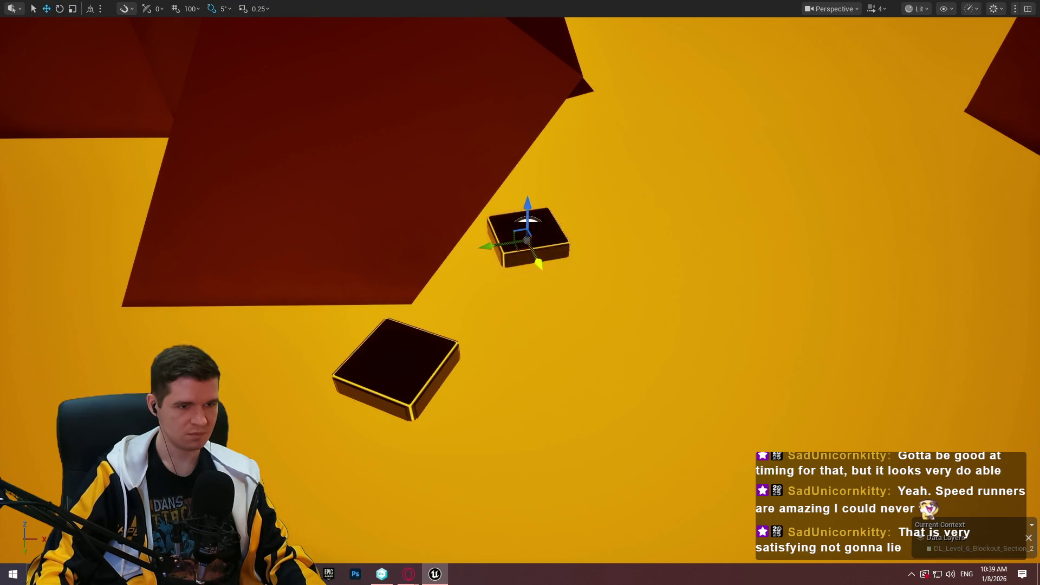
{"action": "mouse_move", "coordinate": [491, 340]}
{"action": "left_mouse_down"}
{"action": "mouse_move", "coordinate": [487, 331]}
{"action": "mouse_move", "coordinate": [491, 341]}
{"action": "left_mouse_up"}
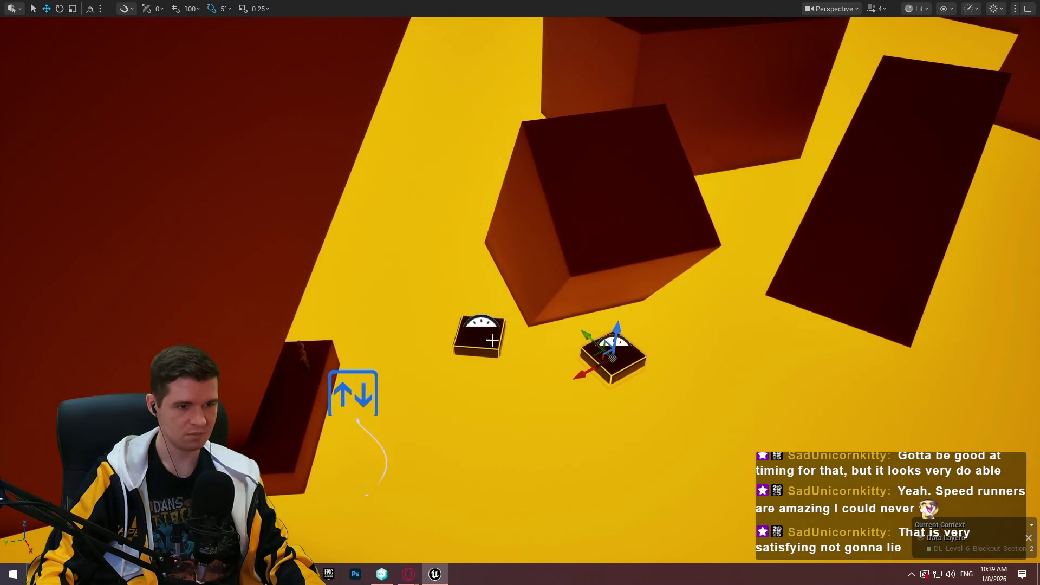
{"action": "right_click", "coordinate": [297, 379]}
Playtest from Cube347, hopping across the platforms and dark blocks toward the wall.
{"action": "left_click", "coordinate": [385, 370]}
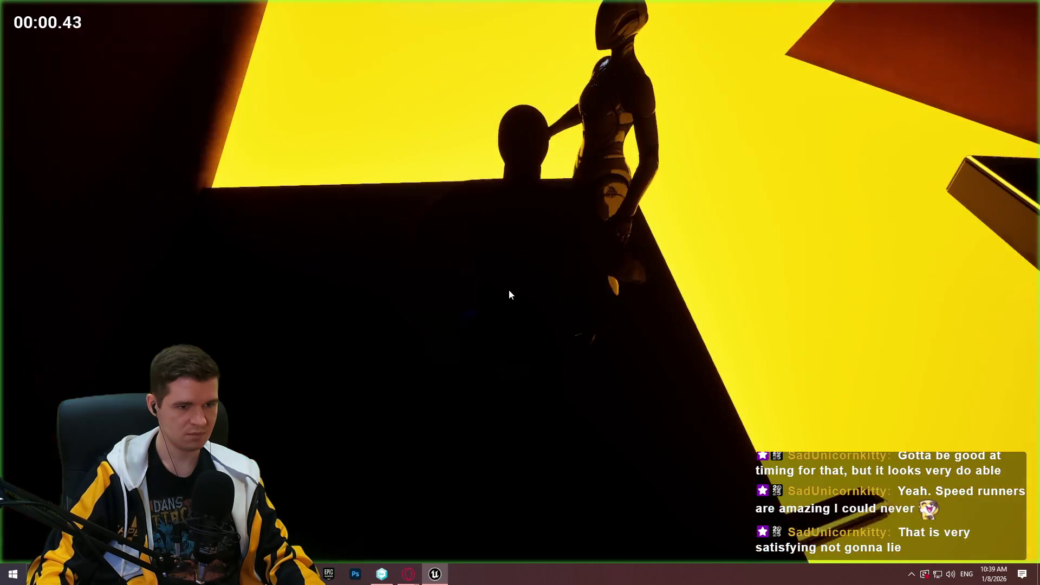
{"action": "key", "text": "w"}
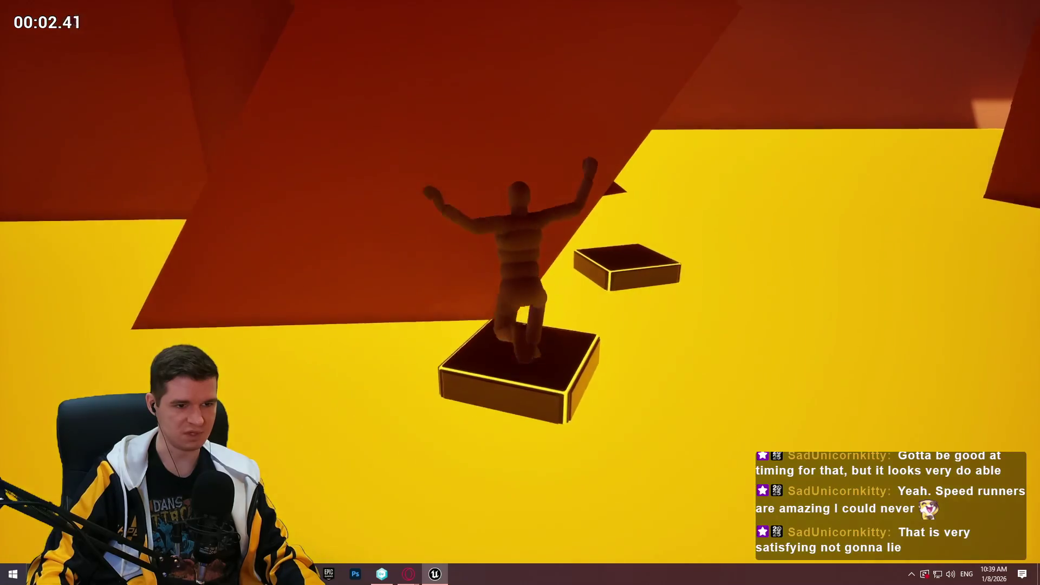
{"action": "key", "text": "space"}
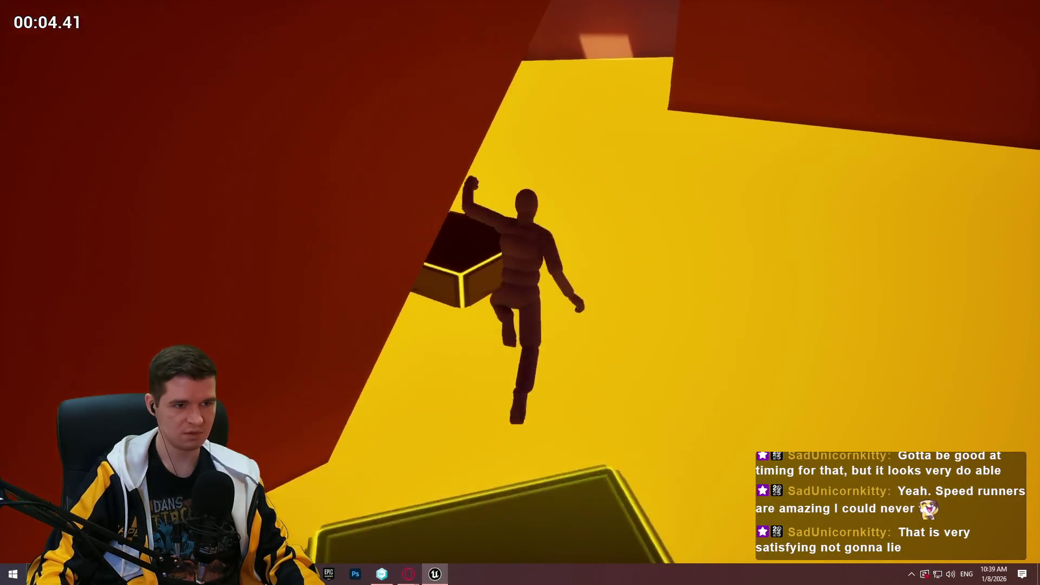
{"action": "key", "text": "space"}
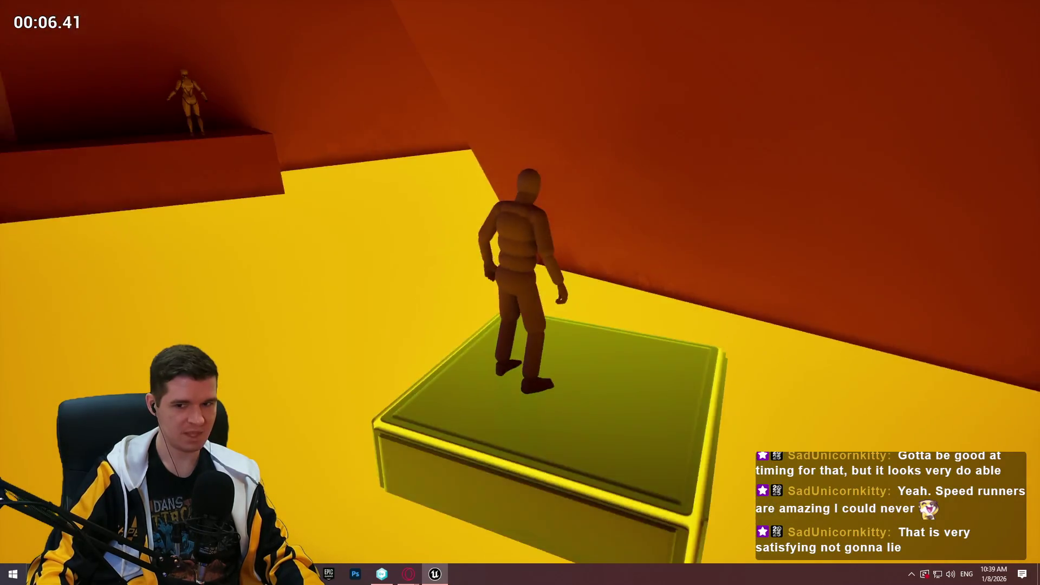
{"action": "key", "text": "space"}
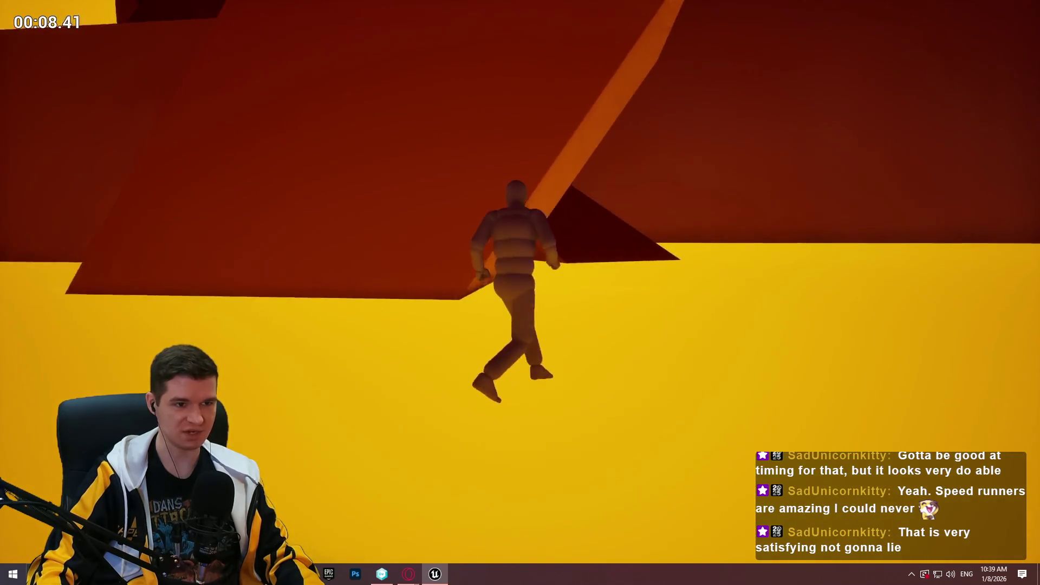
{"action": "key", "text": "space"}
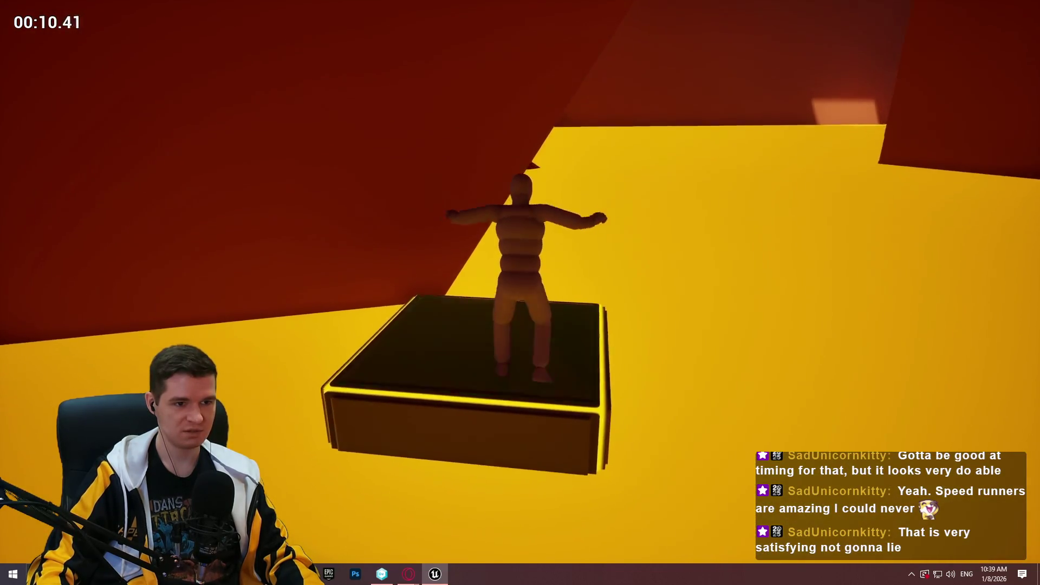
{"action": "key", "text": "space"}
{"action": "key", "text": "space"}
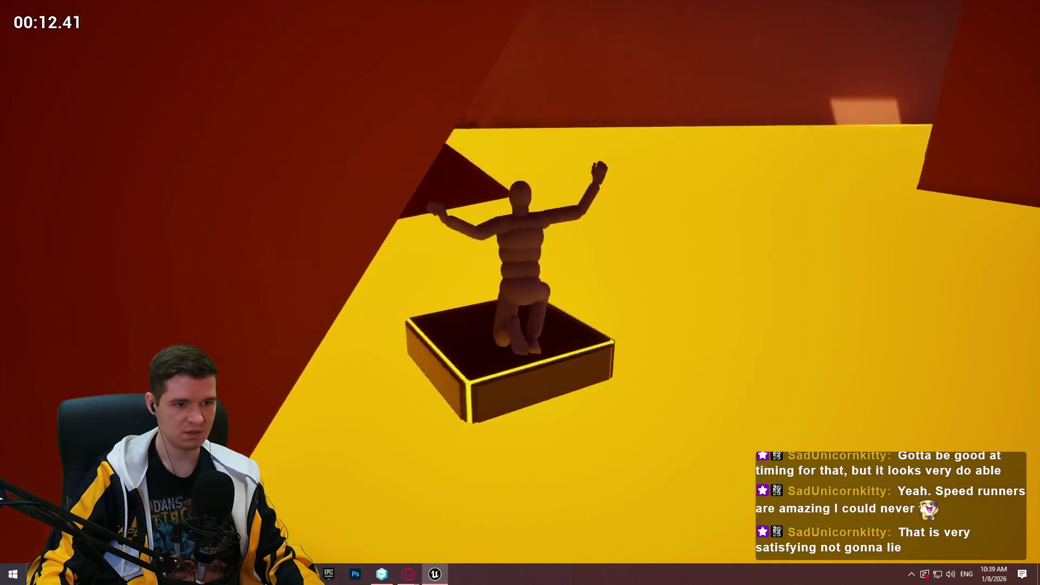
{"action": "key", "text": "space"}
{"action": "key", "text": "space"}
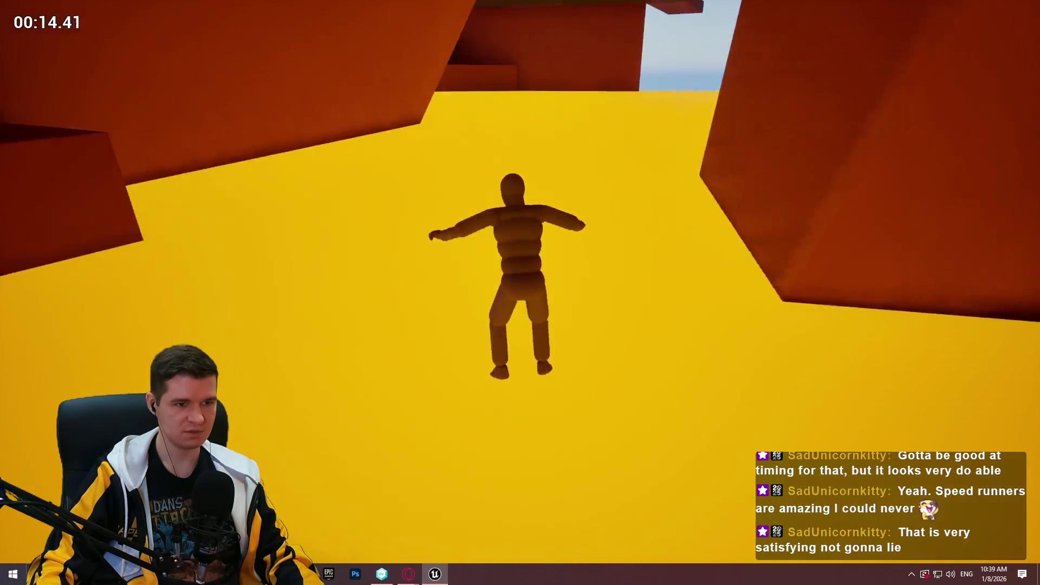
{"action": "key", "text": "space"}
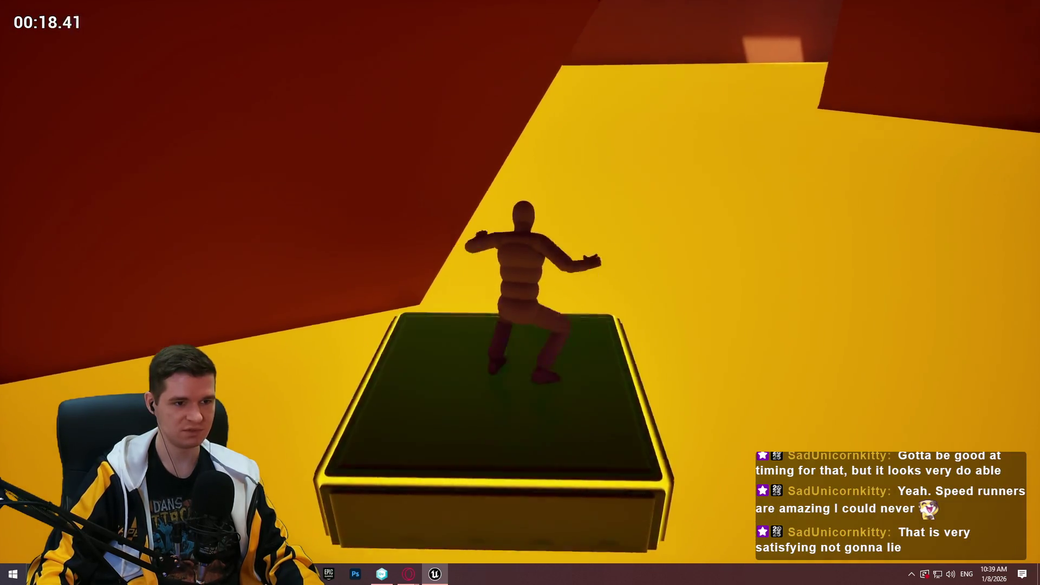
Run across the yellow floor onto the floating blocks, then stop the playtest.
{"action": "key", "text": "space"}
{"action": "key", "text": "w"}
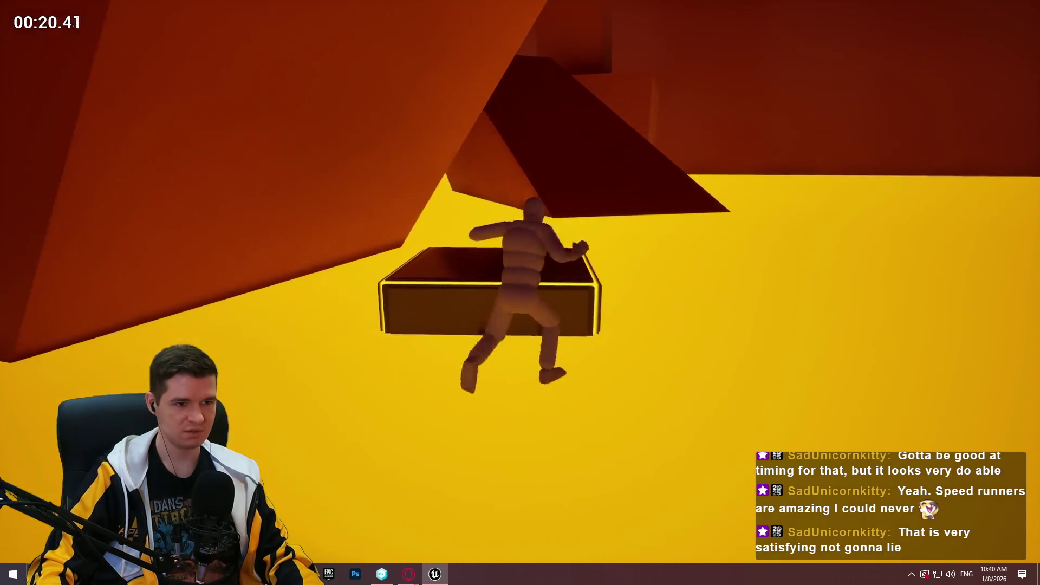
{"action": "key", "text": "space"}
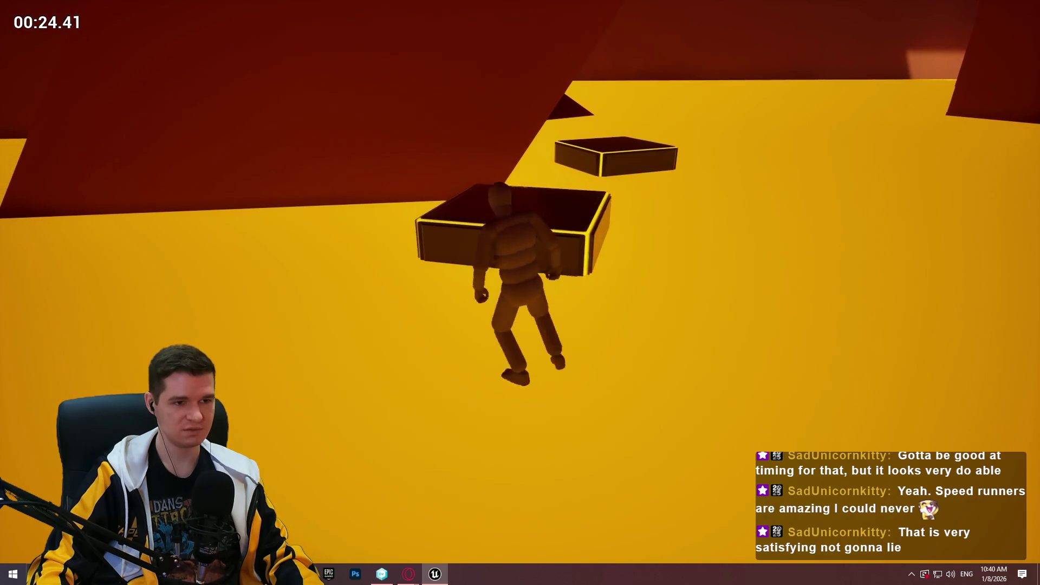
{"action": "key", "text": "space"}
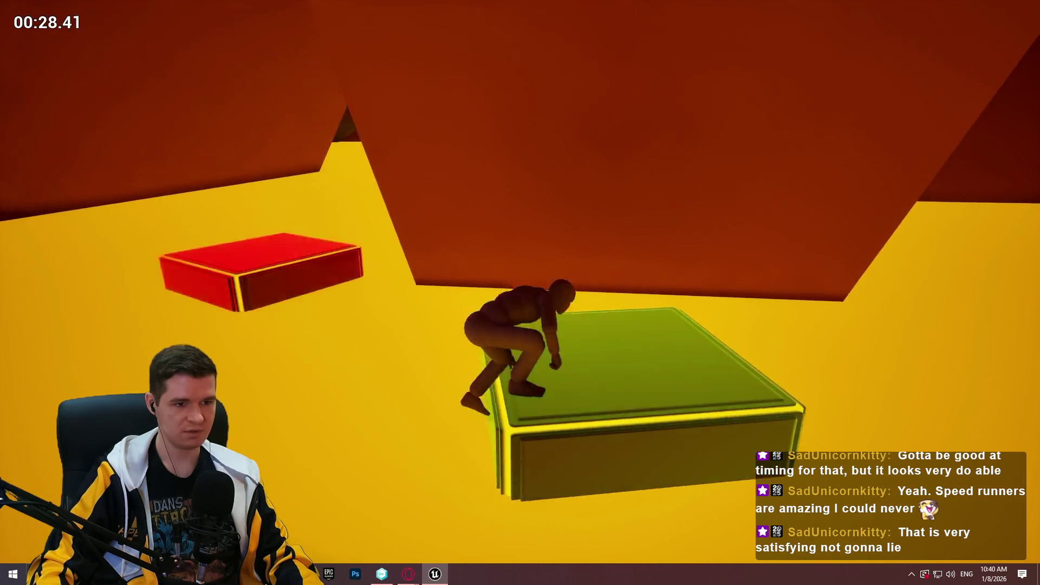
{"action": "key", "text": "space"}
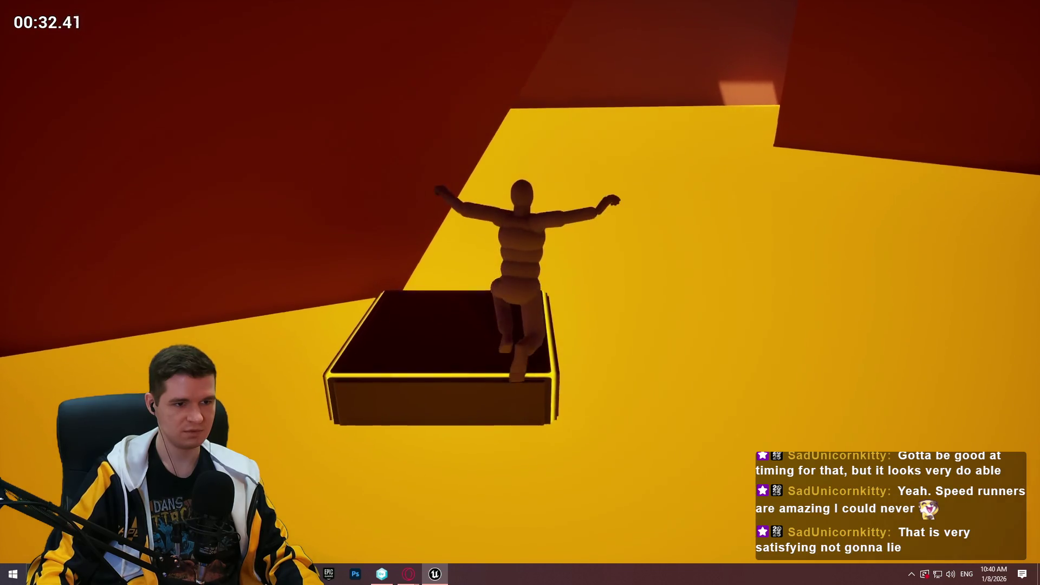
{"action": "key", "text": "space"}
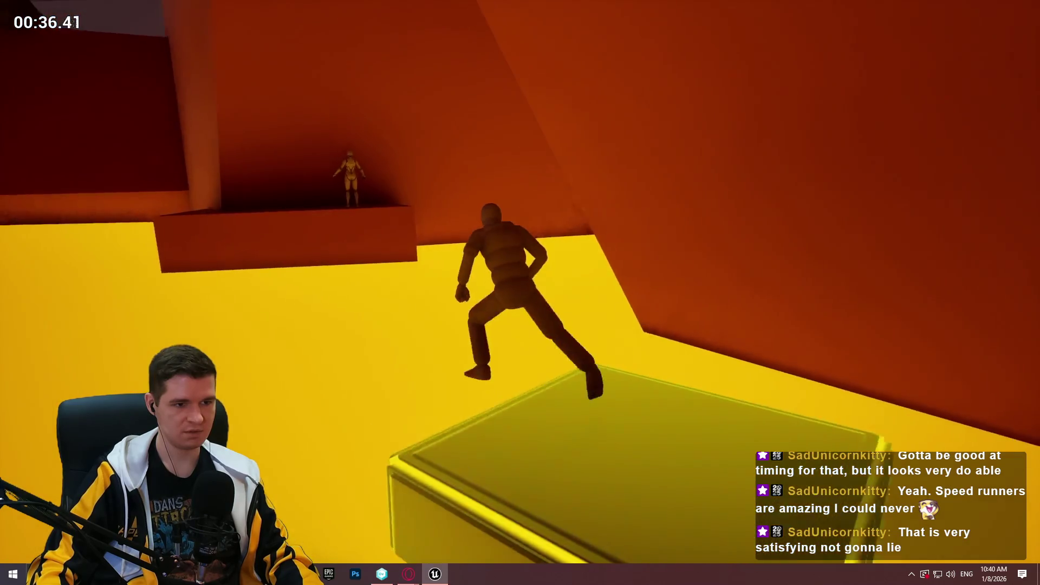
{"action": "key", "text": "Escape"}
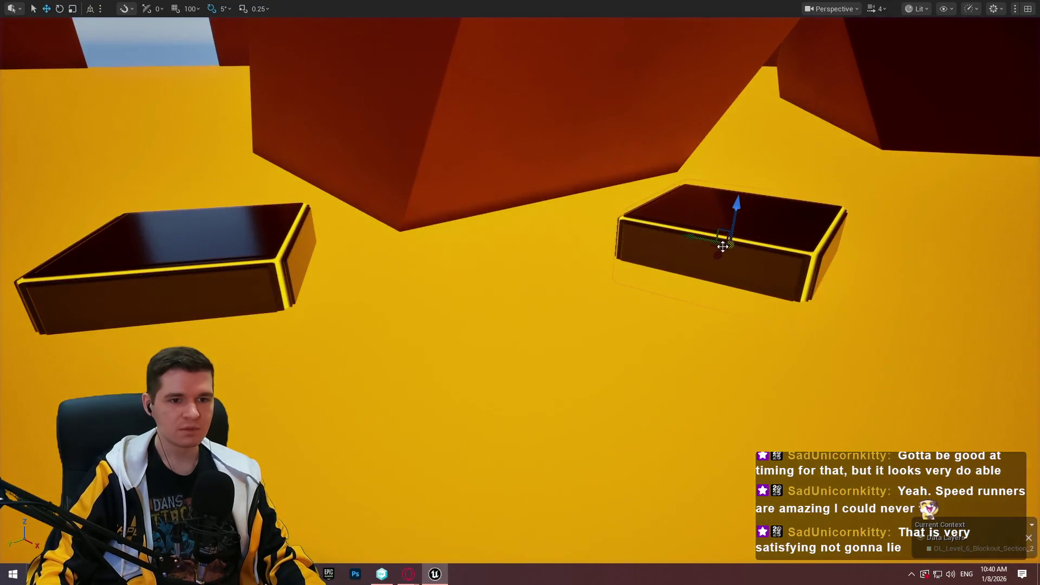
Replay from Cube347, hopping across two blocks and grabbing the overhead ledge.
{"action": "mouse_move", "coordinate": [639, 252]}
{"action": "left_mouse_down"}
{"action": "mouse_move", "coordinate": [671, 255]}
{"action": "mouse_move", "coordinate": [638, 336]}
{"action": "left_mouse_up"}
{"action": "right_click", "coordinate": [634, 434]}
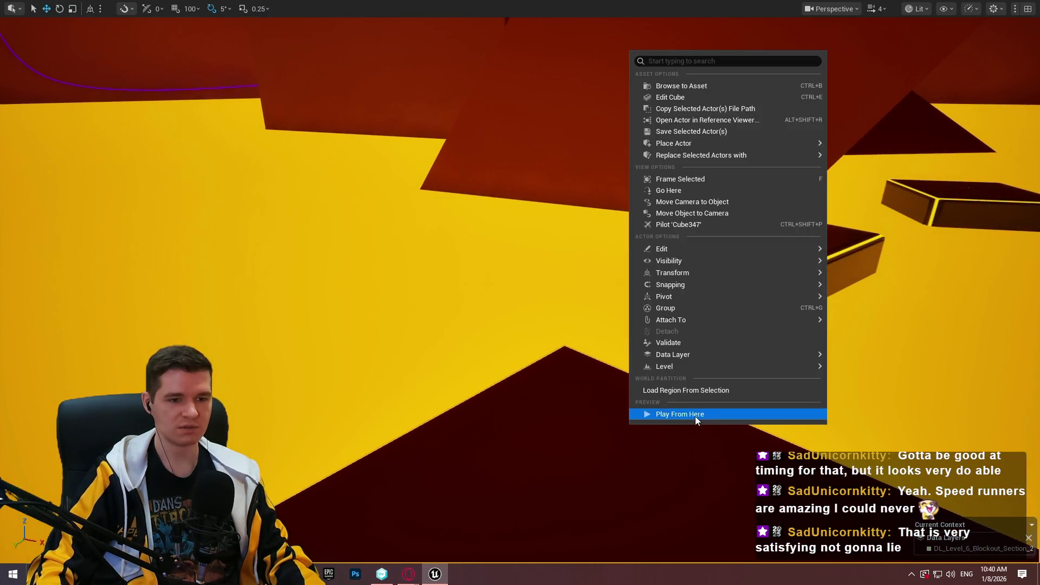
{"action": "left_click", "coordinate": [695, 415]}
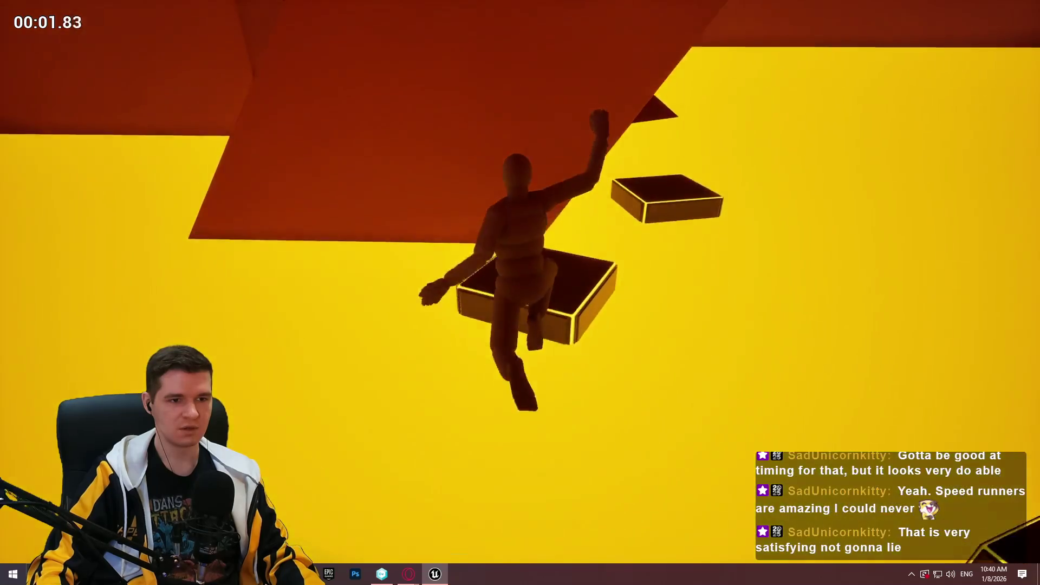
{"action": "key", "text": "w"}
{"action": "key", "text": "space"}
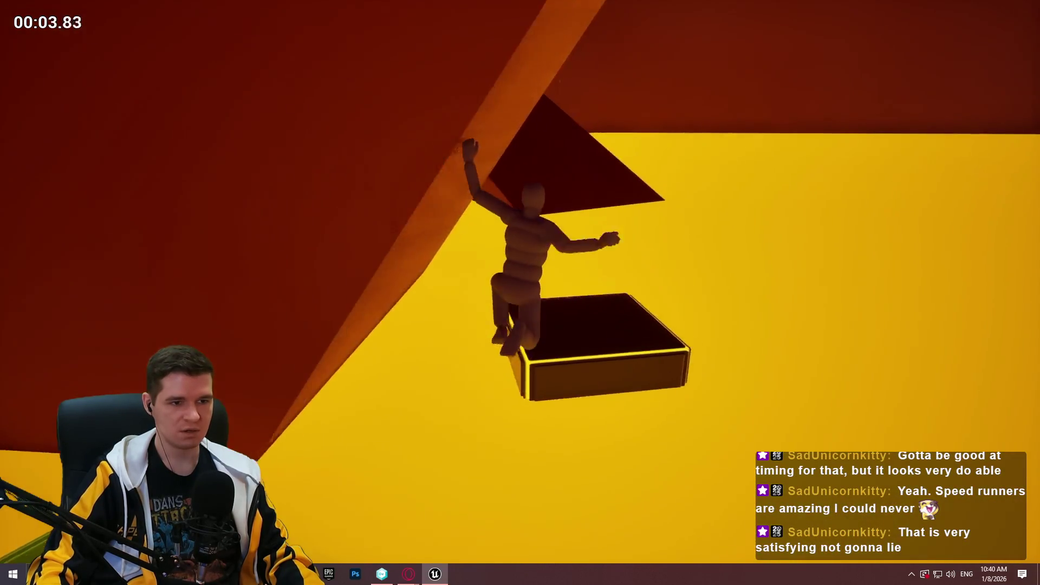
{"action": "key", "text": "space"}
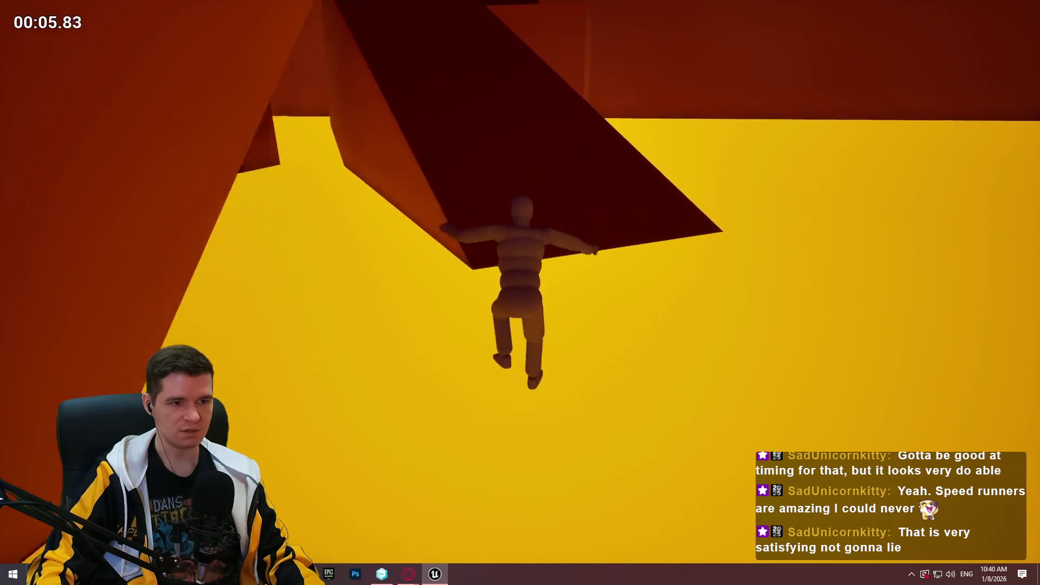
{"action": "key", "text": "Escape"}
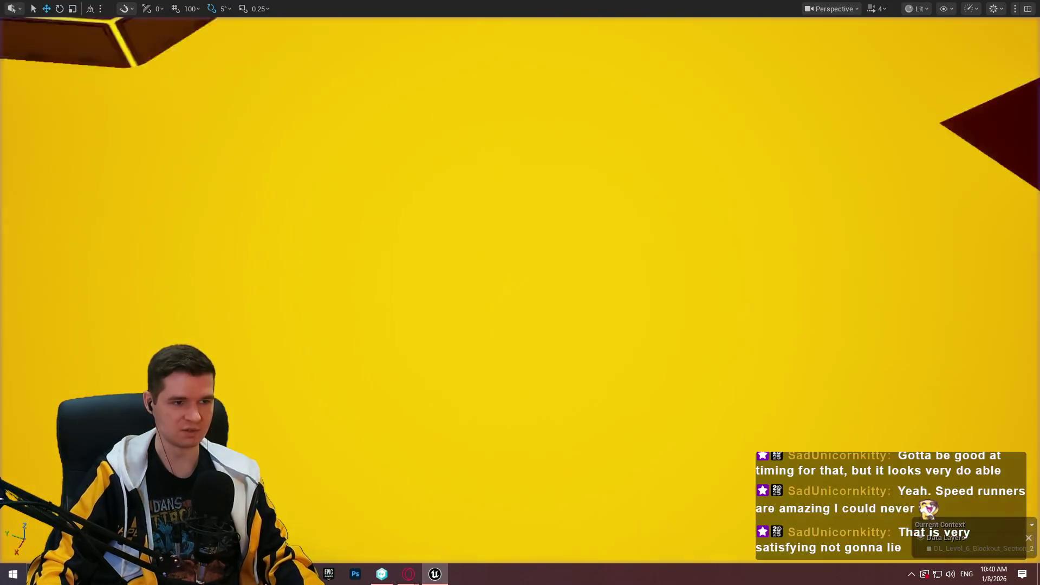
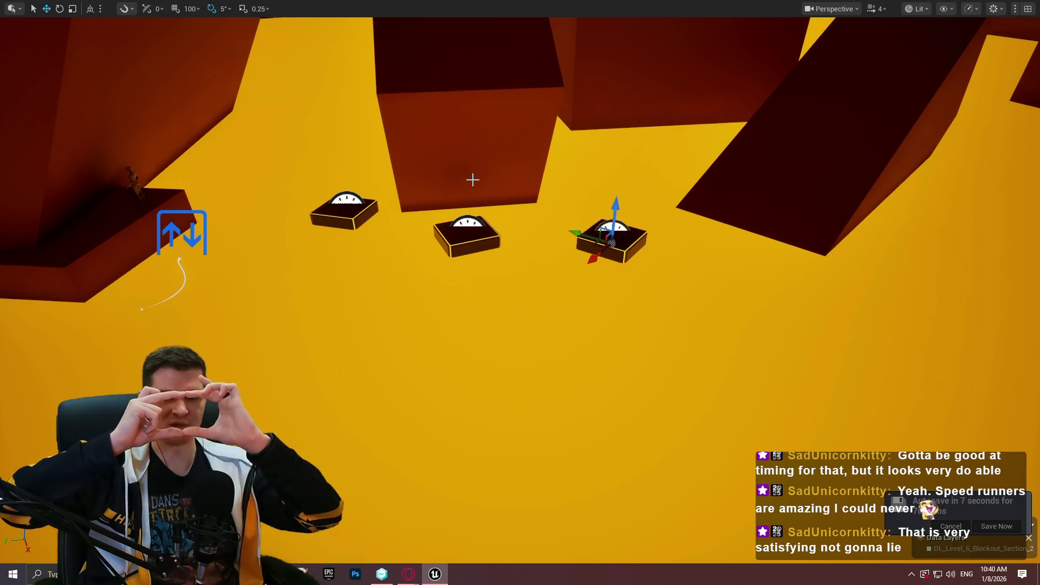
Playtest from the left platform cube across the floating platforms, then stop play with Esc.
{"action": "right_click", "coordinate": [151, 199]}
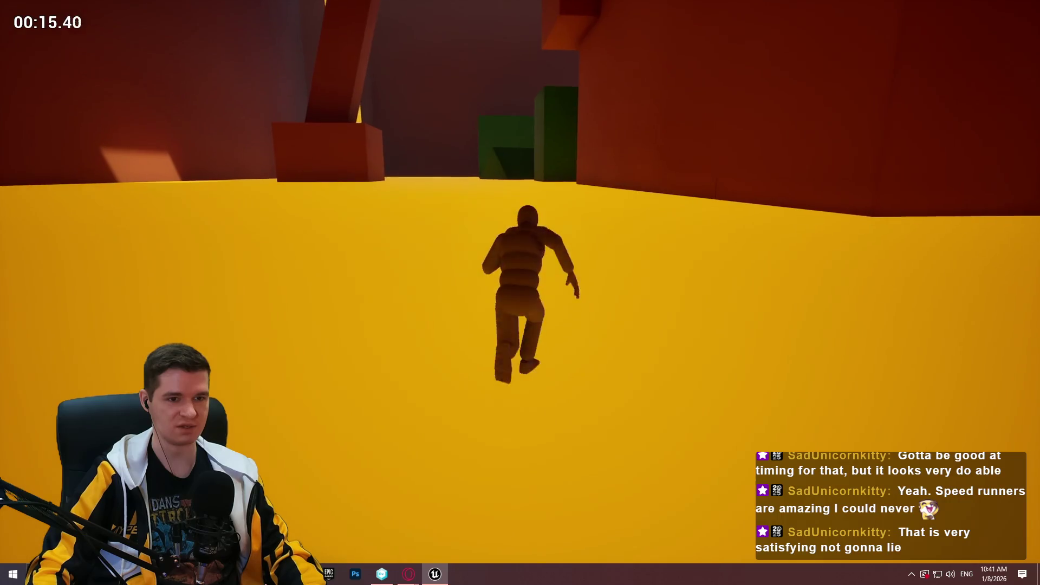
{"action": "key", "text": "Escape"}
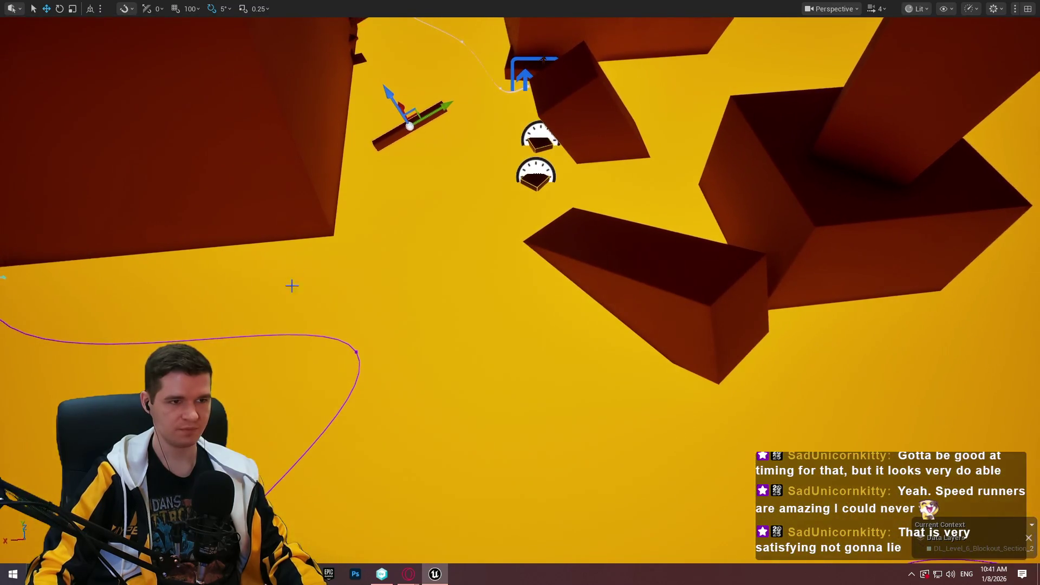
Rotate the brown plank beside the small platforms to 35 degrees.
{"action": "key", "text": "e"}
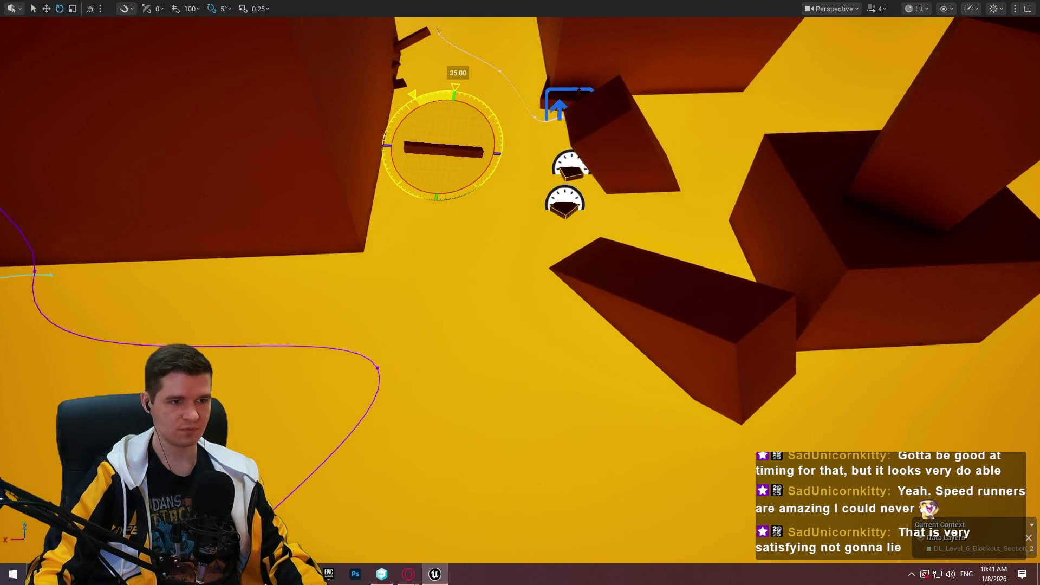
{"action": "left_click_drag", "start_coordinate": [548, 314], "coordinate": [721, 304]}
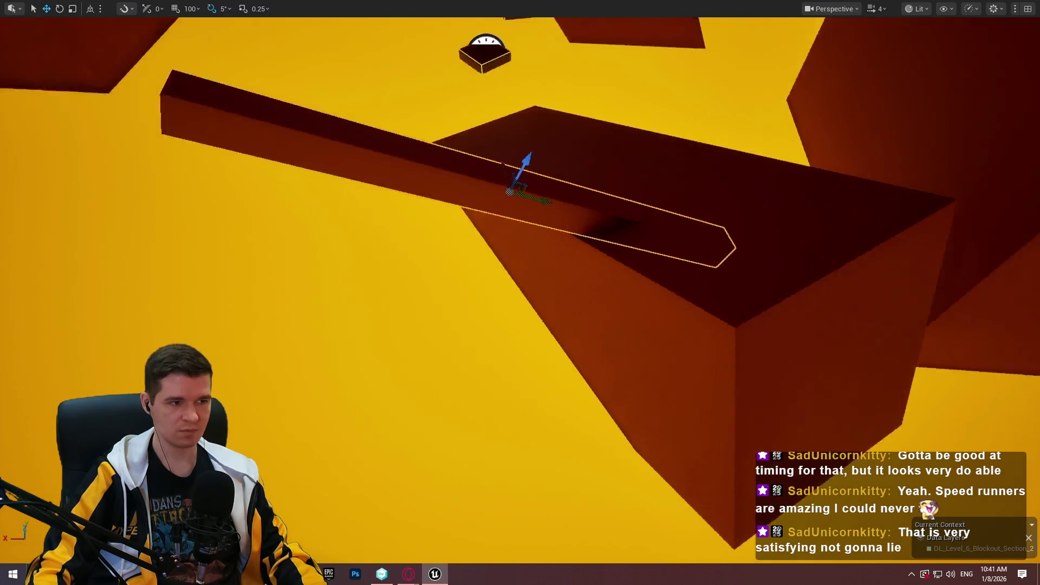
{"action": "key", "text": "a"}
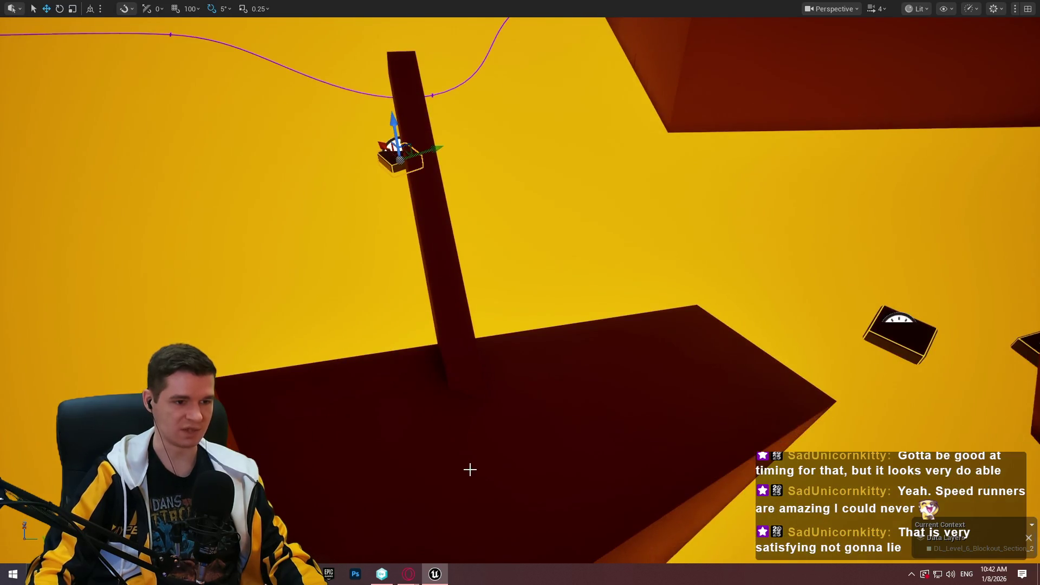
Play from the beam and run the character up the red ramp, then end the playtest.
{"action": "right_click", "coordinate": [469, 470]}
{"action": "left_click", "coordinate": [571, 457]}
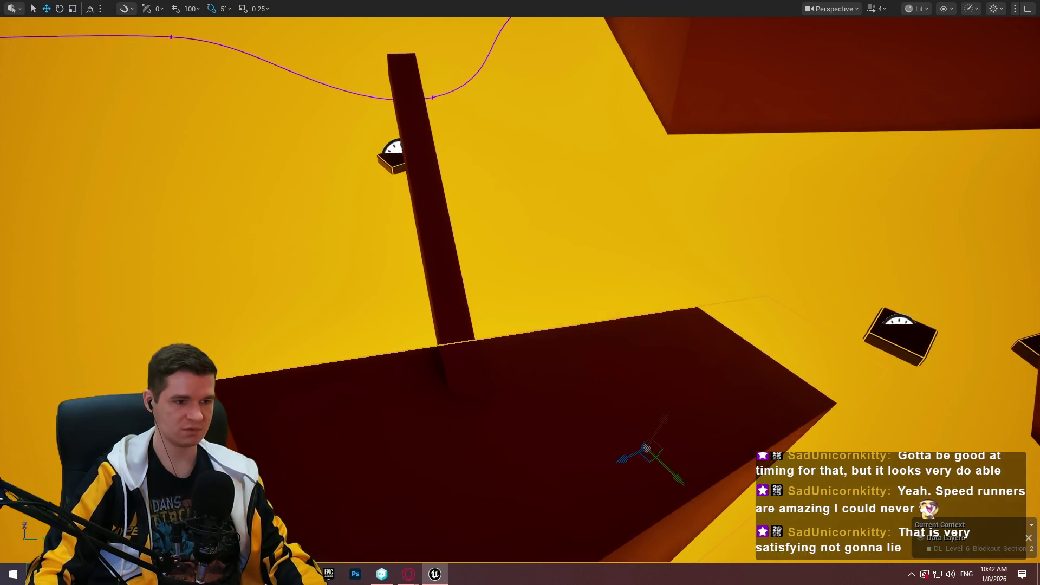
{"action": "right_click", "coordinate": [524, 444]}
{"action": "left_click", "coordinate": [555, 427]}
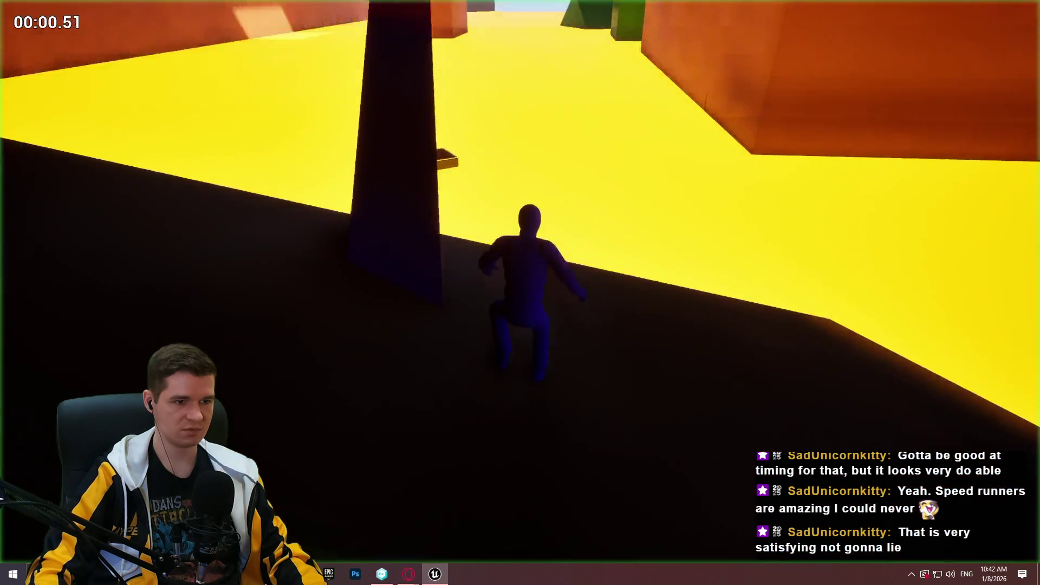
{"action": "key", "text": "w"}
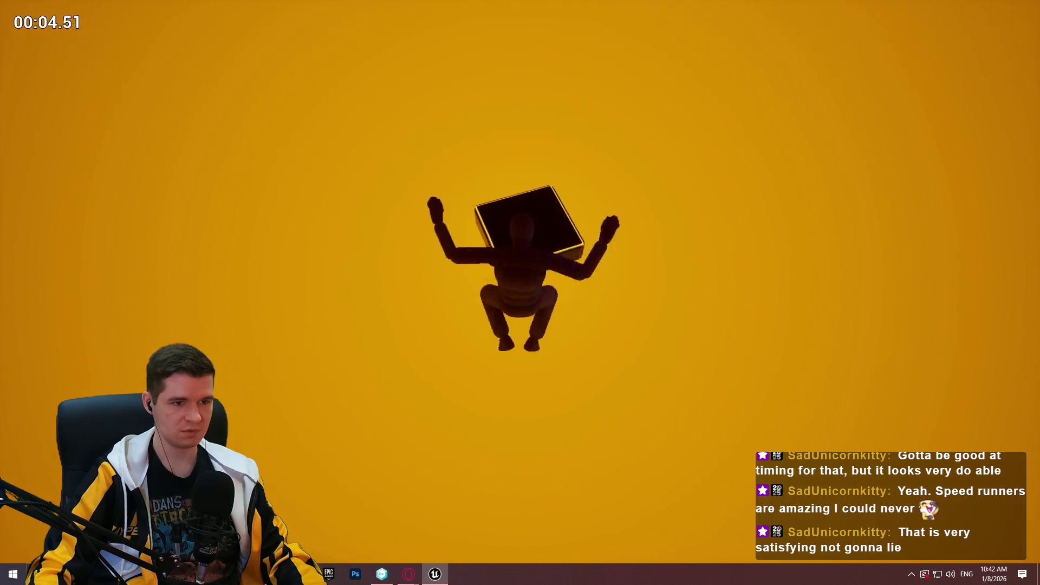
{"action": "key", "text": "Escape"}
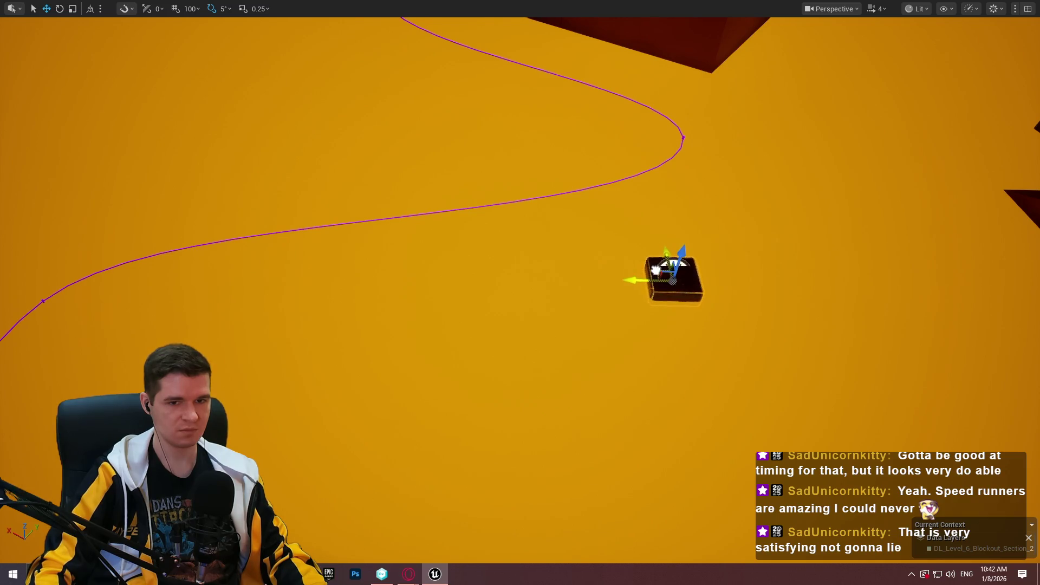
Play from the selected platform, run the red beam, jump onto the small platform and leap off.
{"action": "left_click_drag", "start_coordinate": [622, 249], "coordinate": [628, 373]}
{"action": "right_click", "coordinate": [646, 189]}
{"action": "left_click", "coordinate": [727, 550]}
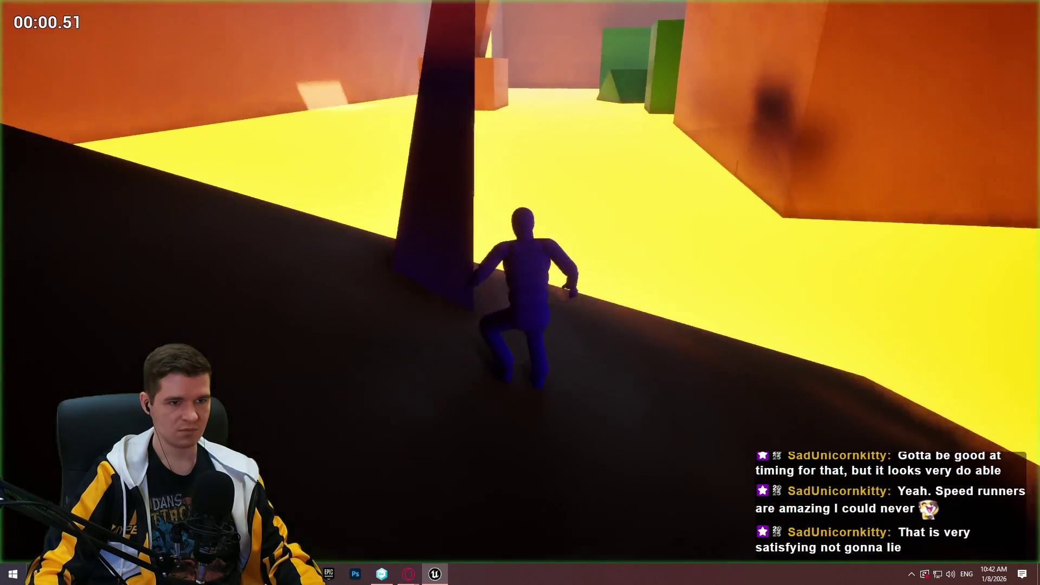
{"action": "key", "text": "w"}
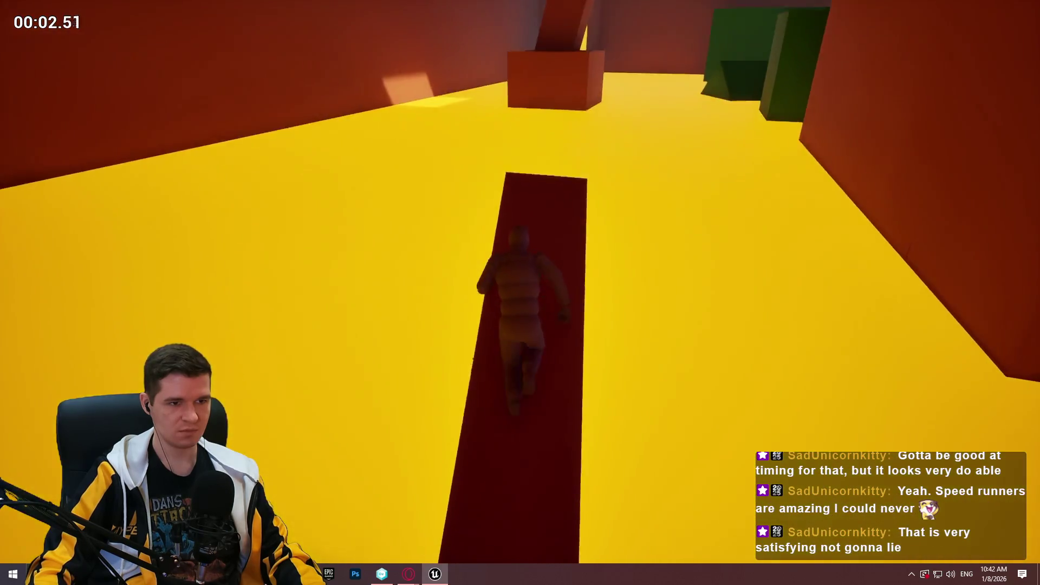
{"action": "key", "text": "space"}
{"action": "key", "text": "space"}
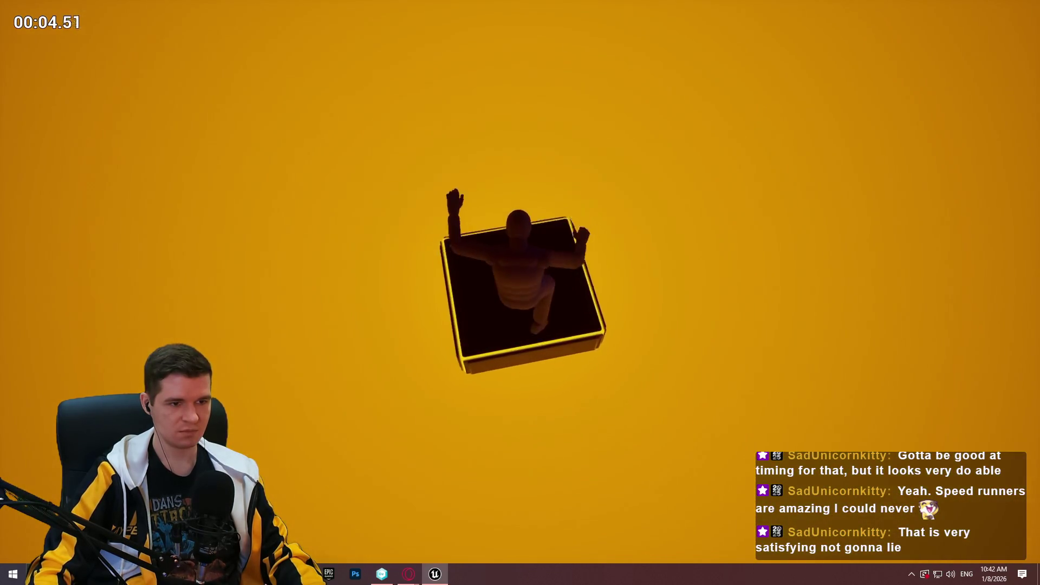
{"action": "key", "text": "w"}
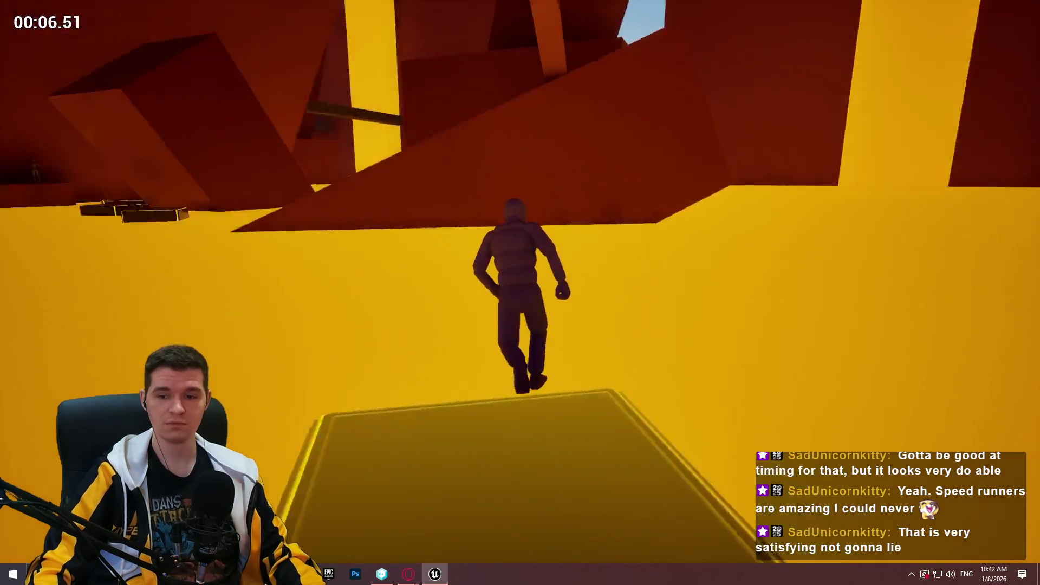
{"action": "key", "text": "space"}
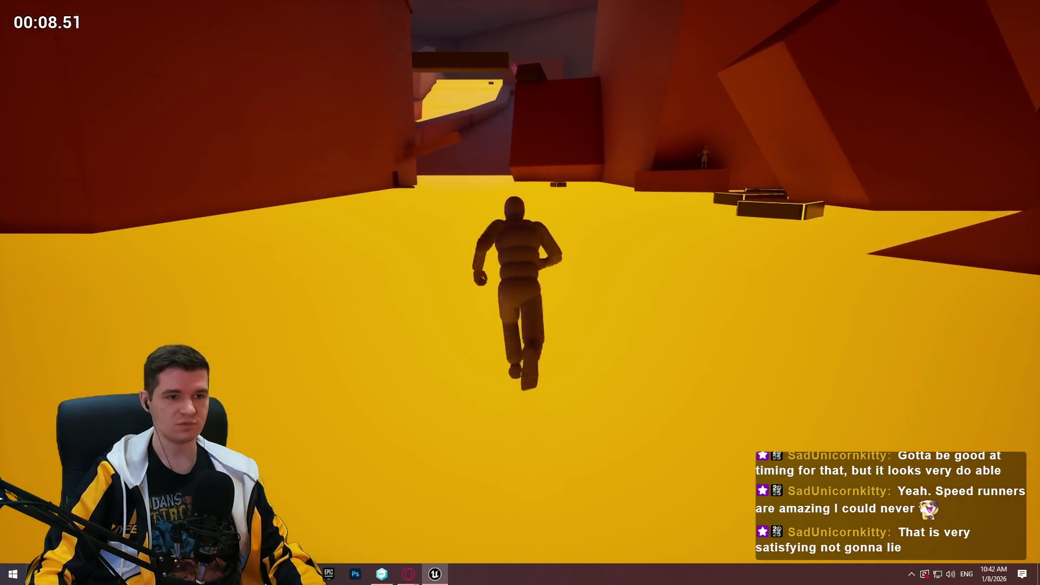
{"action": "key", "text": "Escape"}
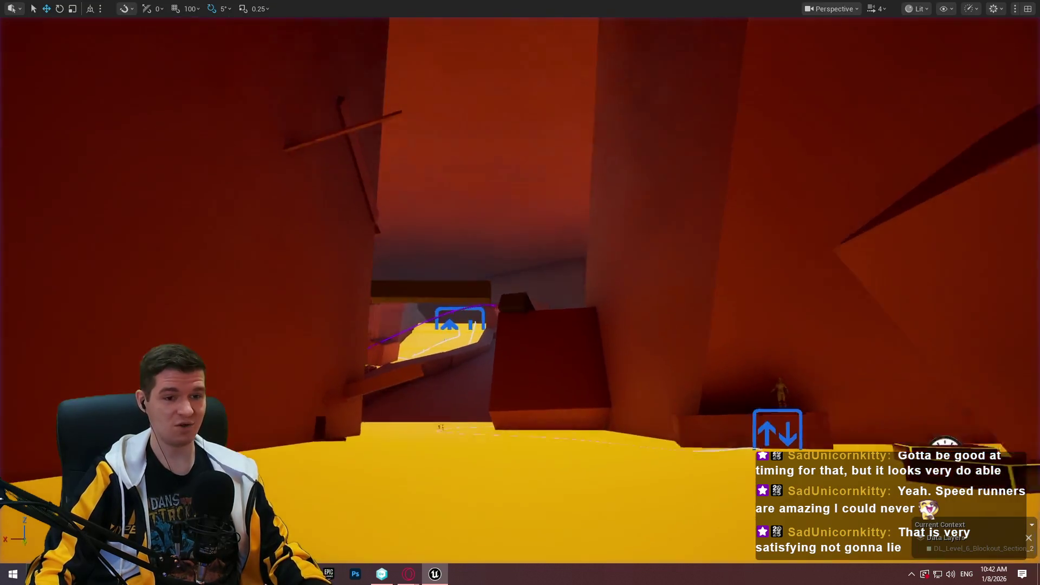
Frame the selected actor and play from the cube above the floor, then end the test.
{"action": "key", "text": "f"}
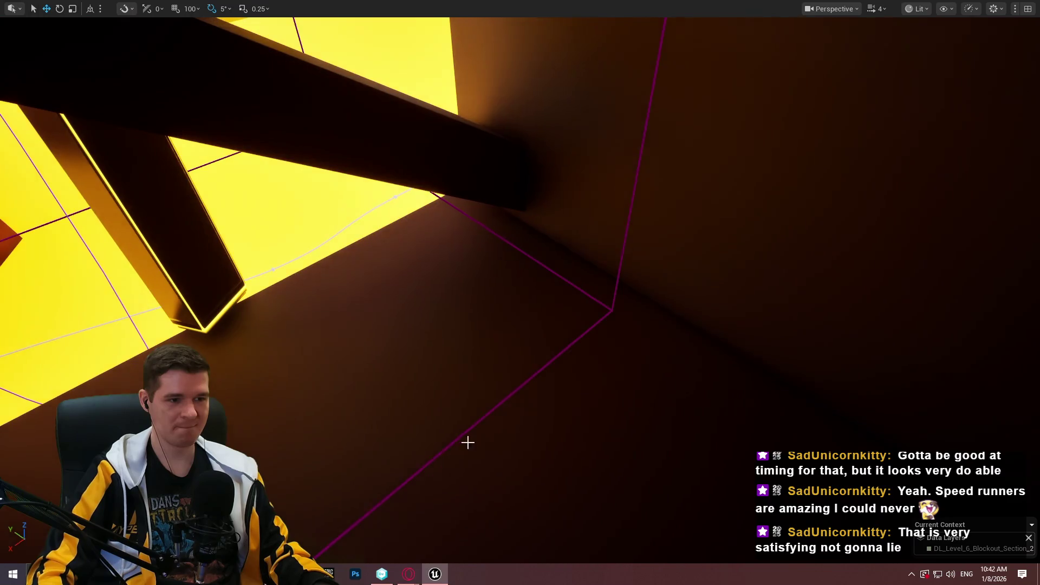
{"action": "right_click", "coordinate": [467, 441]}
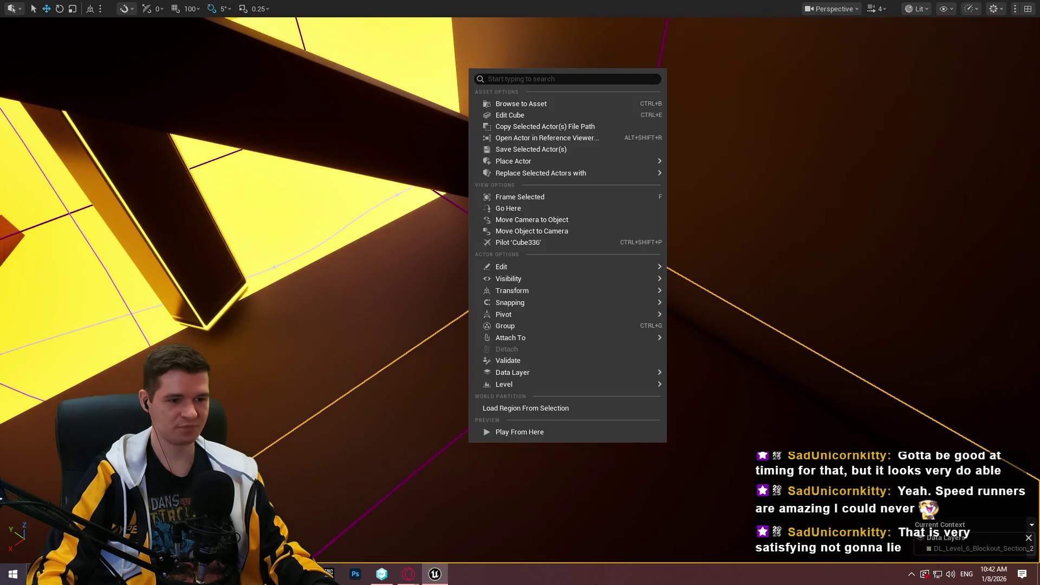
{"action": "left_click", "coordinate": [536, 434]}
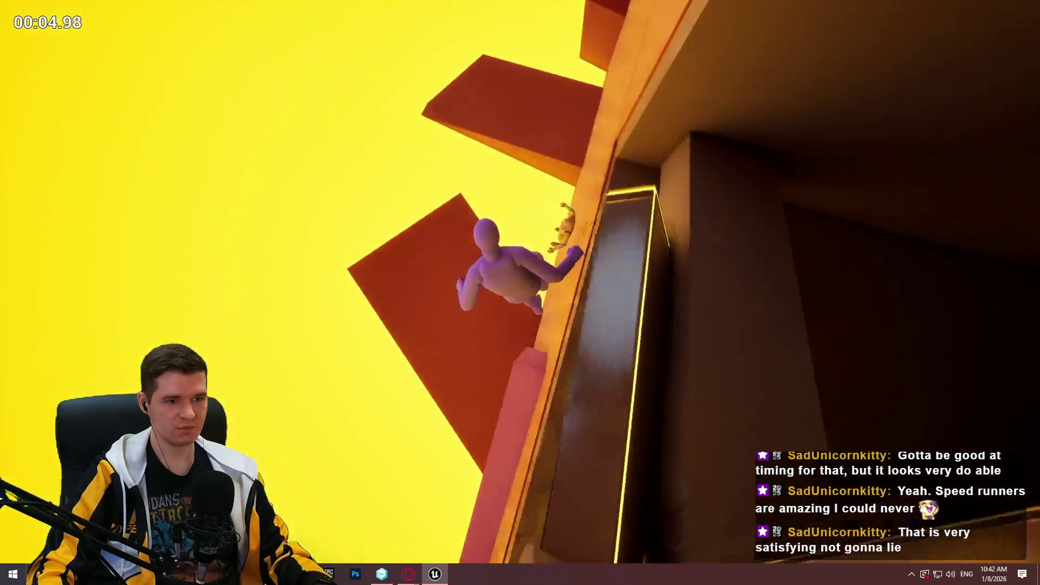
{"action": "key", "text": "Escape"}
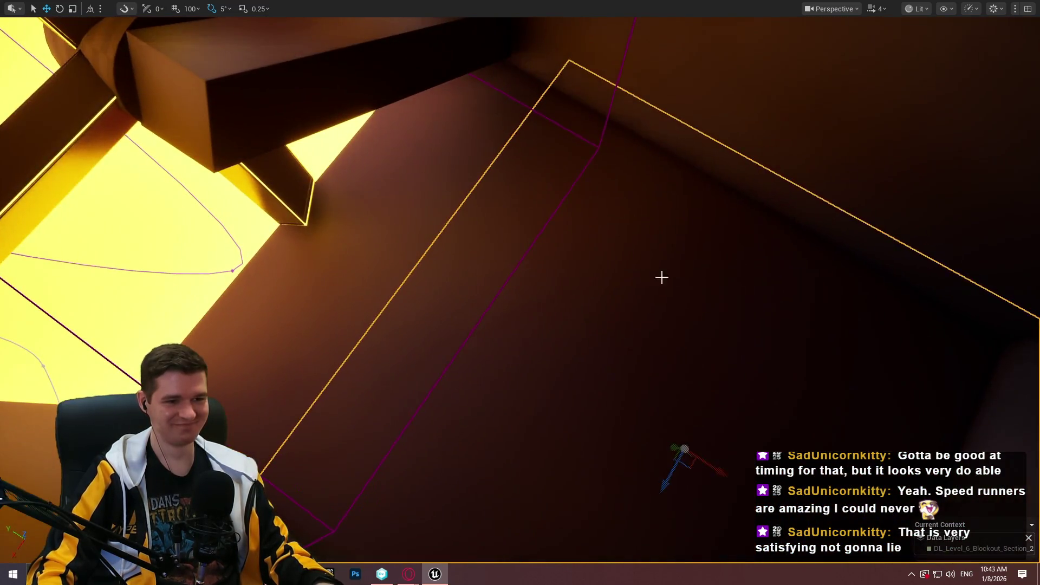
Retest the climb by playing from Cube336, then restart play from the selected box.
{"action": "right_click", "coordinate": [662, 276]}
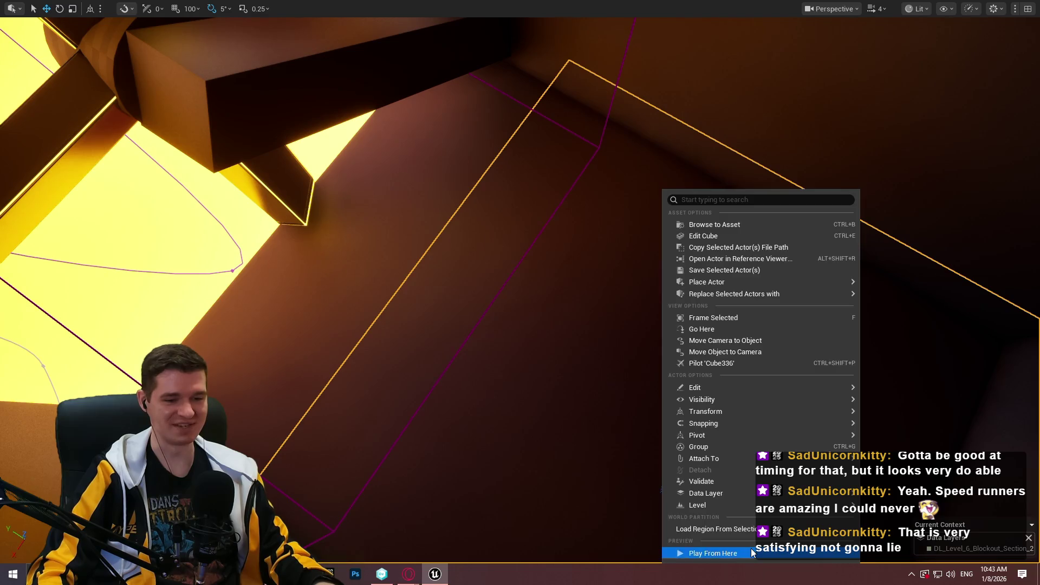
{"action": "left_click", "coordinate": [751, 550]}
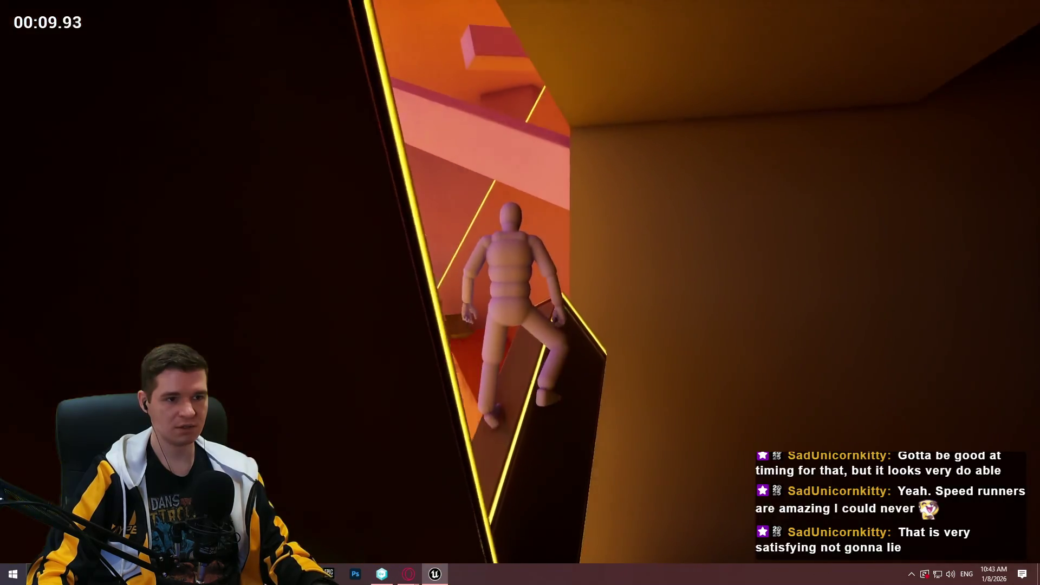
{"action": "key", "text": "Escape"}
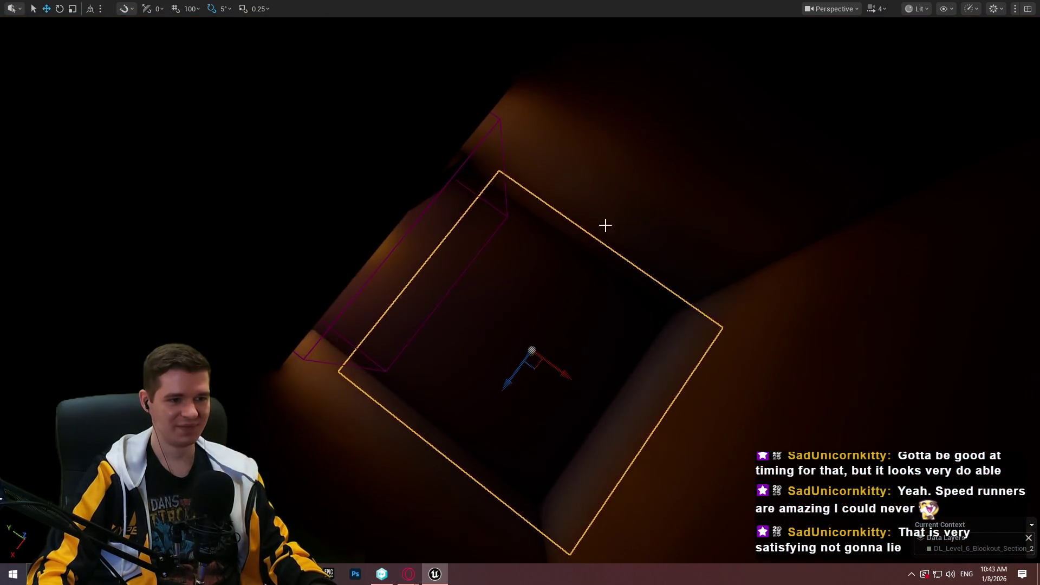
{"action": "right_click", "coordinate": [460, 520]}
{"action": "left_click", "coordinate": [517, 548]}
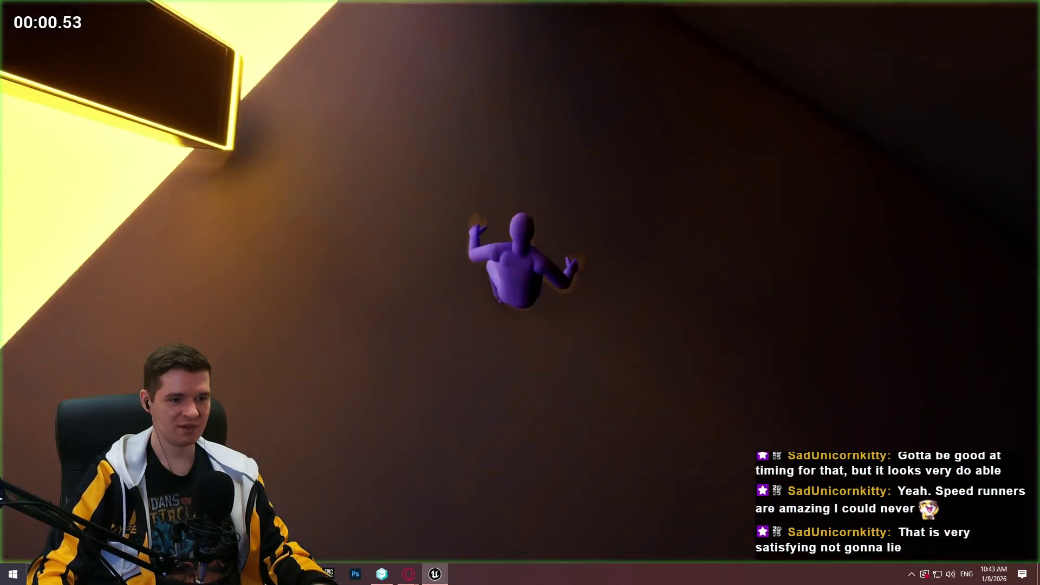
Climb the beam ledge, leap to the slanted beam, scale the vertical beam and drop down.
{"action": "key", "text": "space"}
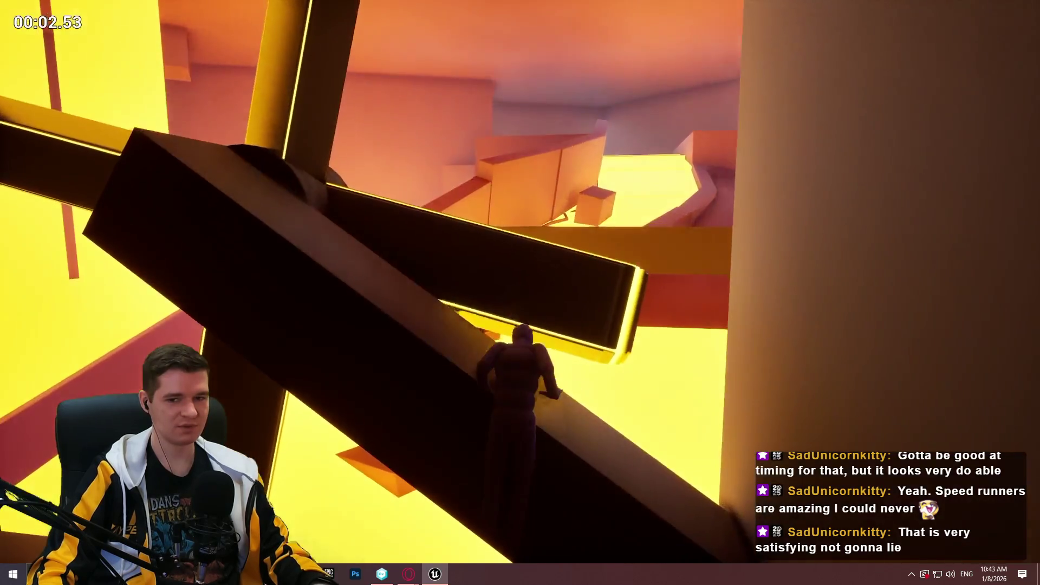
{"action": "key", "text": "w"}
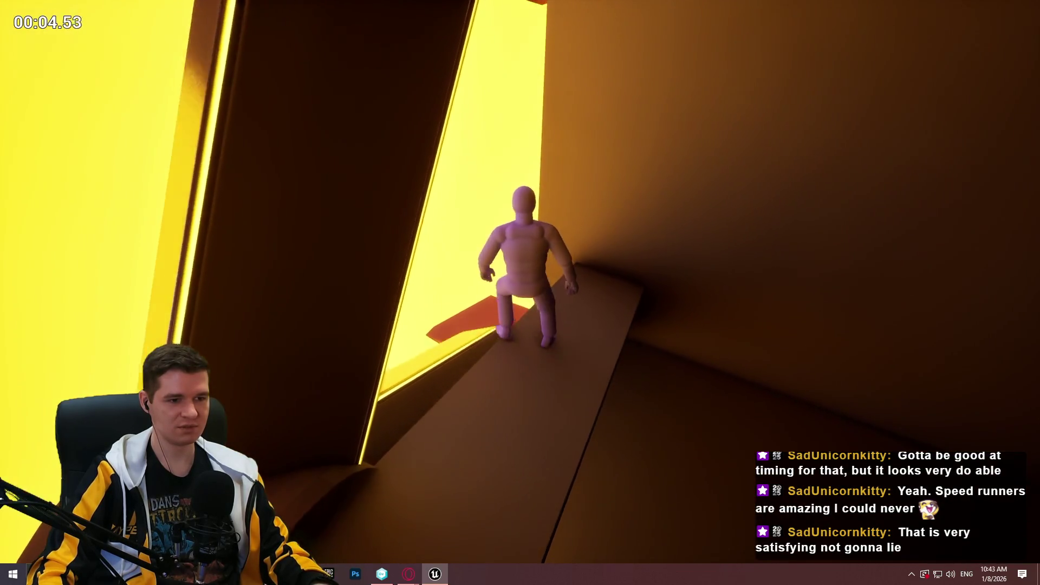
{"action": "key", "text": "w"}
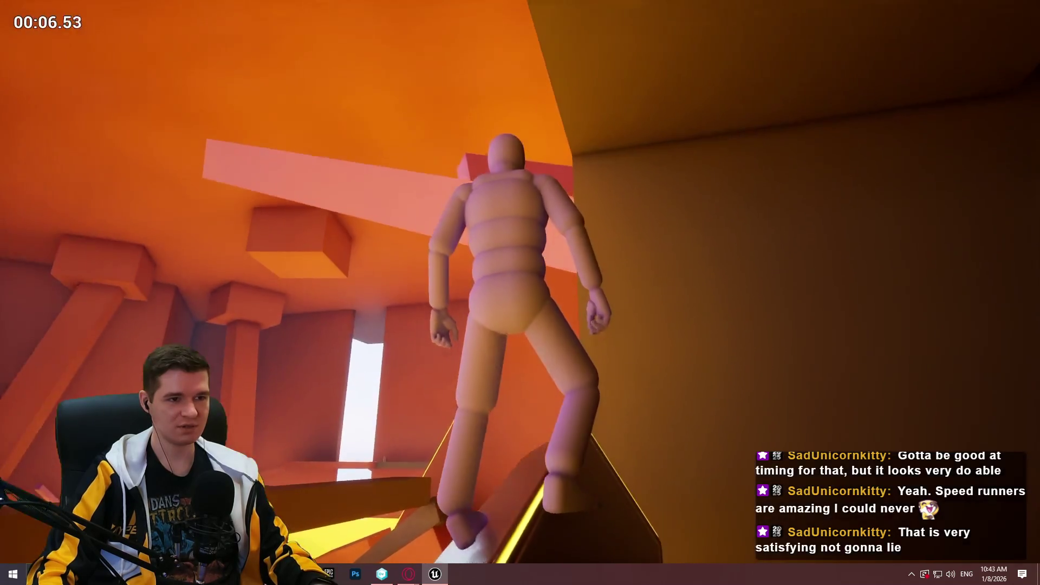
{"action": "key", "text": "space"}
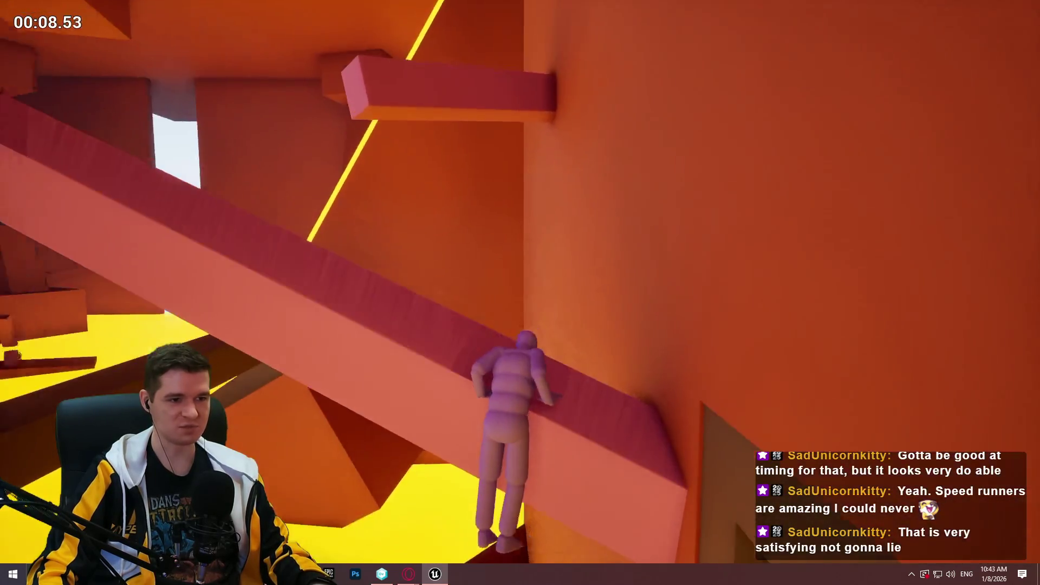
{"action": "key", "text": "w"}
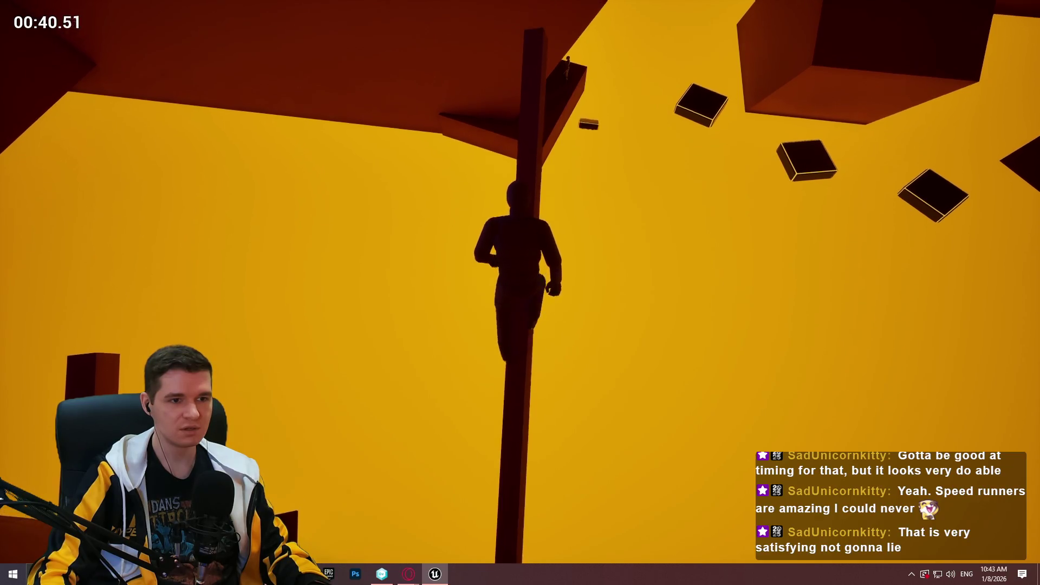
{"action": "key", "text": "w"}
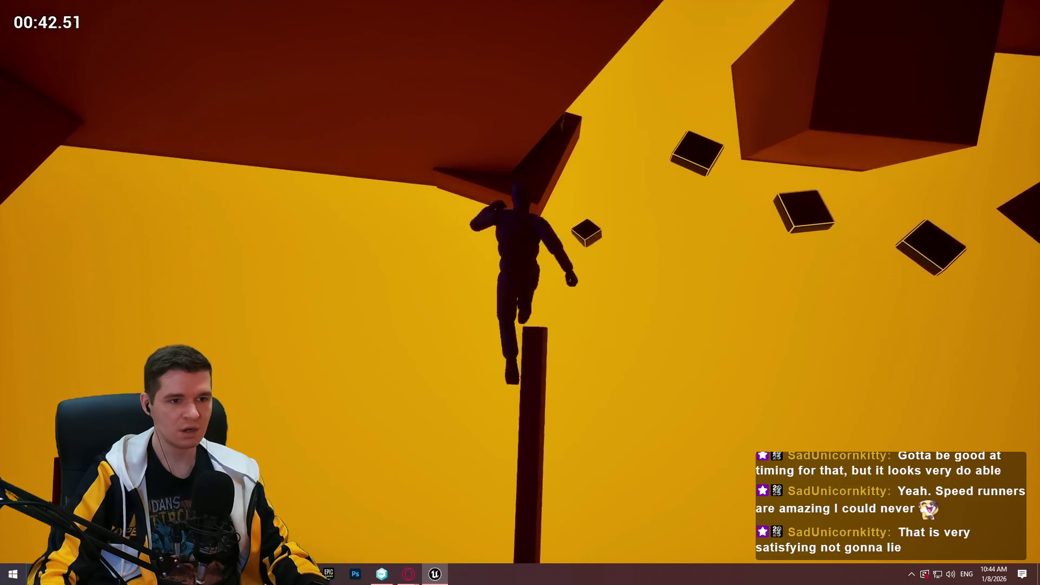
{"action": "key", "text": "w"}
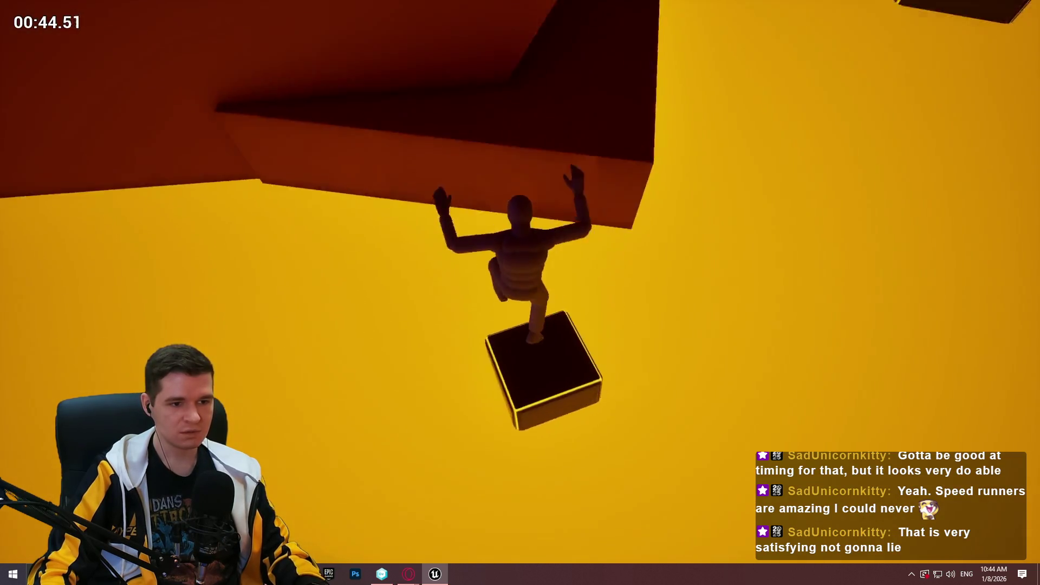
{"action": "key", "text": "w"}
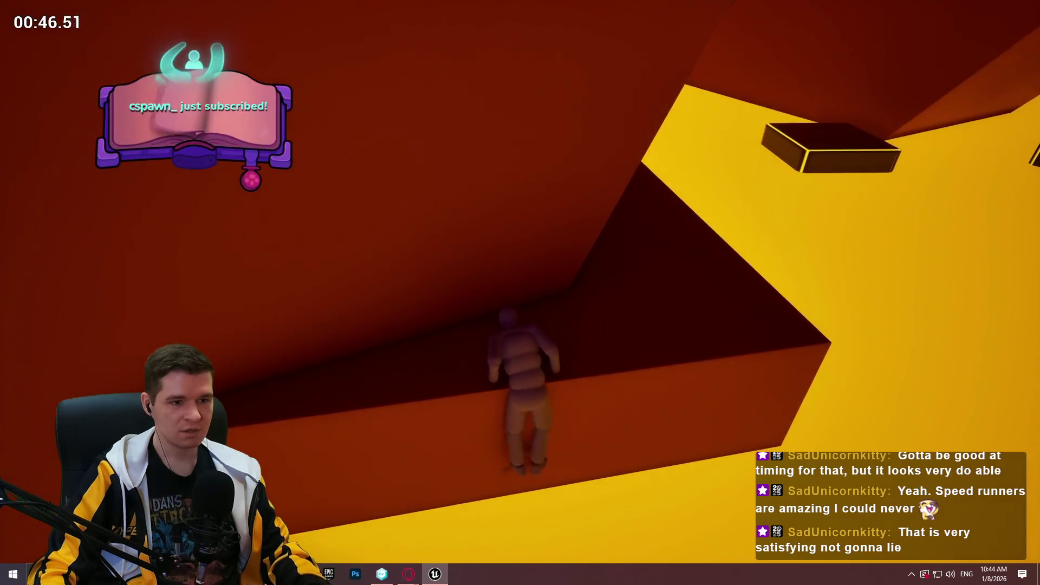
Jump across the yellow and green platforms and dark box, then up the red ramp and beam.
{"action": "key", "text": "w"}
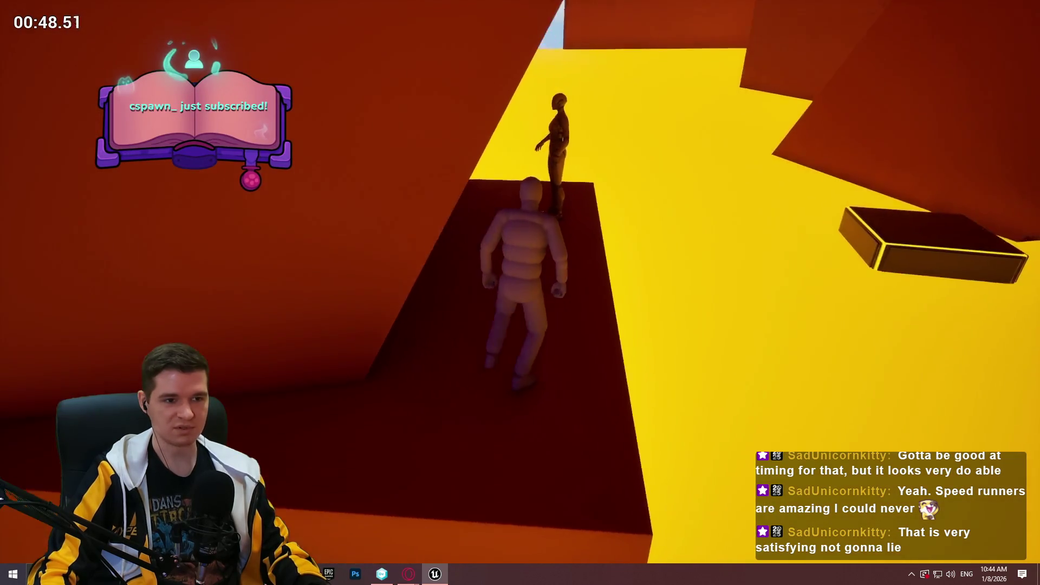
{"action": "key", "text": "w"}
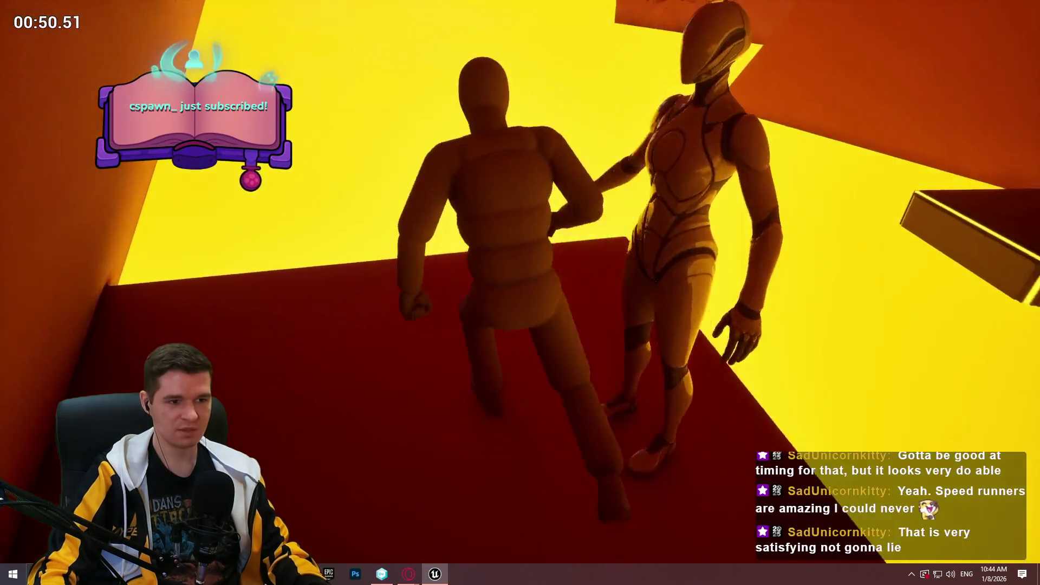
{"action": "key", "text": "w"}
{"action": "key", "text": "space"}
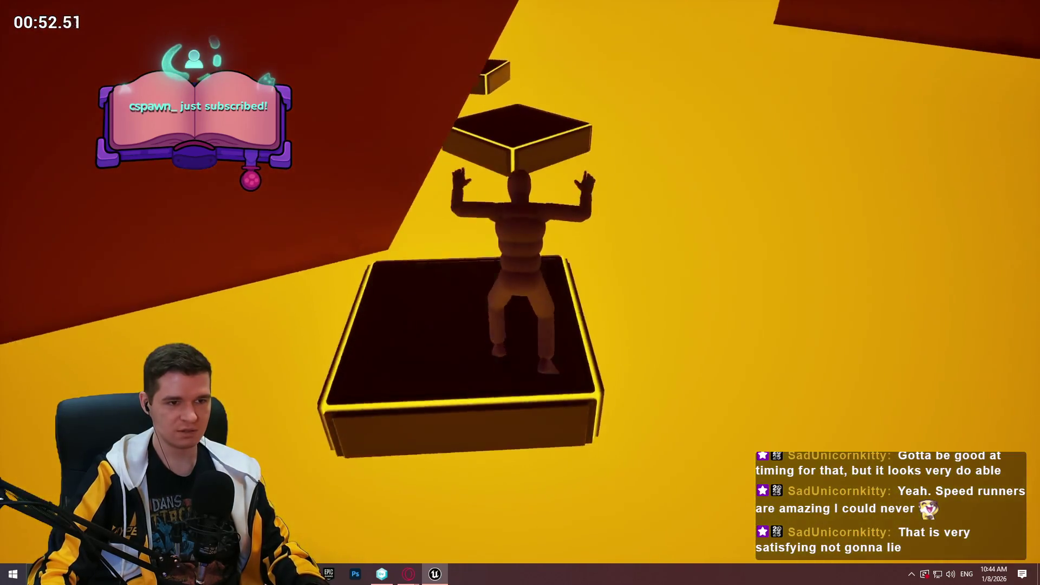
{"action": "key", "text": "w"}
{"action": "key", "text": "space"}
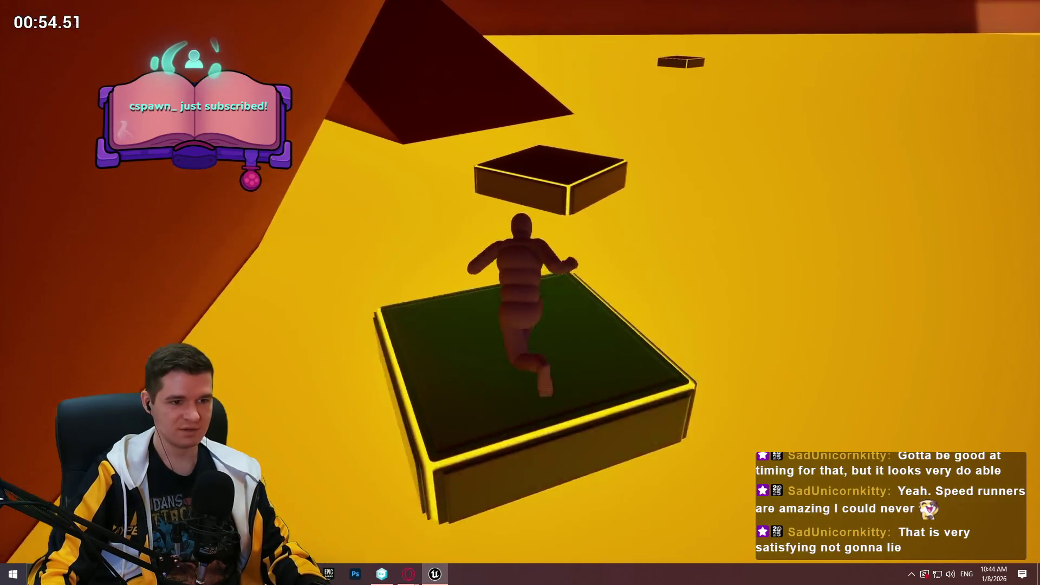
{"action": "key", "text": "w"}
{"action": "key", "text": "space"}
{"action": "key", "text": "space"}
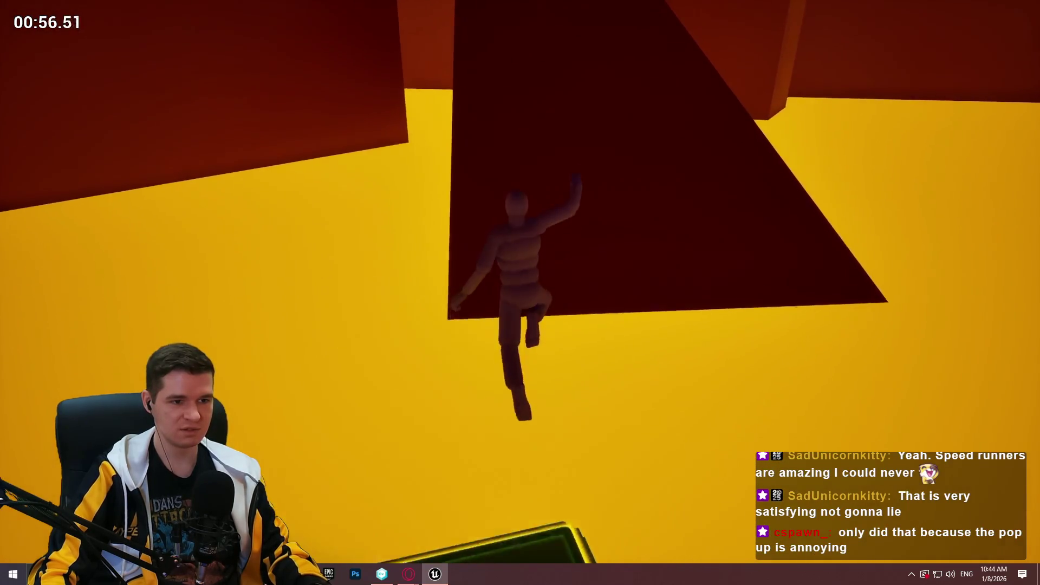
{"action": "key", "text": "w"}
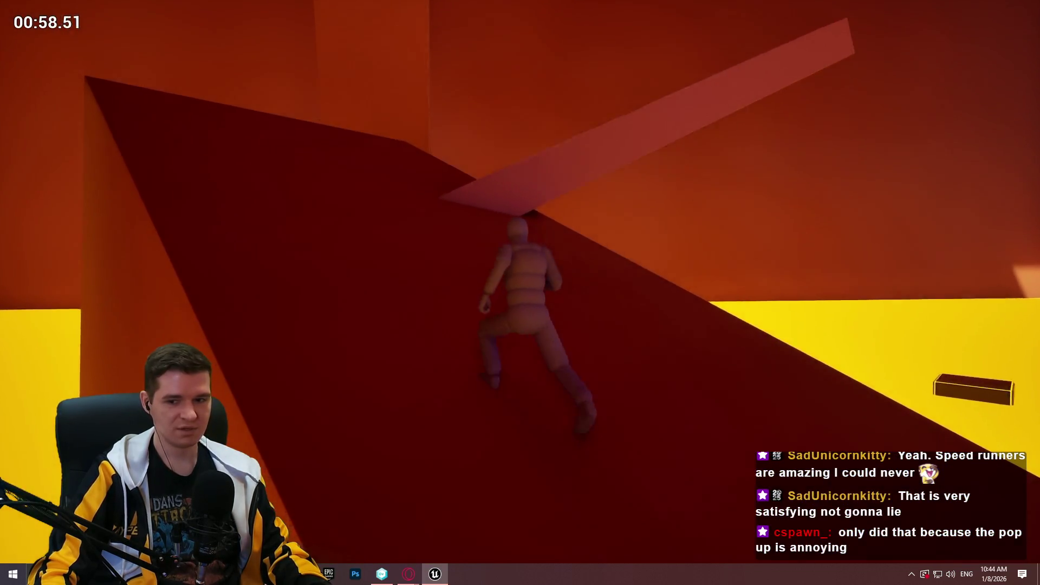
{"action": "key", "text": "w"}
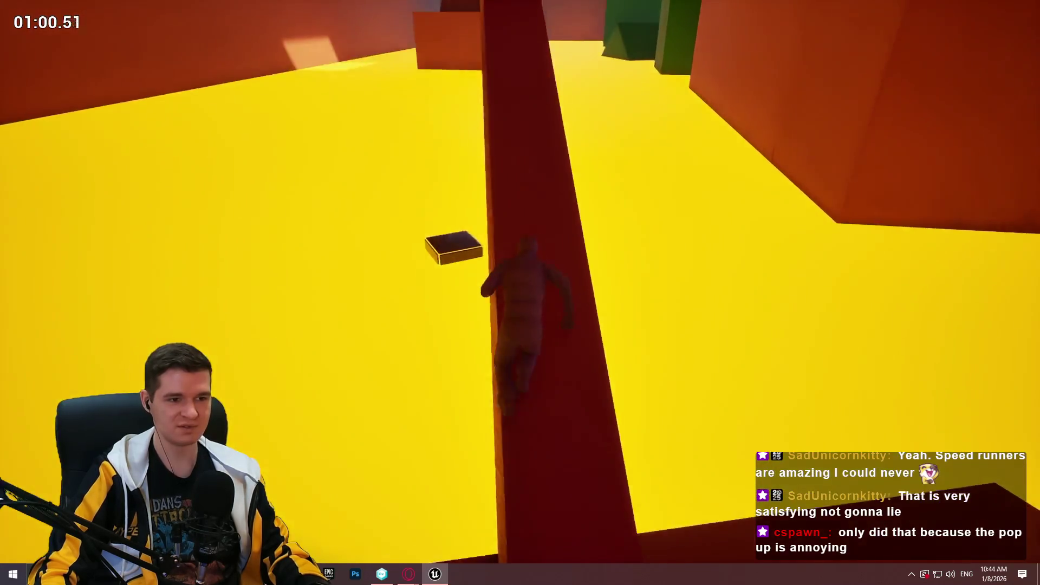
{"action": "key", "text": "space"}
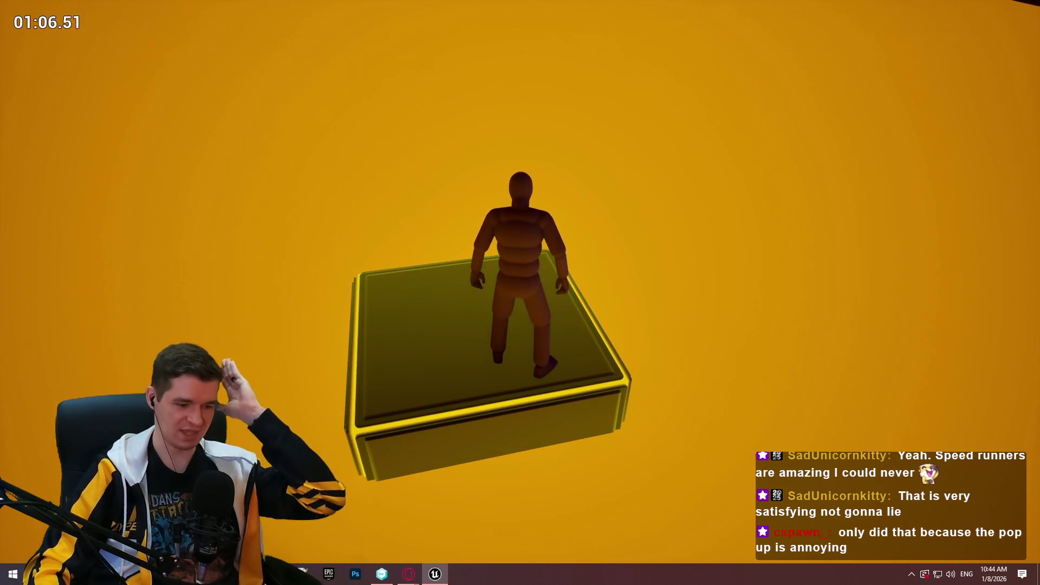
Run across the yellow floor, grab the red wall's ledge, and end the playtest.
{"action": "key", "text": "w"}
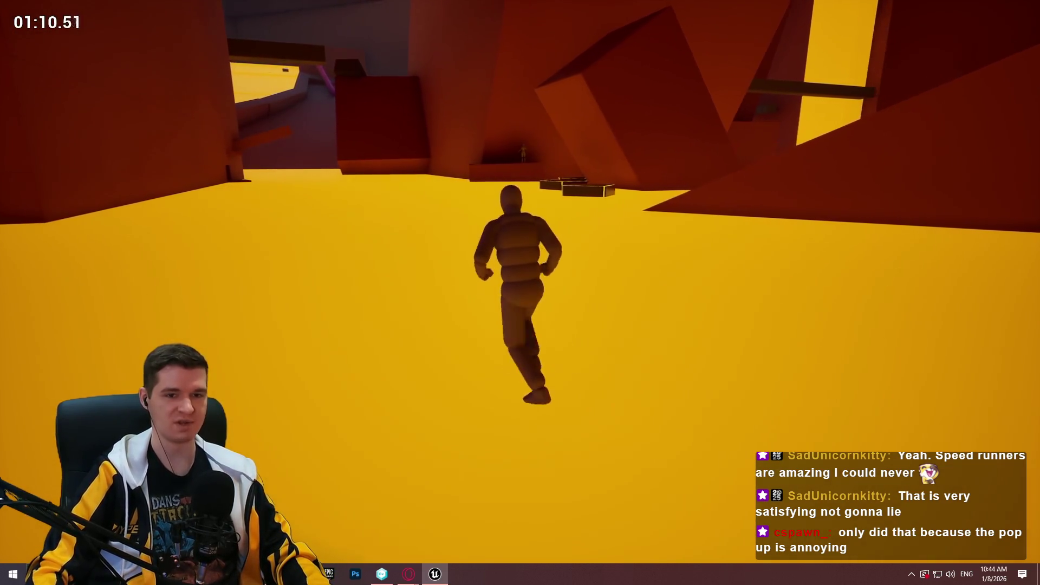
{"action": "key", "text": "w"}
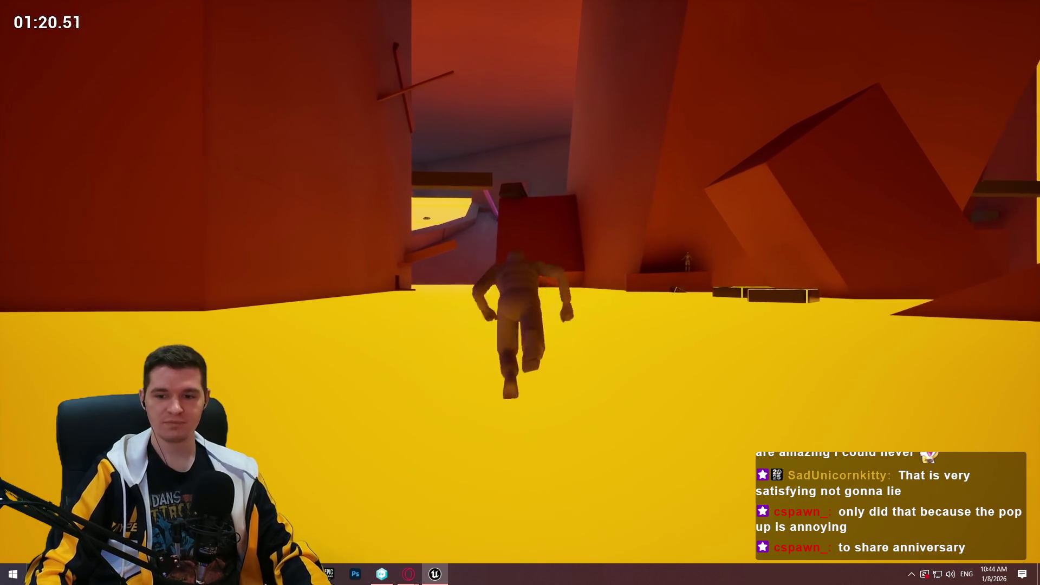
{"action": "key", "text": "space"}
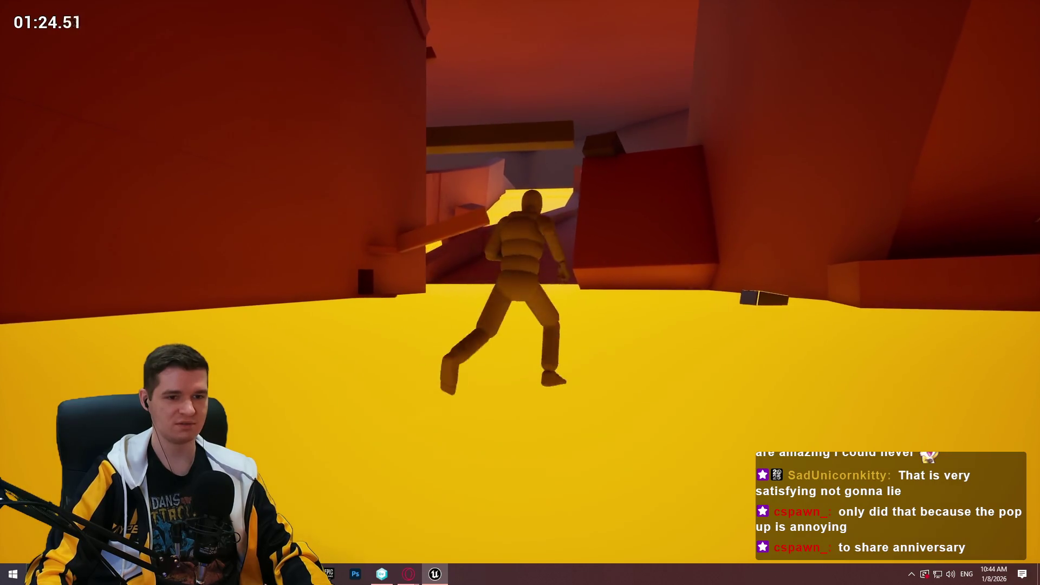
{"action": "key", "text": "space"}
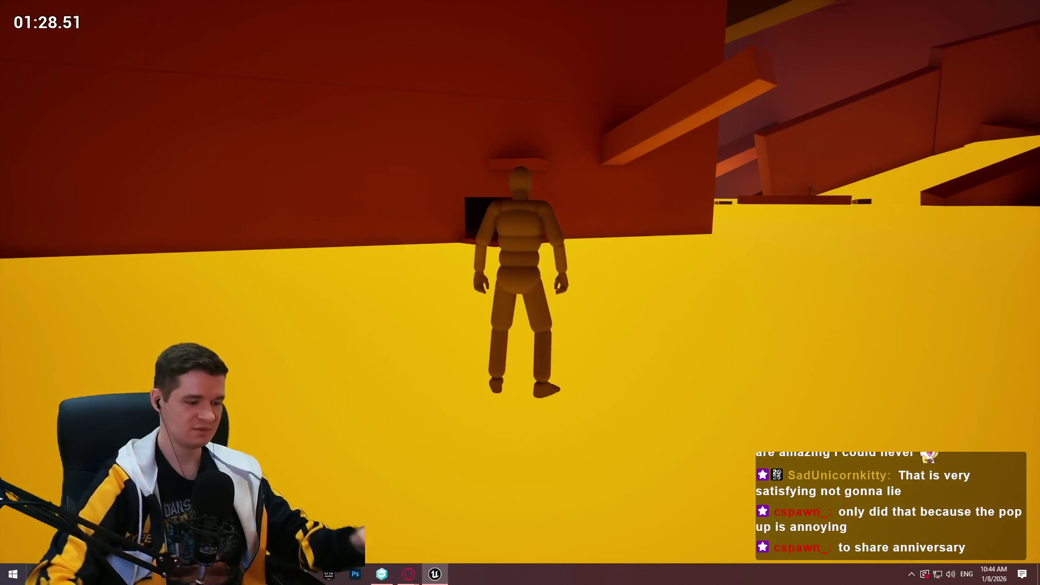
{"action": "key", "text": "Escape"}
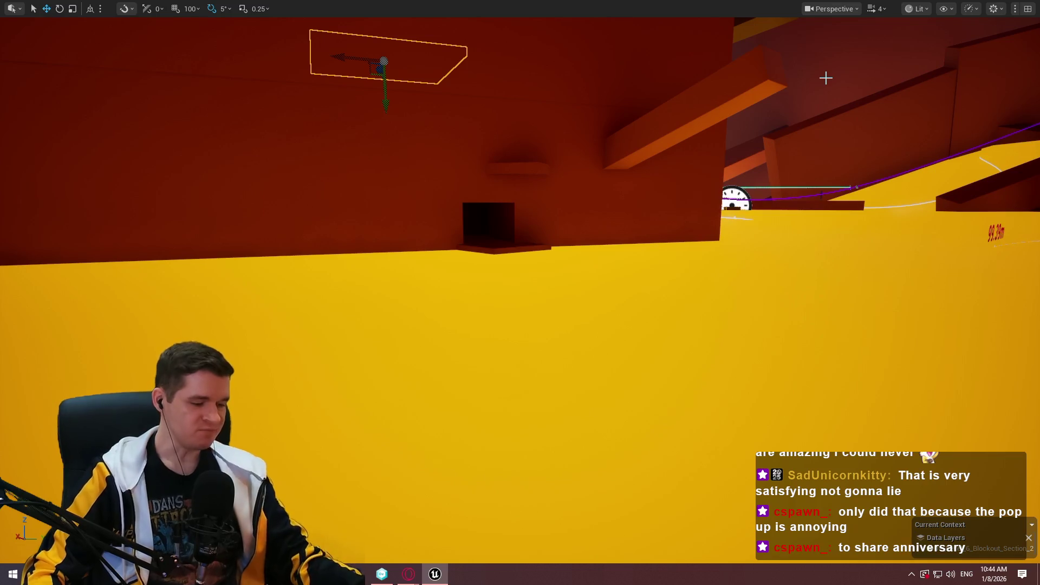
Fly the viewport past the red wall and yellow floor to an opening in the grey corridor.
{"action": "scroll", "coordinate": [520, 292], "scroll_direction": "up", "scroll_amount": 2}
{"action": "key", "text": "w"}
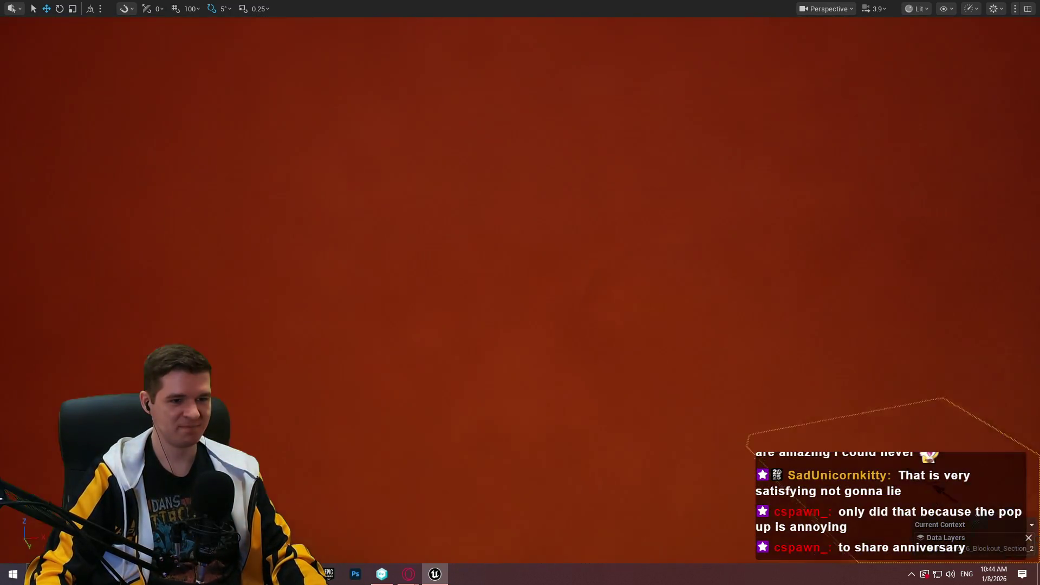
{"action": "mouse_move", "coordinate": [520, 292]}
{"action": "left_mouse_down"}
{"action": "mouse_move", "coordinate": [477, 279]}
{"action": "mouse_move", "coordinate": [412, 325]}
{"action": "mouse_move", "coordinate": [347, 298]}
{"action": "left_mouse_up"}
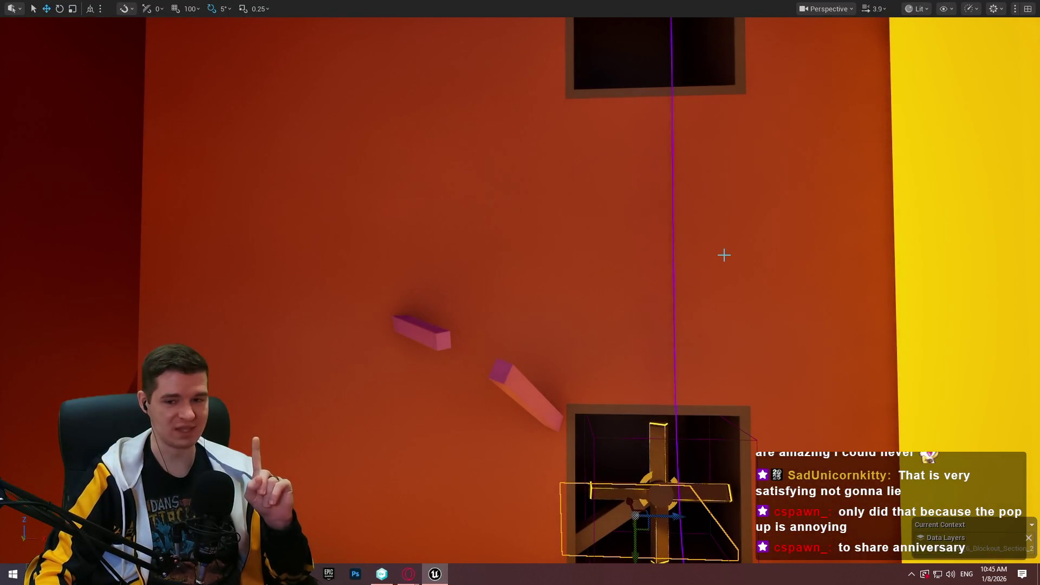
{"action": "left_click_drag", "start_coordinate": [712, 241], "coordinate": [672, 206]}
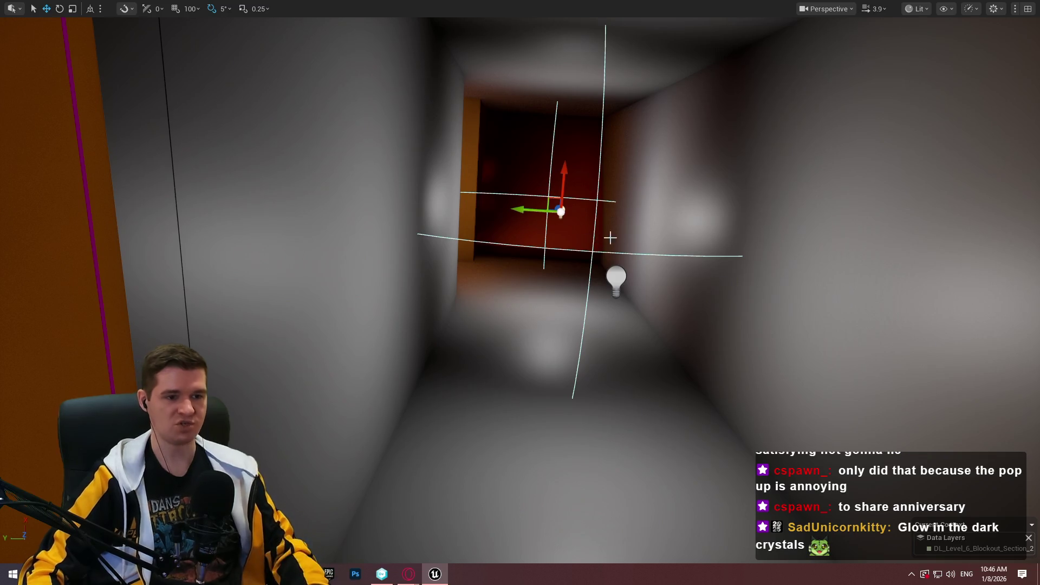
{"action": "scroll", "coordinate": [610, 234], "scroll_direction": "up", "scroll_amount": 10}
{"action": "scroll", "coordinate": [437, 136], "scroll_direction": "down", "scroll_amount": 10}
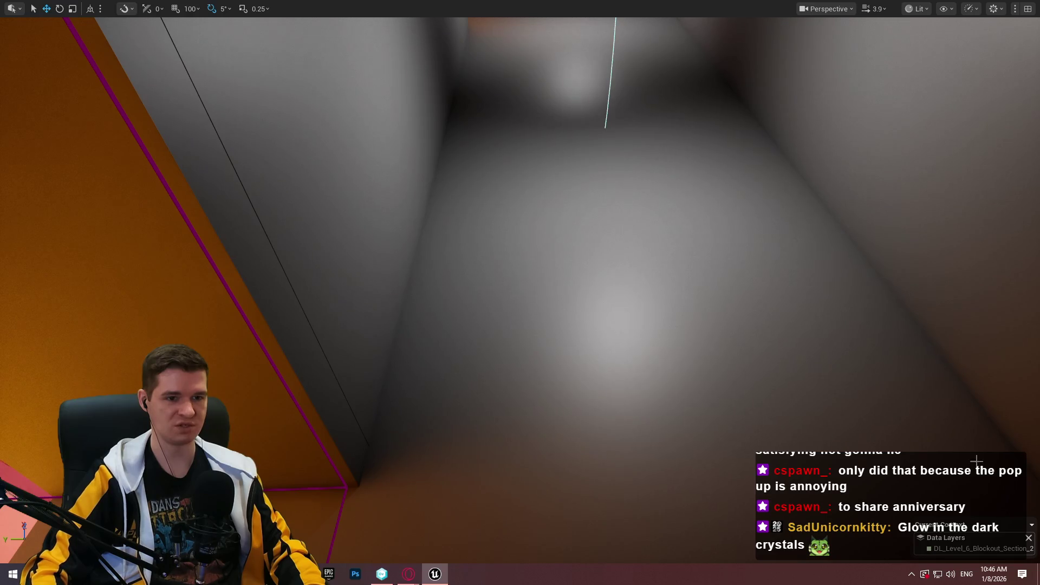
{"action": "scroll", "coordinate": [520, 290], "scroll_direction": "up", "scroll_amount": 10}
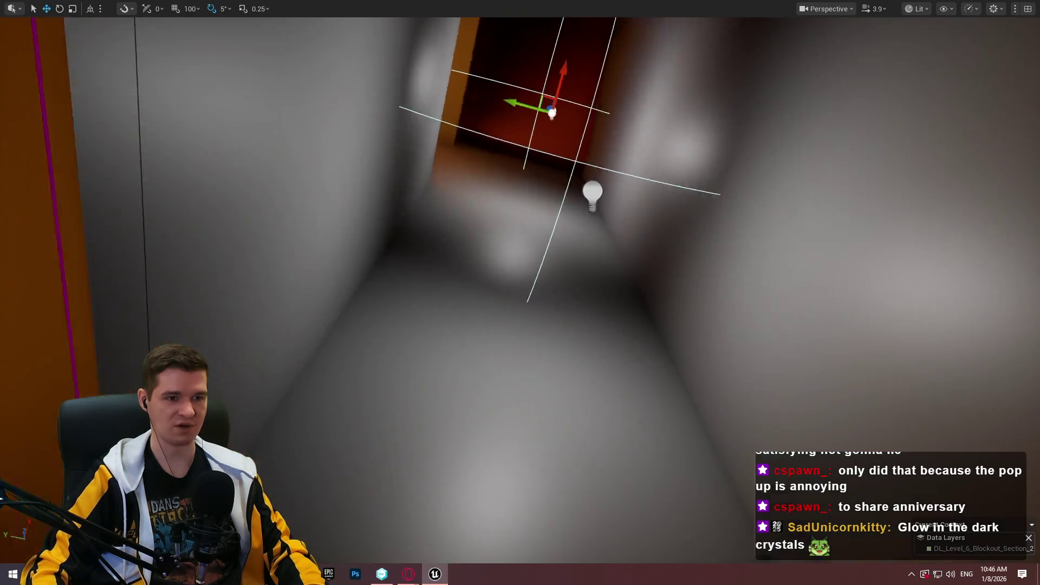
{"action": "scroll", "coordinate": [520, 290], "scroll_direction": "up", "scroll_amount": 5}
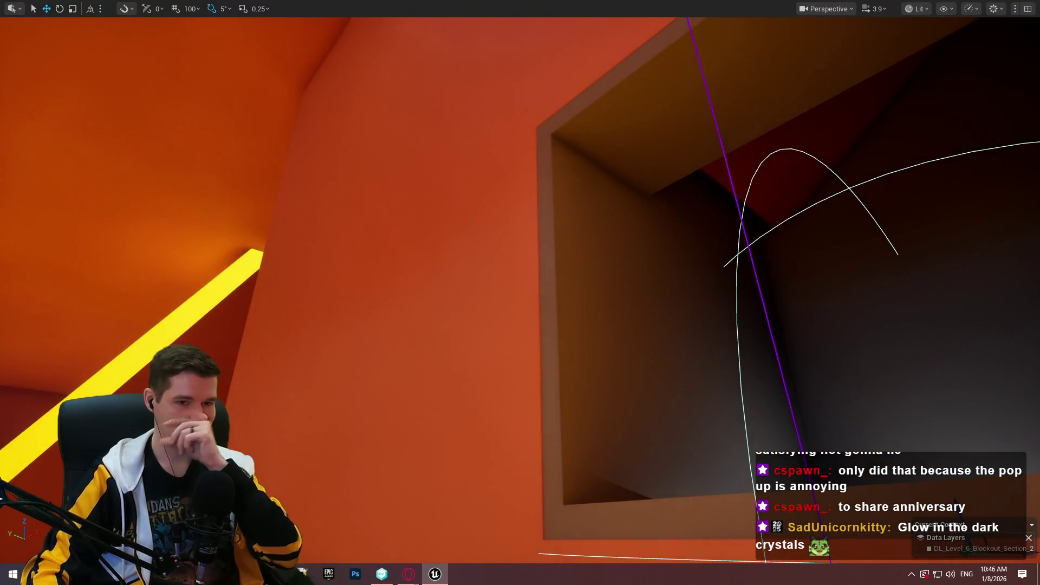
{"action": "left_click_drag", "start_coordinate": [869, 206], "coordinate": [868, 237]}
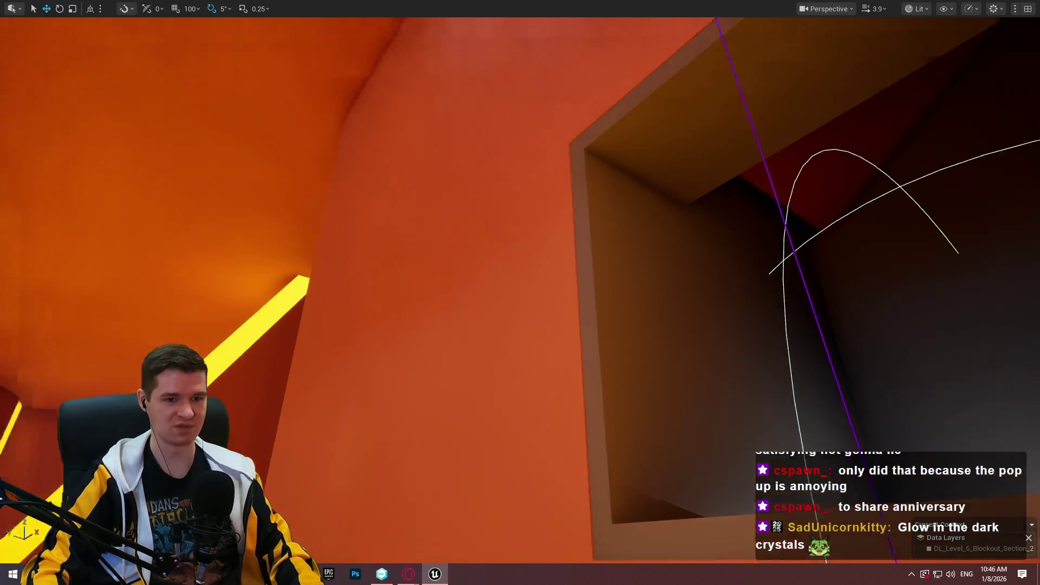
{"action": "mouse_move", "coordinate": [520, 292]}
{"action": "left_mouse_down"}
{"action": "mouse_move", "coordinate": [503, 303]}
{"action": "mouse_move", "coordinate": [487, 292]}
{"action": "mouse_move", "coordinate": [510, 287]}
{"action": "left_mouse_up"}
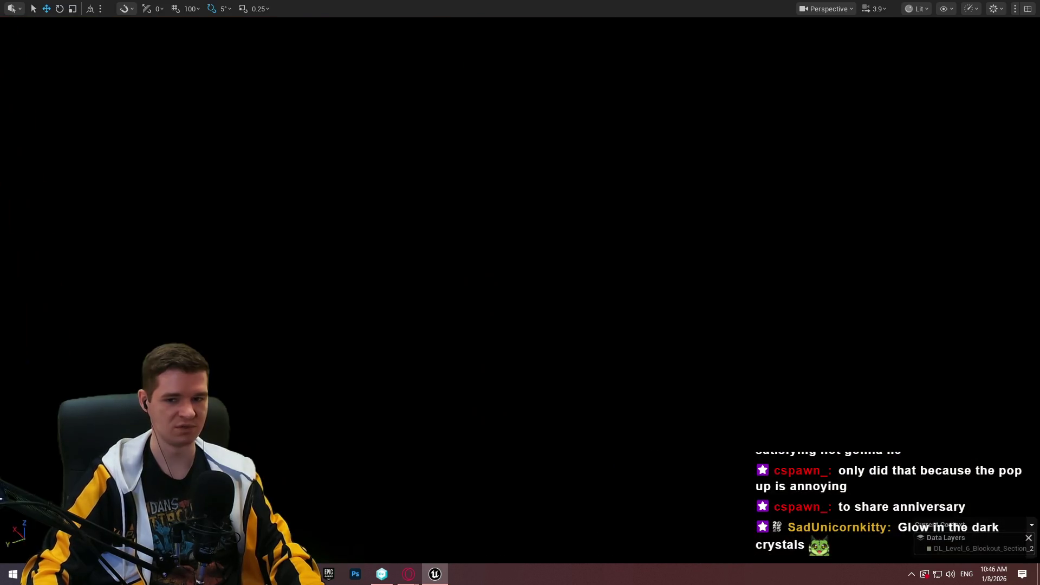
{"action": "left_click_drag", "start_coordinate": [520, 293], "coordinate": [514, 287]}
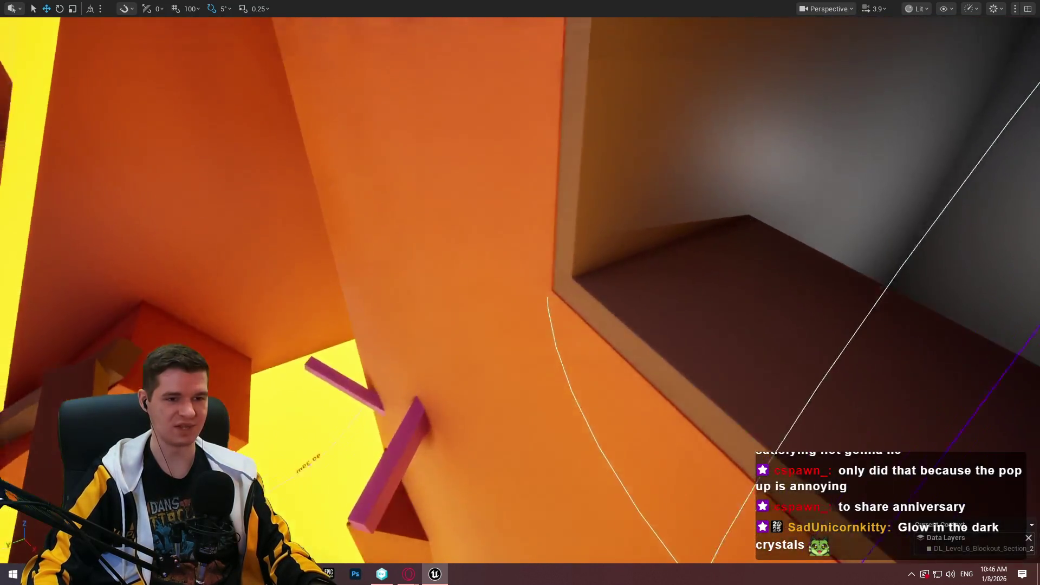
{"action": "mouse_move", "coordinate": [520, 292]}
{"action": "left_mouse_down"}
{"action": "mouse_move", "coordinate": [482, 296]}
{"action": "mouse_move", "coordinate": [456, 264]}
{"action": "mouse_move", "coordinate": [842, 246]}
{"action": "left_mouse_up"}
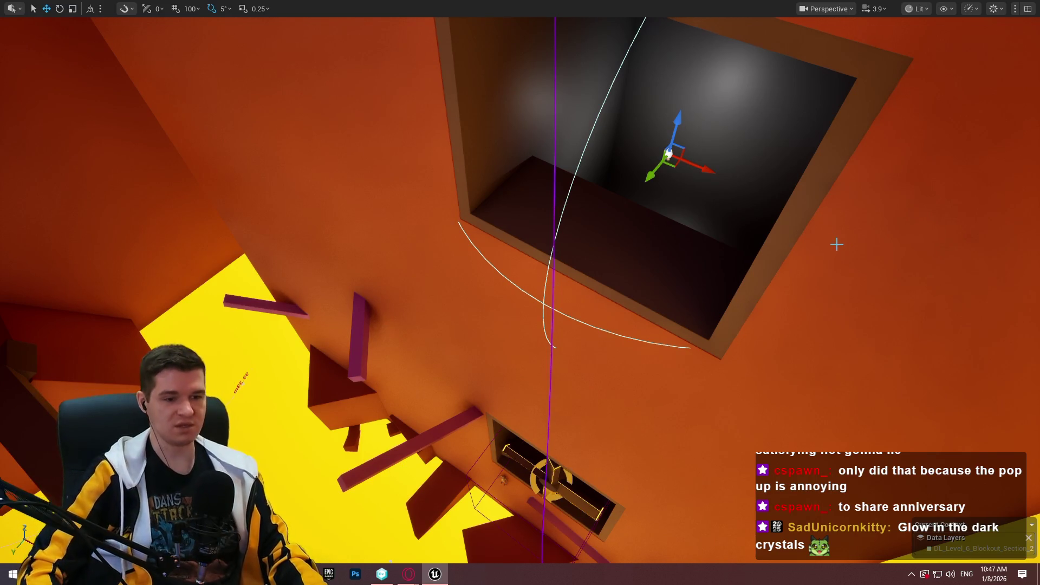
Select the cross-shaped fan in the lower wall opening and undo its accidental move.
{"action": "left_click", "coordinate": [546, 475]}
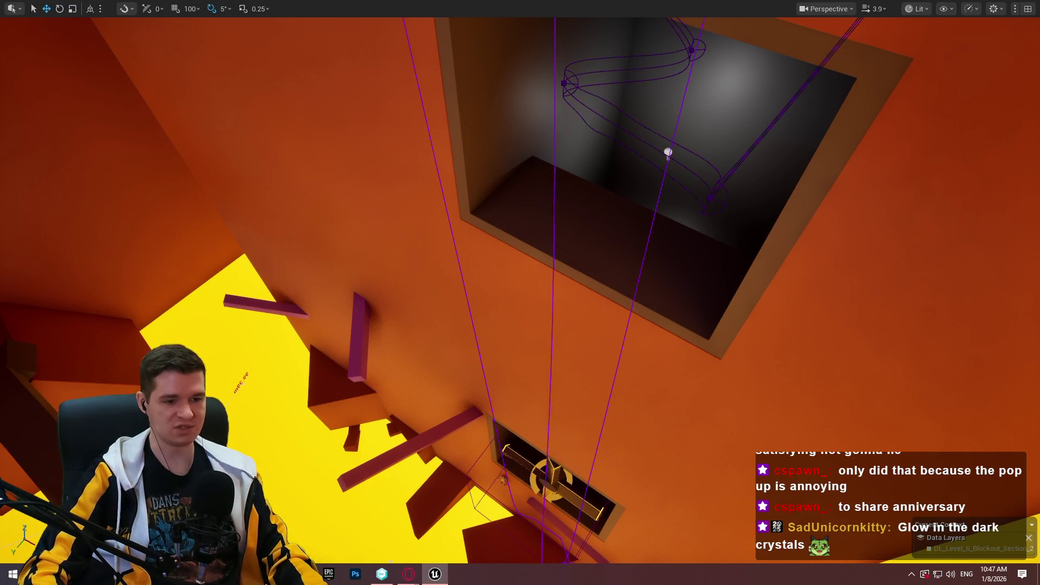
{"action": "left_click", "coordinate": [554, 480]}
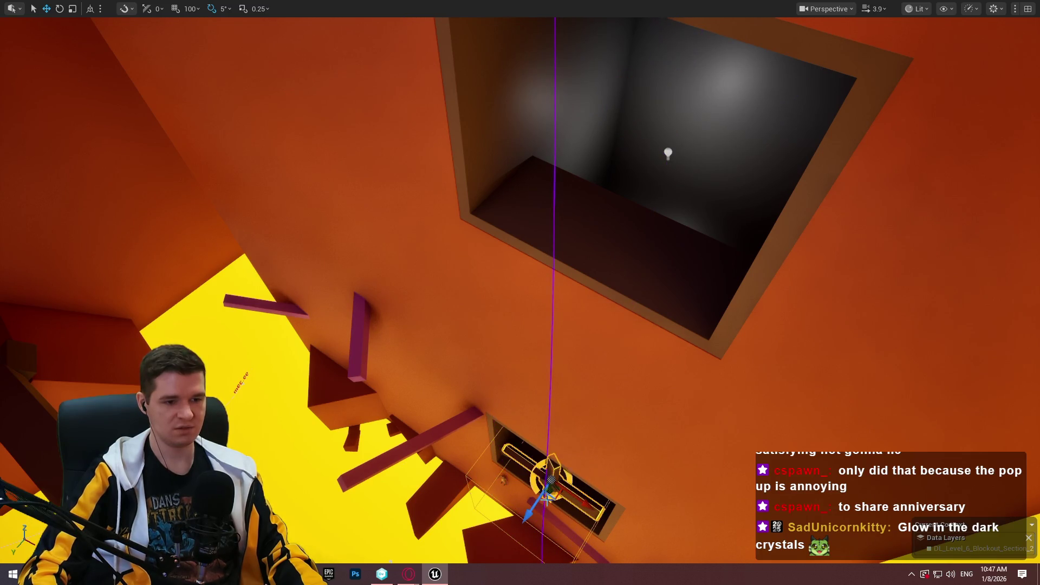
{"action": "key", "text": "f"}
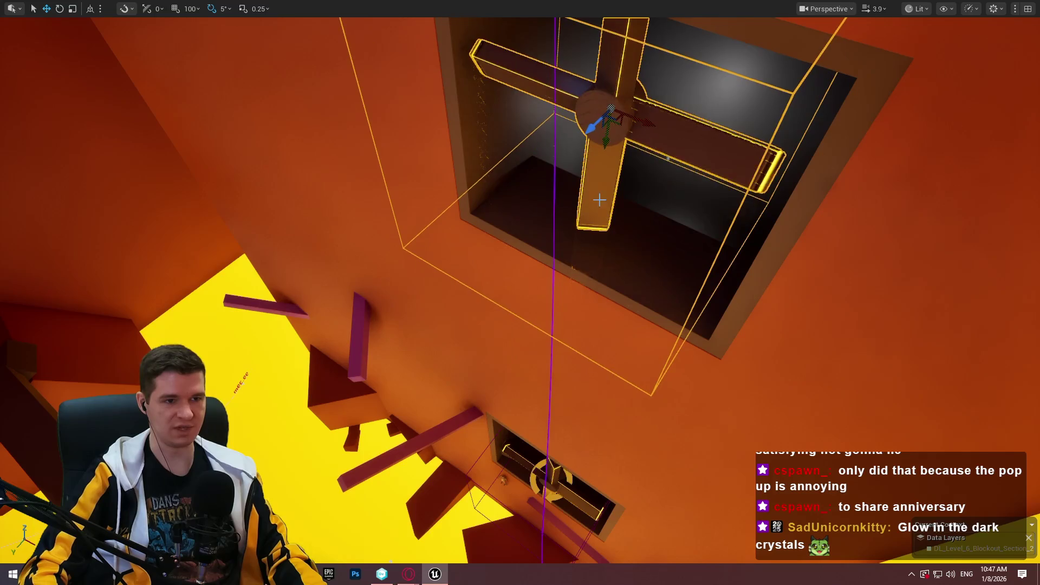
{"action": "key", "text": "f"}
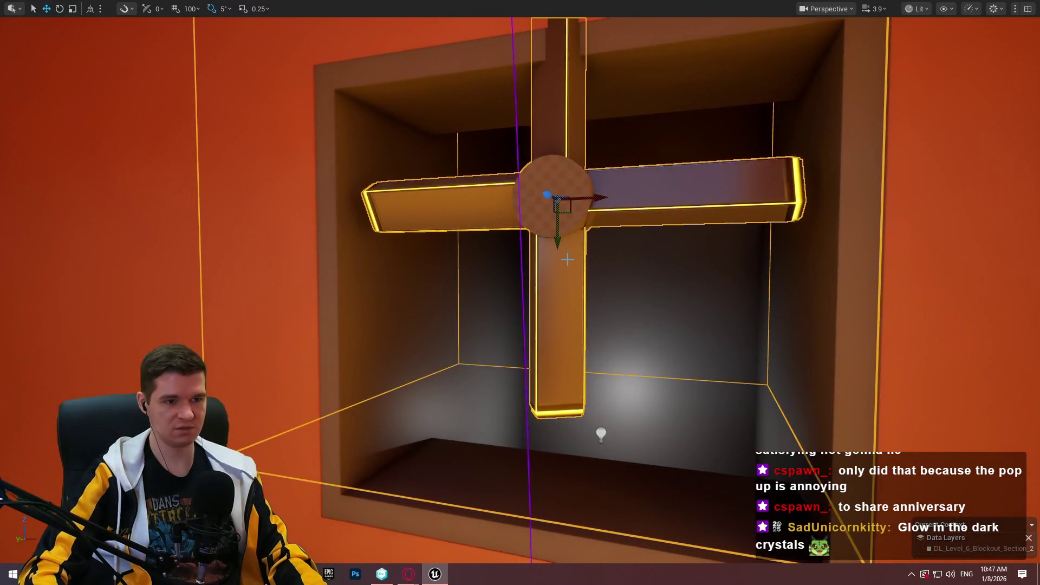
{"action": "key", "text": "End"}
{"action": "key", "text": "ctrl+z"}
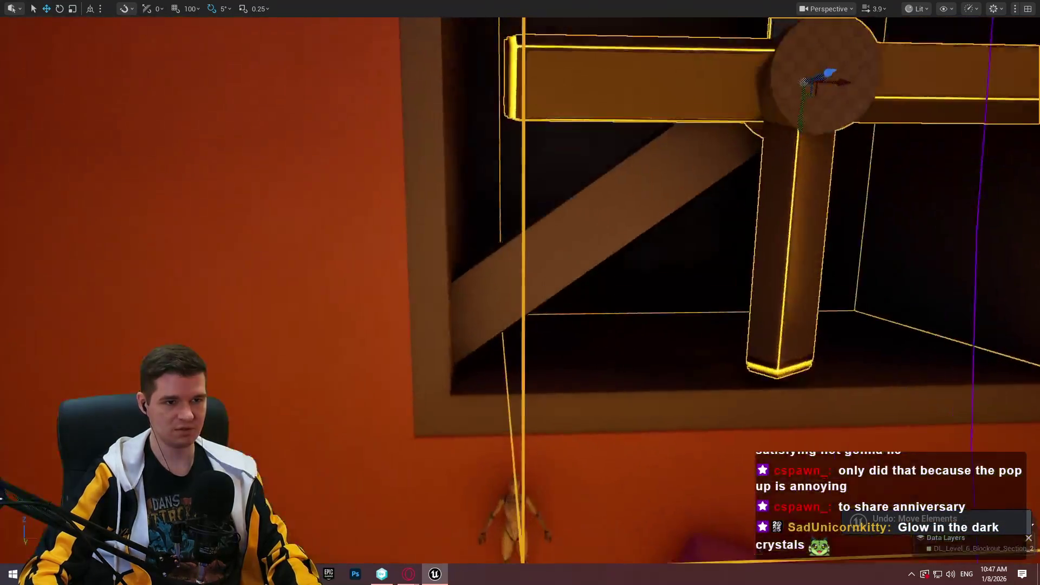
Undo the fan cross's last move again and frame it in the upper wall opening.
{"action": "mouse_move", "coordinate": [621, 144]}
{"action": "left_mouse_down"}
{"action": "mouse_move", "coordinate": [623, 157]}
{"action": "mouse_move", "coordinate": [596, 184]}
{"action": "mouse_move", "coordinate": [617, 217]}
{"action": "left_mouse_up"}
{"action": "left_click_drag", "start_coordinate": [557, 421], "coordinate": [557, 421]}
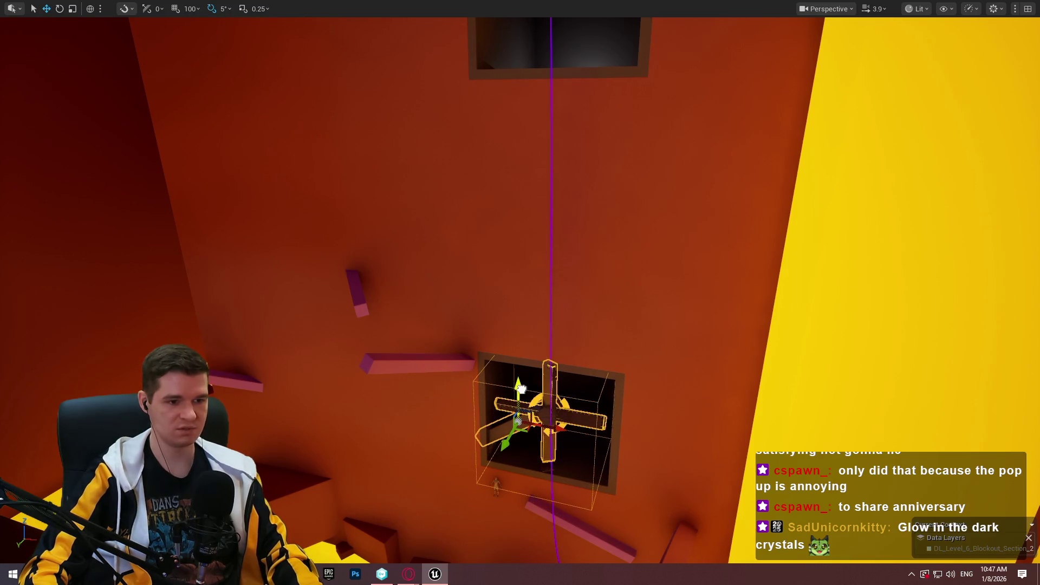
{"action": "key", "text": "ctrl+z"}
{"action": "left_click_drag", "start_coordinate": [515, 249], "coordinate": [515, 235]}
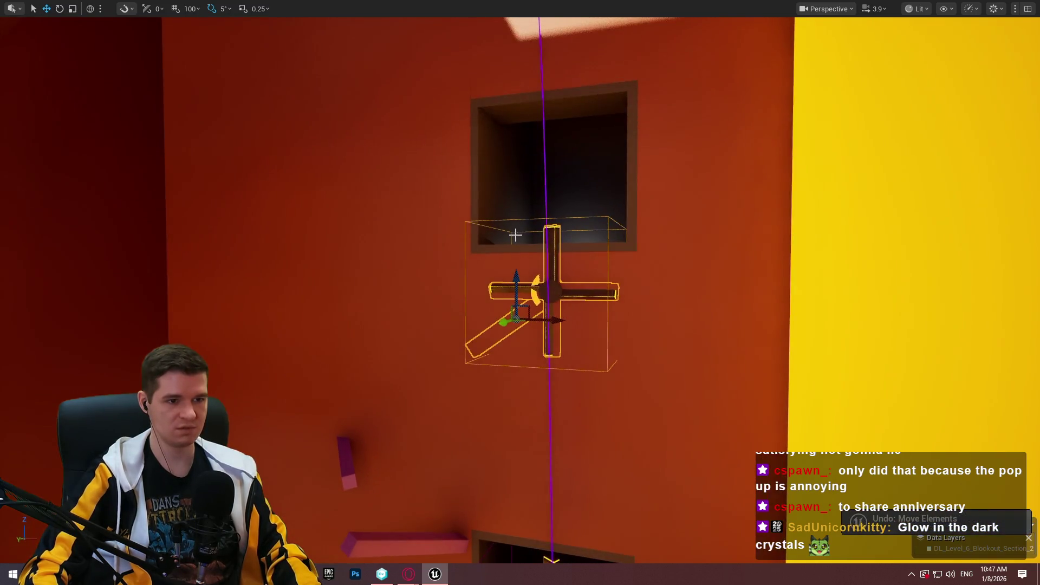
{"action": "key", "text": "f"}
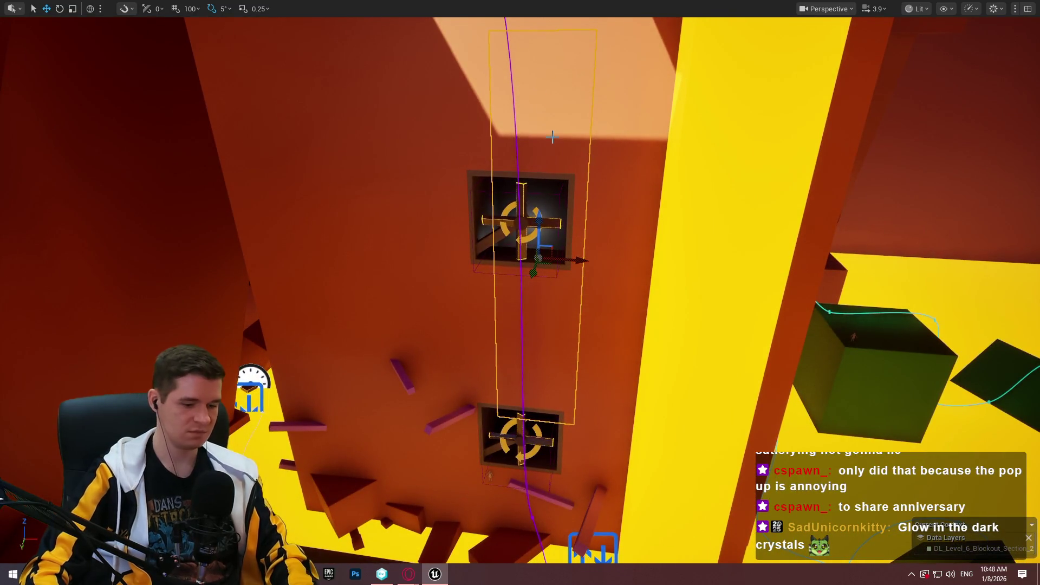
{"action": "key", "text": "F11"}
Run a Simulate session, possessing and then ejecting the player character, and stop it.
{"action": "left_click", "coordinate": [315, 43]}
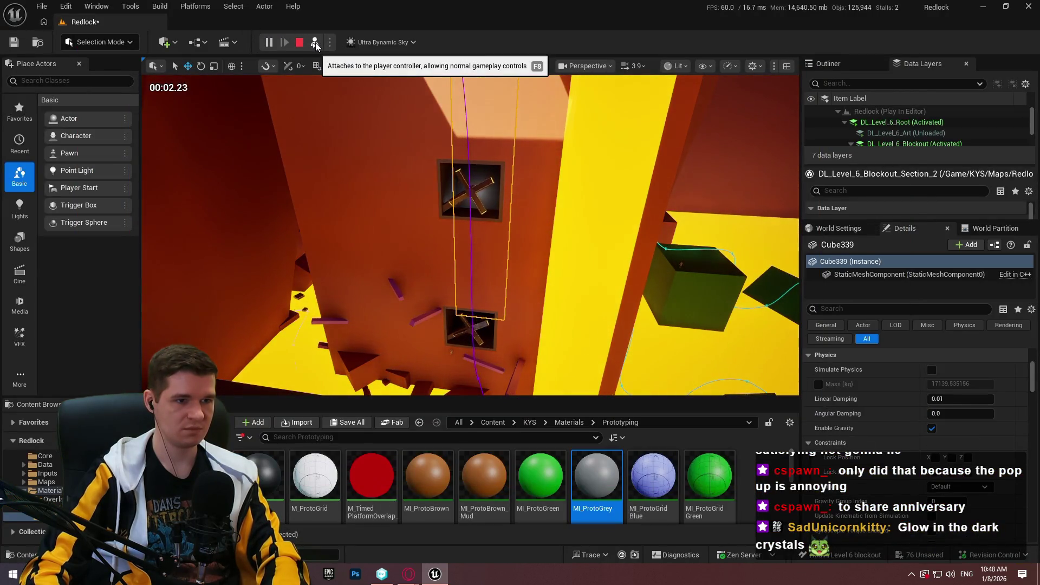
{"action": "left_click", "coordinate": [315, 43]}
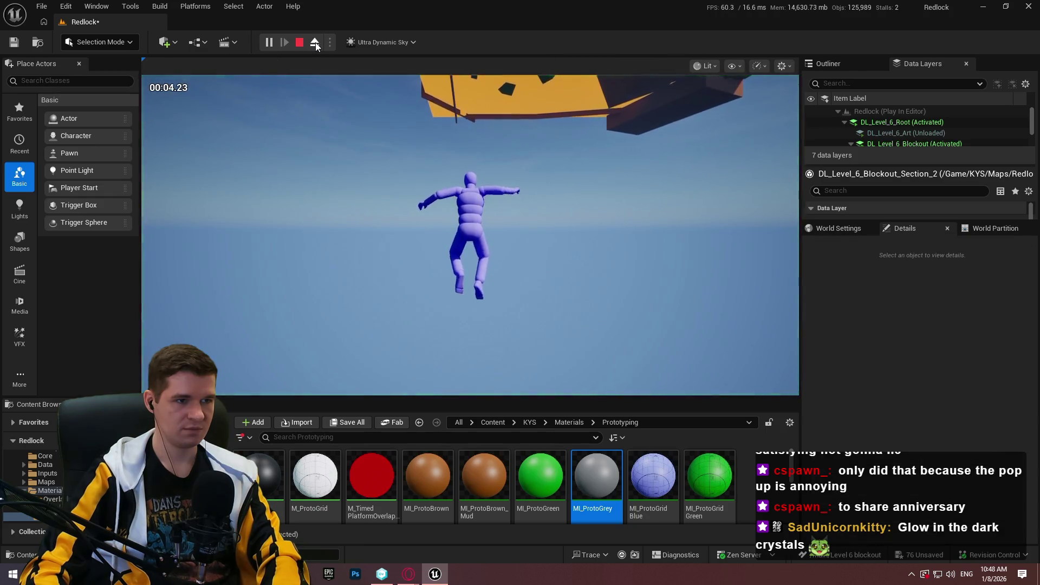
{"action": "left_click", "coordinate": [315, 42]}
{"action": "left_click", "coordinate": [301, 44]}
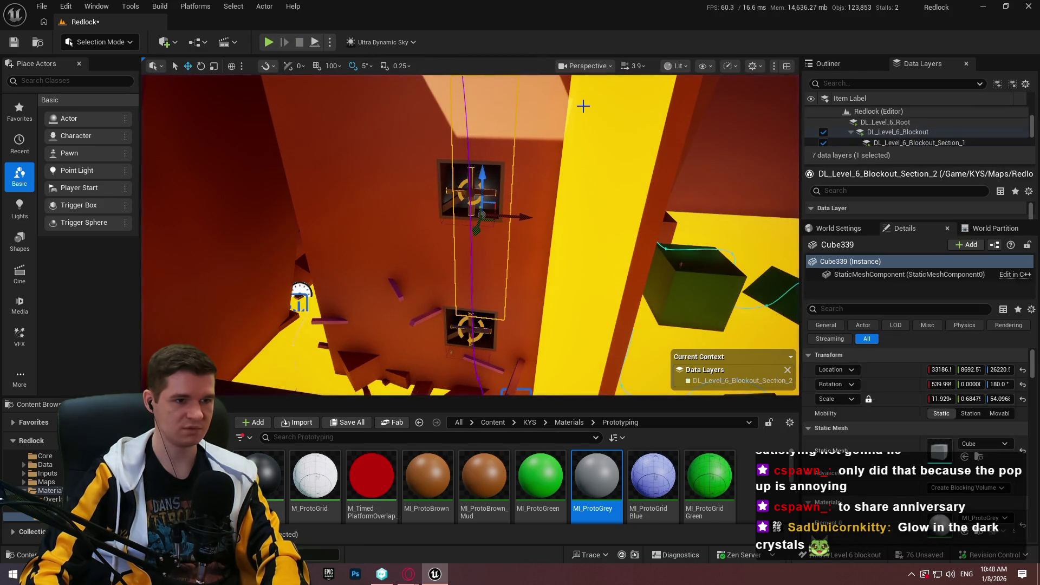
Fly the full-screen viewport back to the fan vent and select the lower pink beam.
{"action": "key", "text": "F11"}
{"action": "key", "text": "w"}
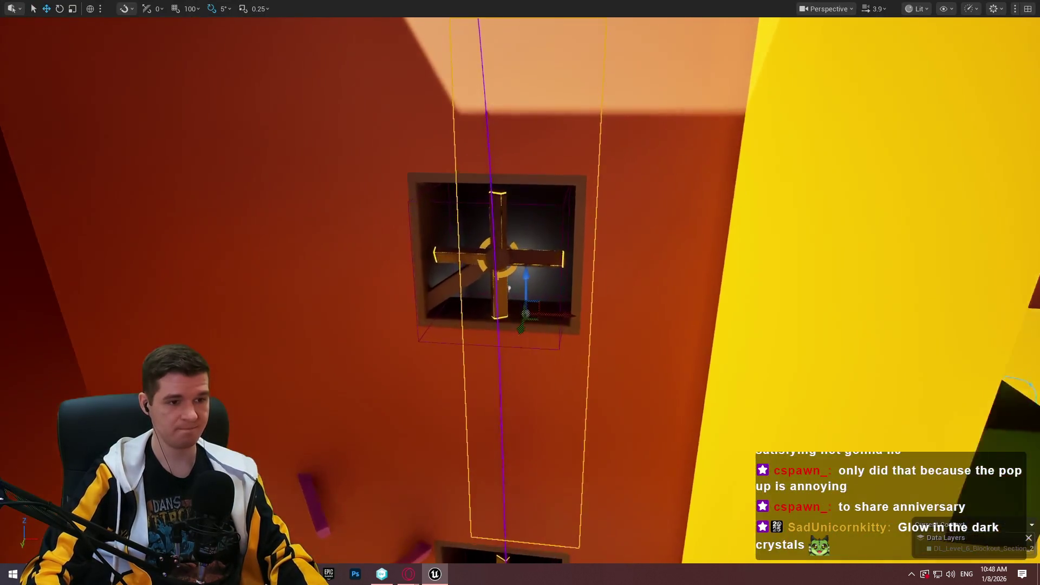
{"action": "key", "text": "w"}
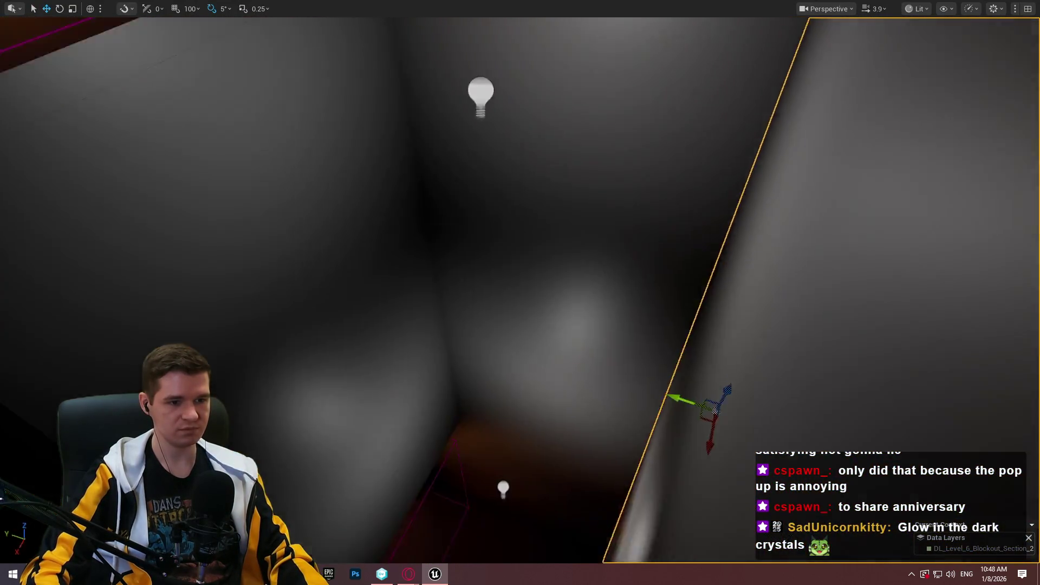
{"action": "key", "text": "w"}
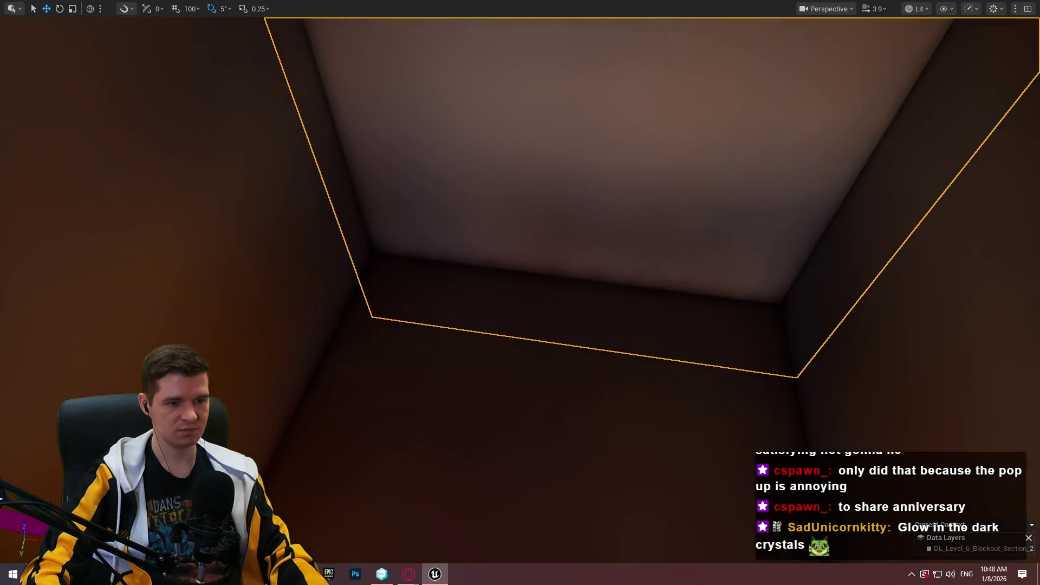
{"action": "key", "text": "w"}
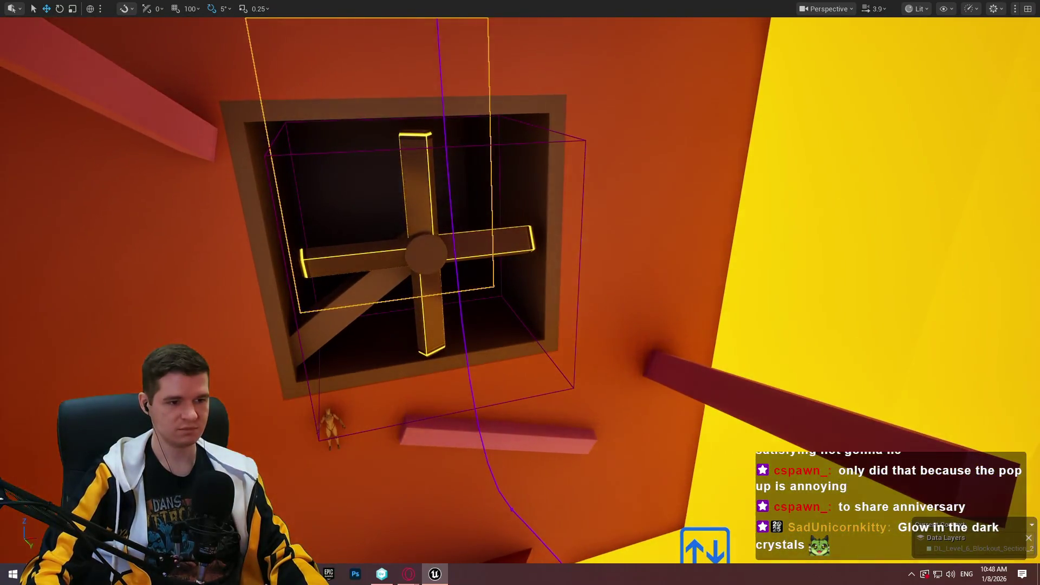
{"action": "left_click", "coordinate": [499, 438]}
Duplicate the pink beam upward, slide it left, tilt it -10 degrees, and lower it.
{"action": "left_click_drag", "start_coordinate": [532, 418], "coordinate": [534, 211], "text": "alt"}
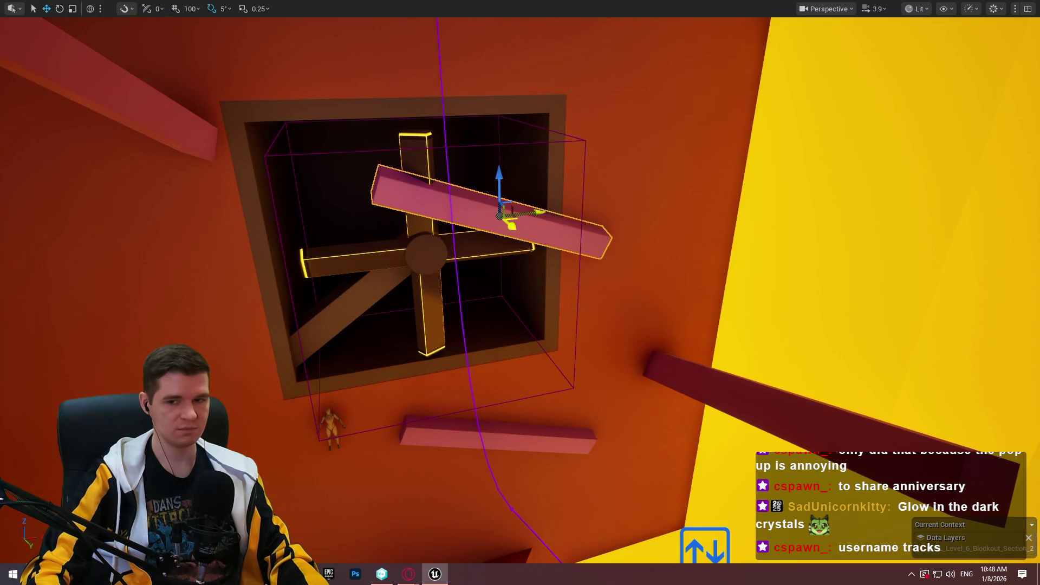
{"action": "key", "text": "f"}
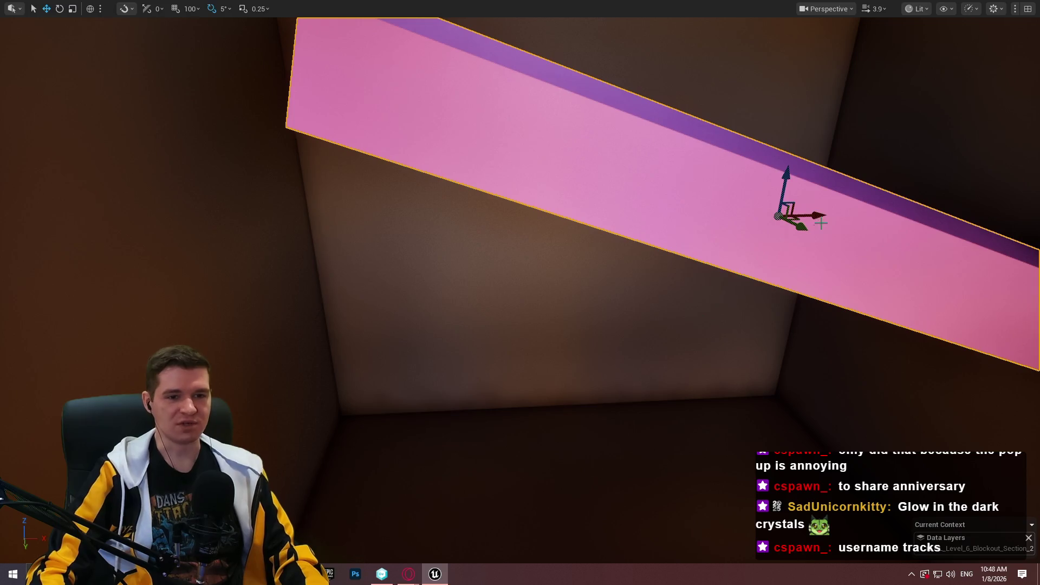
{"action": "mouse_move", "coordinate": [815, 211]}
{"action": "left_mouse_down"}
{"action": "mouse_move", "coordinate": [705, 234]}
{"action": "mouse_move", "coordinate": [671, 205]}
{"action": "mouse_move", "coordinate": [668, 169]}
{"action": "mouse_move", "coordinate": [616, 173]}
{"action": "mouse_move", "coordinate": [662, 163]}
{"action": "mouse_move", "coordinate": [650, 179]}
{"action": "mouse_move", "coordinate": [609, 168]}
{"action": "left_mouse_up"}
{"action": "key", "text": "e"}
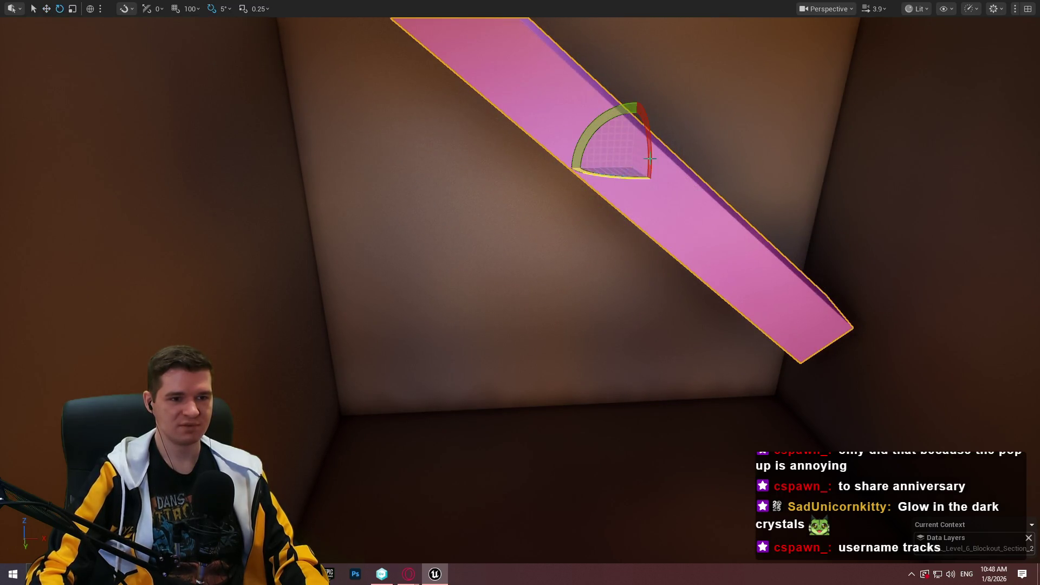
{"action": "scroll", "coordinate": [650, 158], "scroll_direction": "up", "scroll_amount": 3}
{"action": "left_click_drag", "start_coordinate": [672, 163], "coordinate": [661, 125]}
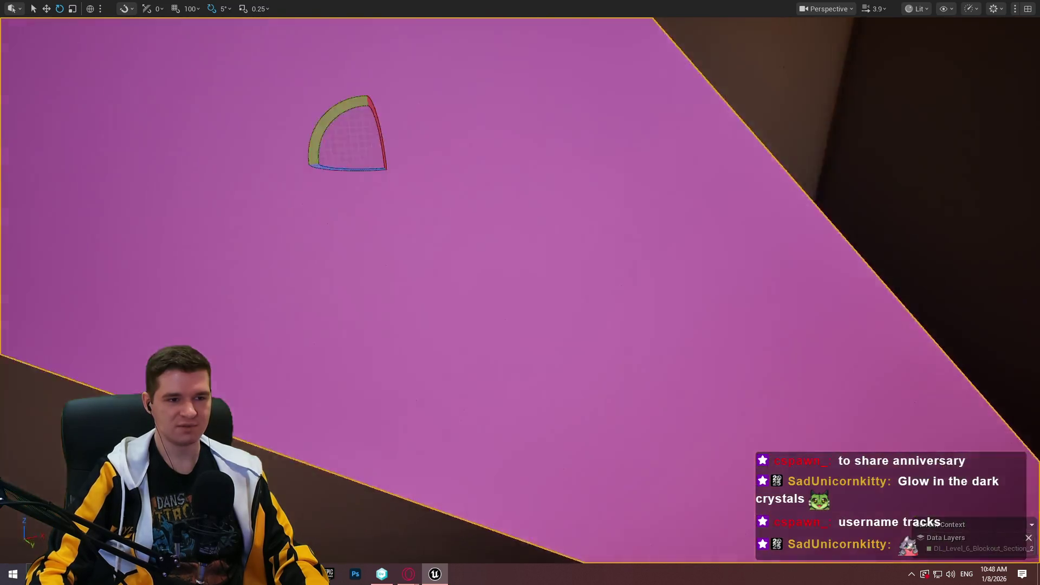
{"action": "key", "text": "w"}
{"action": "mouse_move", "coordinate": [494, 224]}
{"action": "left_mouse_down"}
{"action": "mouse_move", "coordinate": [480, 352]}
{"action": "mouse_move", "coordinate": [488, 404]}
{"action": "mouse_move", "coordinate": [501, 383]}
{"action": "mouse_move", "coordinate": [567, 395]}
{"action": "mouse_move", "coordinate": [536, 401]}
{"action": "left_mouse_up"}
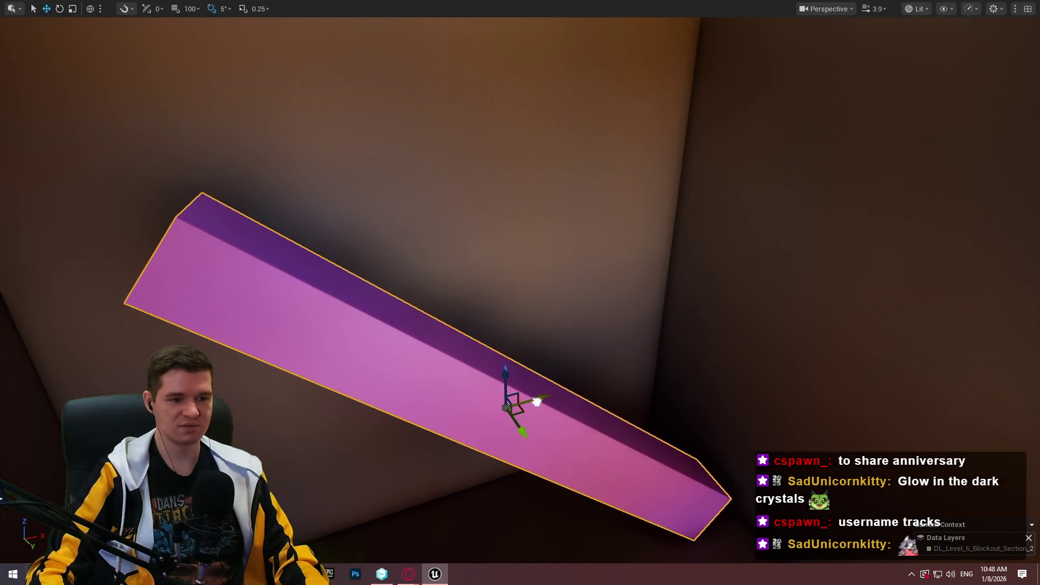
Rotate the copied beam 20 degrees and reposition it as a leaning ramp in the brown room.
{"action": "mouse_move", "coordinate": [470, 414]}
{"action": "left_mouse_down"}
{"action": "mouse_move", "coordinate": [455, 423]}
{"action": "mouse_move", "coordinate": [488, 411]}
{"action": "mouse_move", "coordinate": [460, 417]}
{"action": "mouse_move", "coordinate": [469, 414]}
{"action": "left_mouse_up"}
{"action": "mouse_move", "coordinate": [530, 356]}
{"action": "left_mouse_down"}
{"action": "mouse_move", "coordinate": [547, 260]}
{"action": "mouse_move", "coordinate": [596, 412]}
{"action": "mouse_move", "coordinate": [603, 364]}
{"action": "mouse_move", "coordinate": [543, 385]}
{"action": "mouse_move", "coordinate": [482, 363]}
{"action": "mouse_move", "coordinate": [436, 242]}
{"action": "mouse_move", "coordinate": [487, 250]}
{"action": "left_mouse_up"}
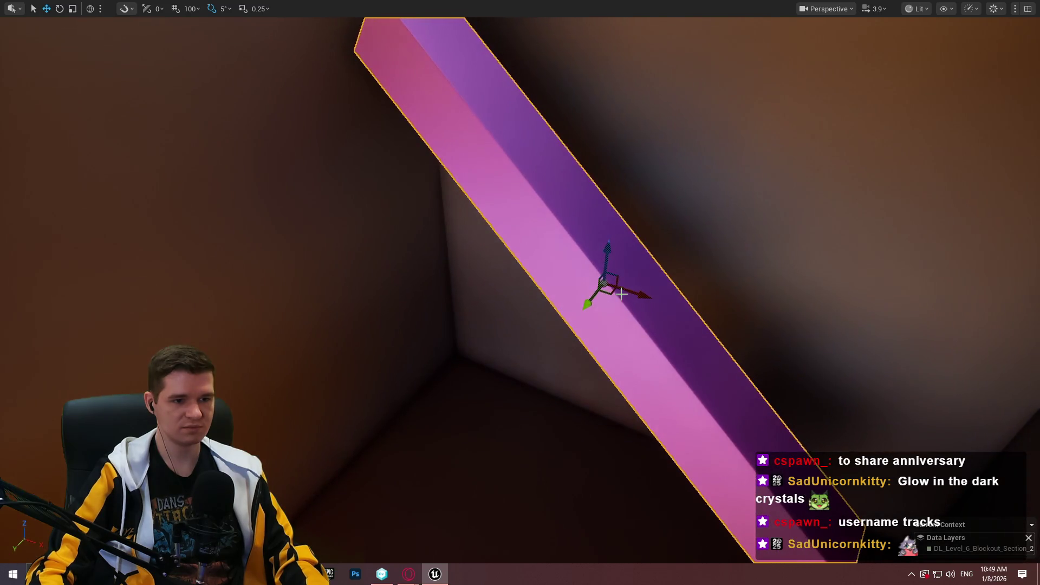
{"action": "mouse_move", "coordinate": [648, 290]}
{"action": "left_mouse_down"}
{"action": "mouse_move", "coordinate": [595, 352]}
{"action": "mouse_move", "coordinate": [542, 314]}
{"action": "mouse_move", "coordinate": [574, 330]}
{"action": "mouse_move", "coordinate": [667, 307]}
{"action": "left_mouse_up"}
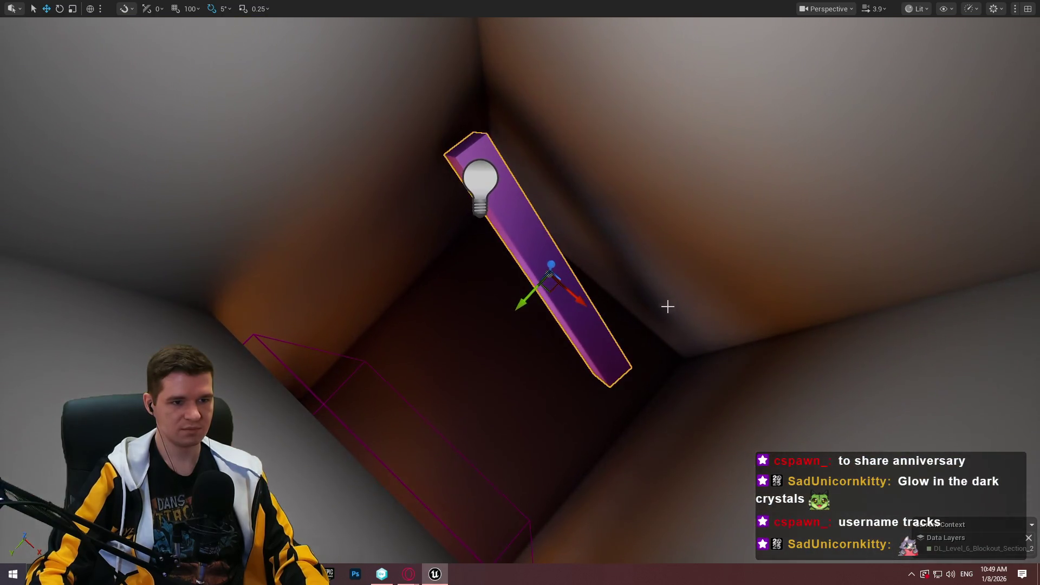
{"action": "left_click_drag", "start_coordinate": [590, 320], "coordinate": [599, 317]}
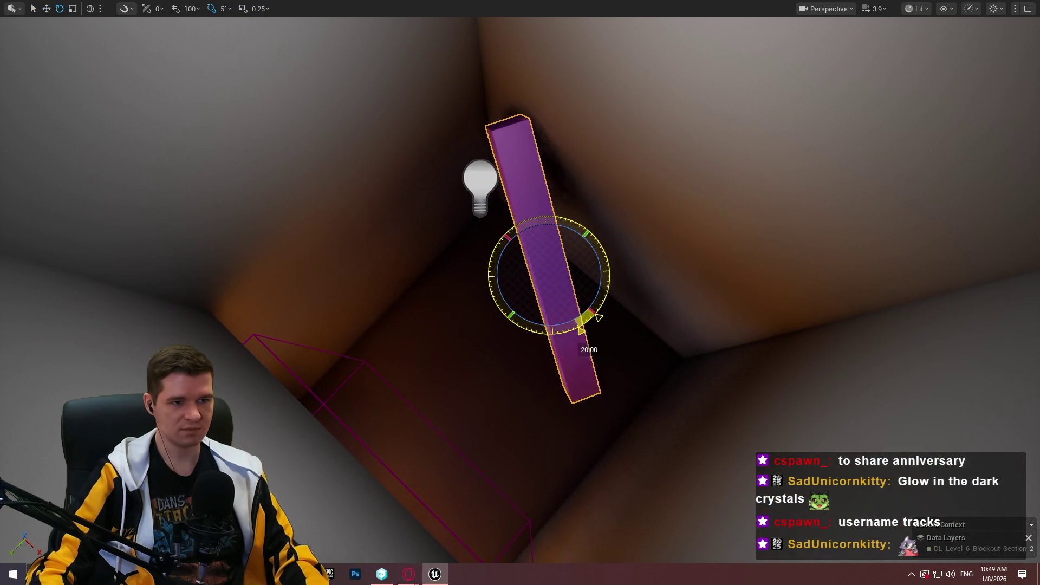
{"action": "mouse_move", "coordinate": [551, 276]}
{"action": "left_mouse_down"}
{"action": "mouse_move", "coordinate": [565, 226]}
{"action": "mouse_move", "coordinate": [516, 249]}
{"action": "mouse_move", "coordinate": [534, 279]}
{"action": "left_mouse_up"}
{"action": "left_click_drag", "start_coordinate": [665, 360], "coordinate": [665, 361]}
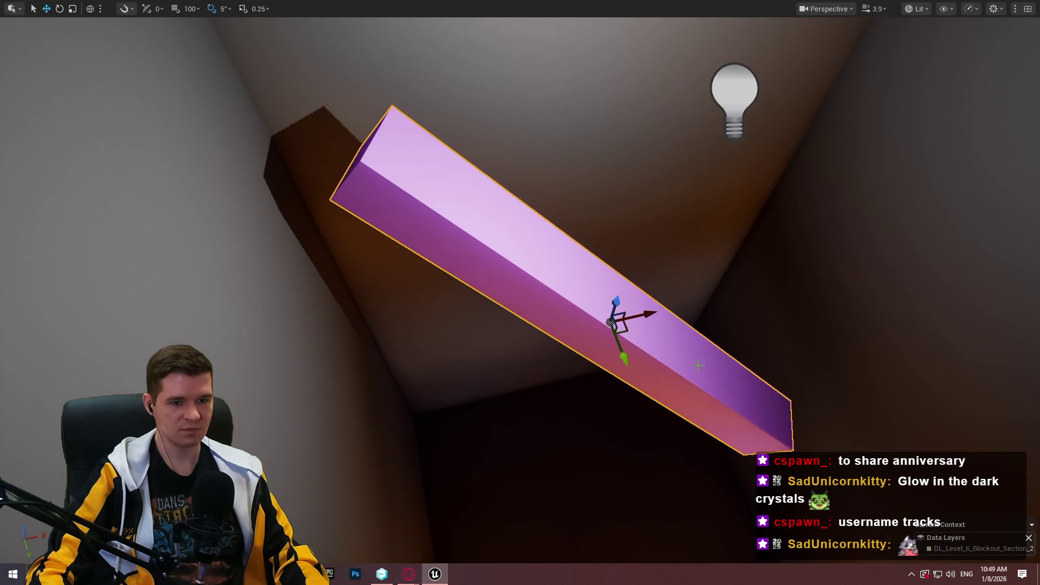
{"action": "key", "text": "ctrl+z"}
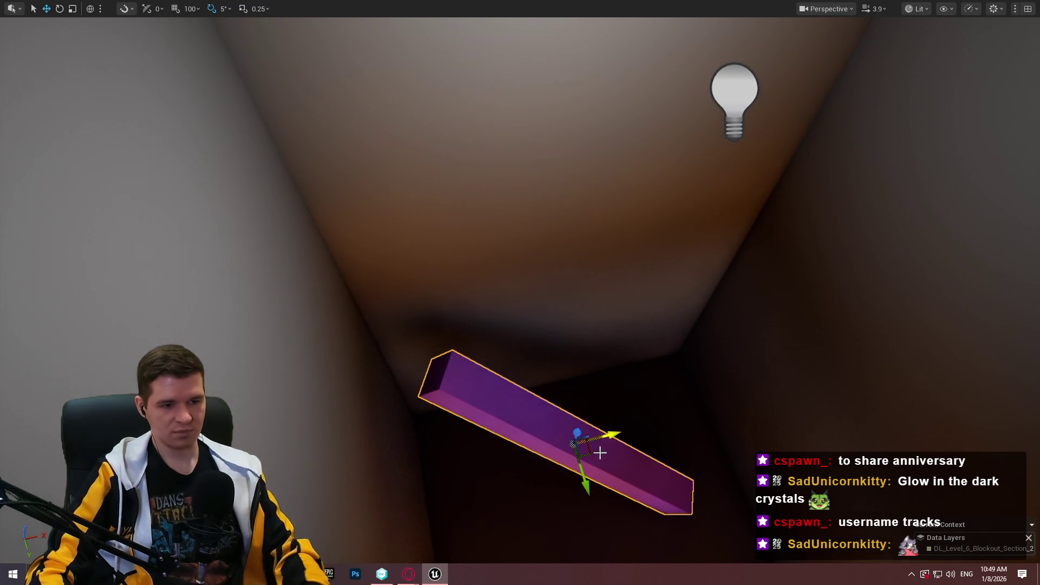
{"action": "mouse_move", "coordinate": [590, 455]}
{"action": "left_mouse_down"}
{"action": "mouse_move", "coordinate": [550, 447]}
{"action": "mouse_move", "coordinate": [509, 413]}
{"action": "mouse_move", "coordinate": [543, 428]}
{"action": "left_mouse_up"}
{"action": "scroll", "coordinate": [548, 430], "scroll_direction": "down", "scroll_amount": 6}
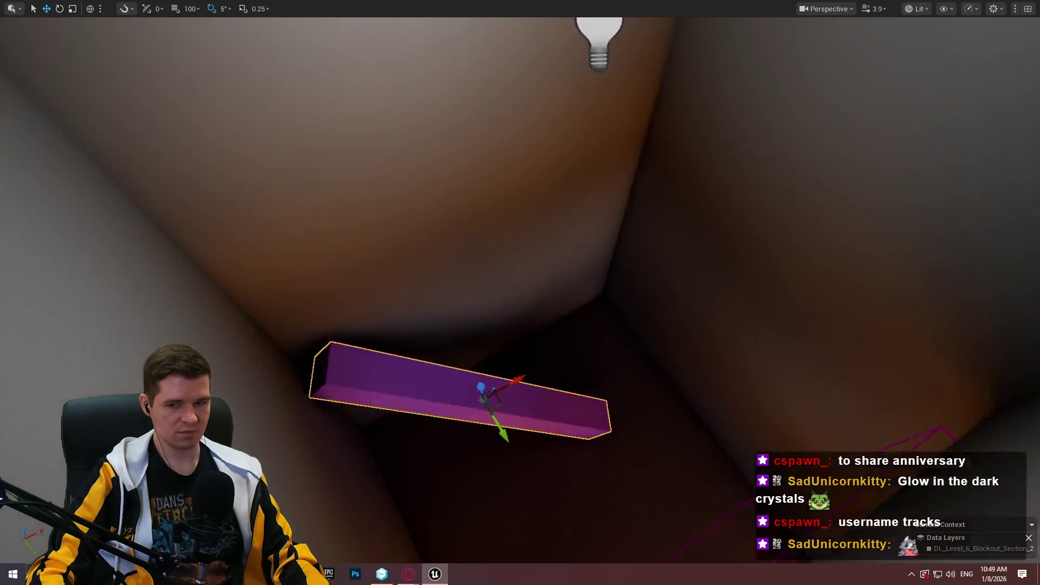
{"action": "key", "text": "f"}
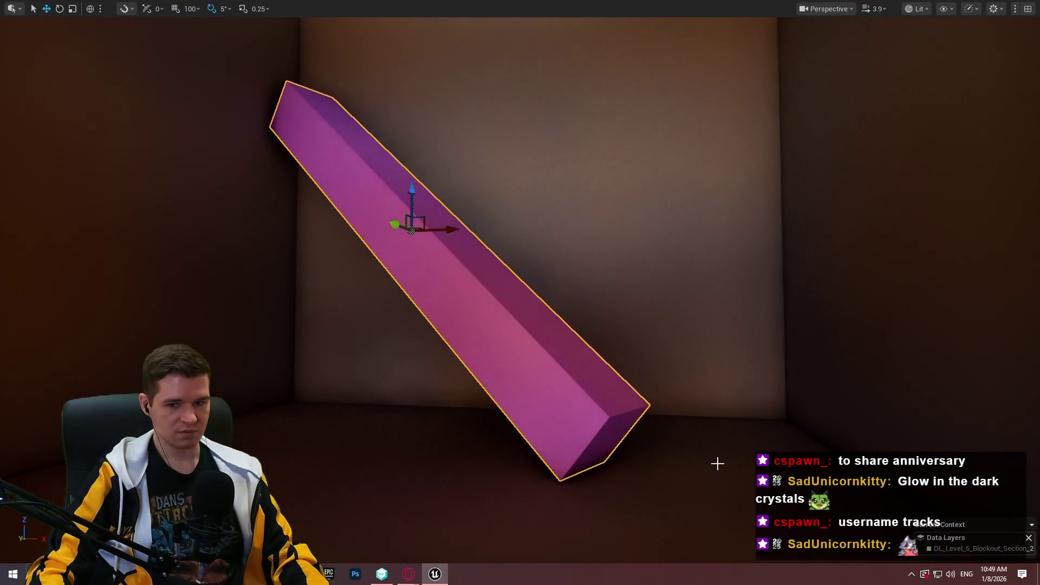
Play from the room and walk the character along the purple beam, climbing back after falling.
{"action": "right_click", "coordinate": [698, 111]}
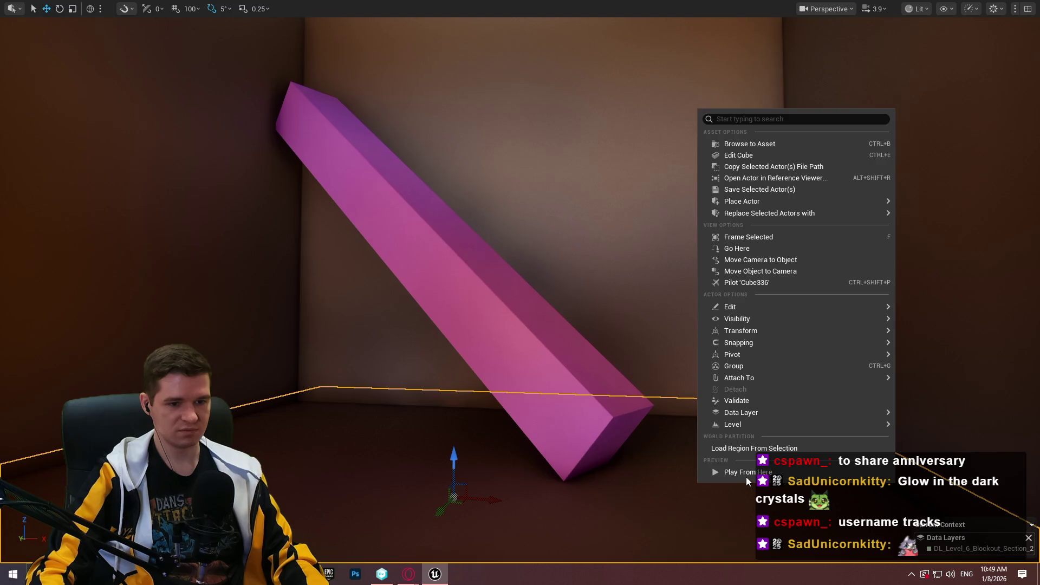
{"action": "left_click", "coordinate": [742, 472]}
{"action": "key", "text": "w"}
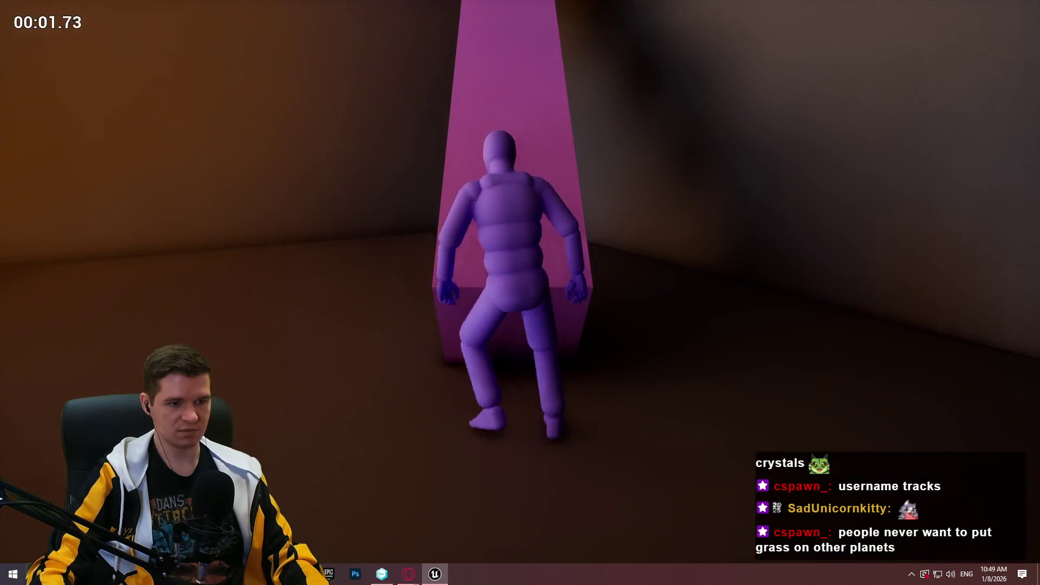
{"action": "key", "text": "w"}
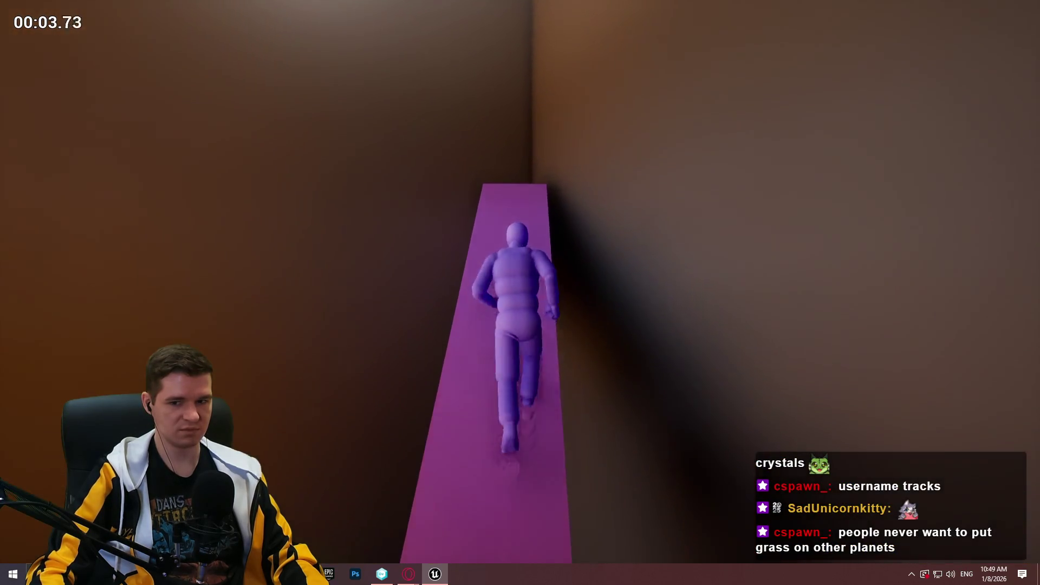
{"action": "key", "text": "w"}
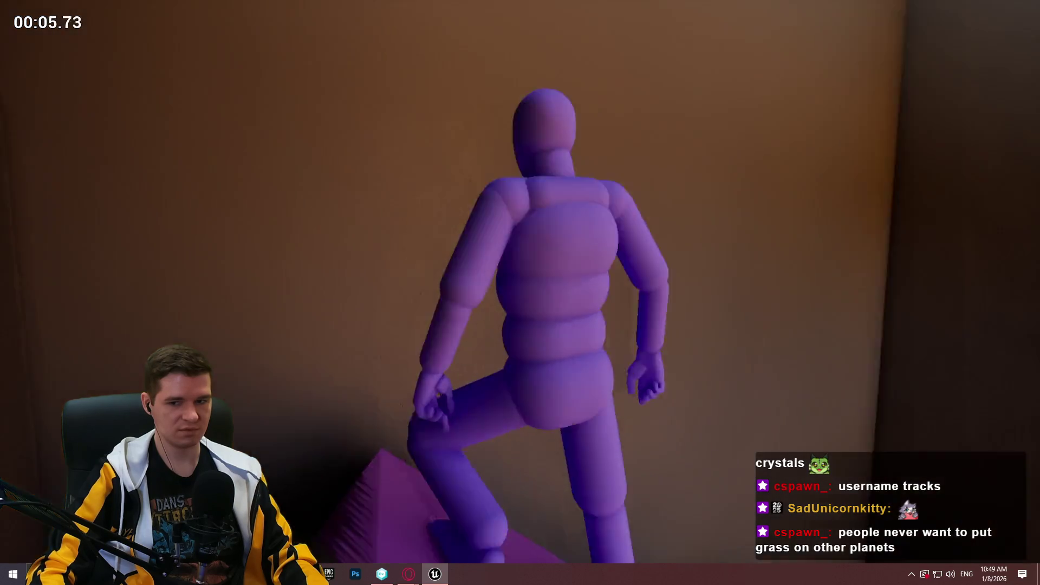
{"action": "key", "text": "w"}
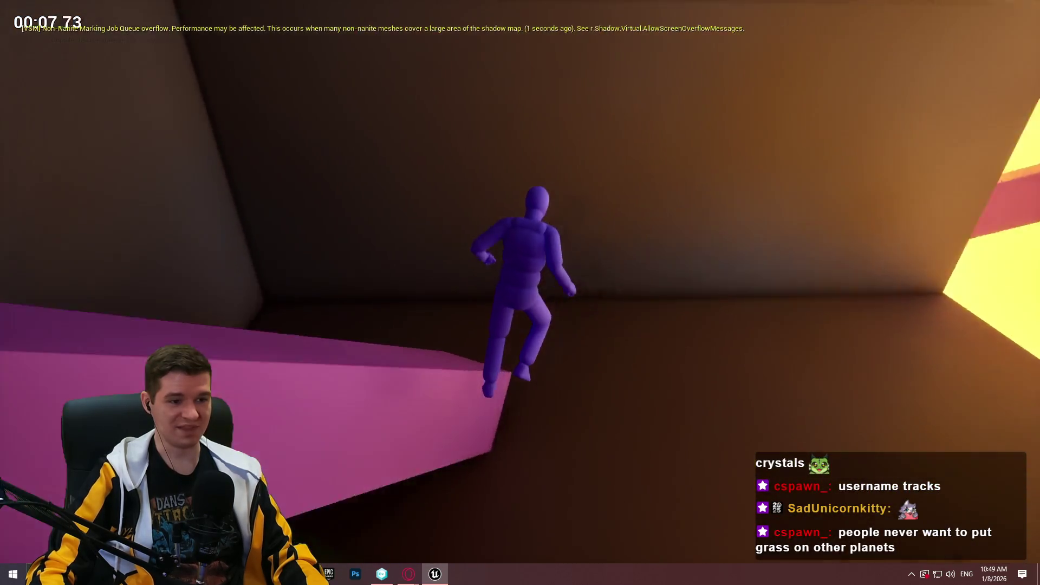
{"action": "key", "text": "w"}
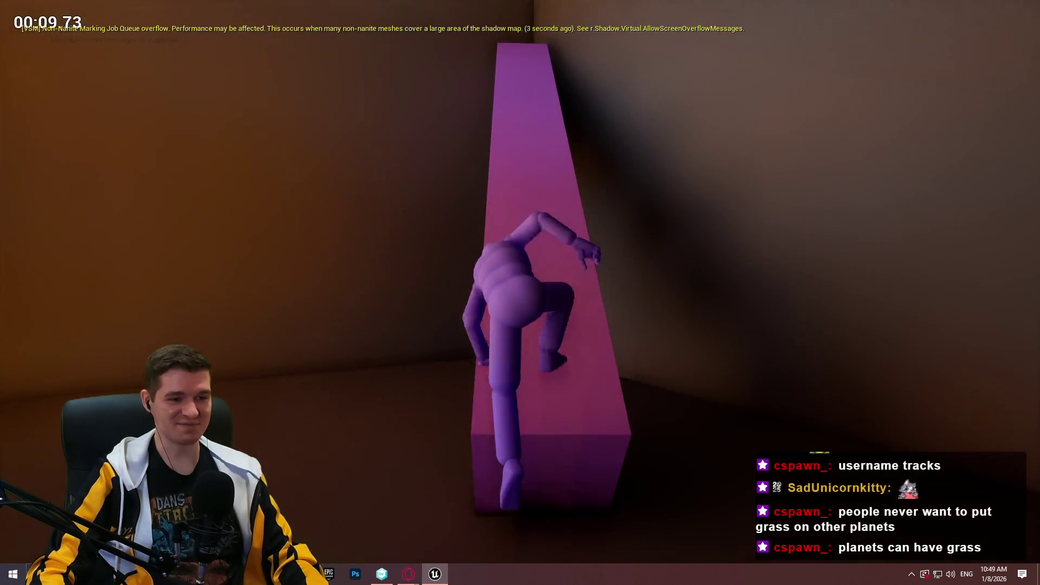
{"action": "key", "text": "w"}
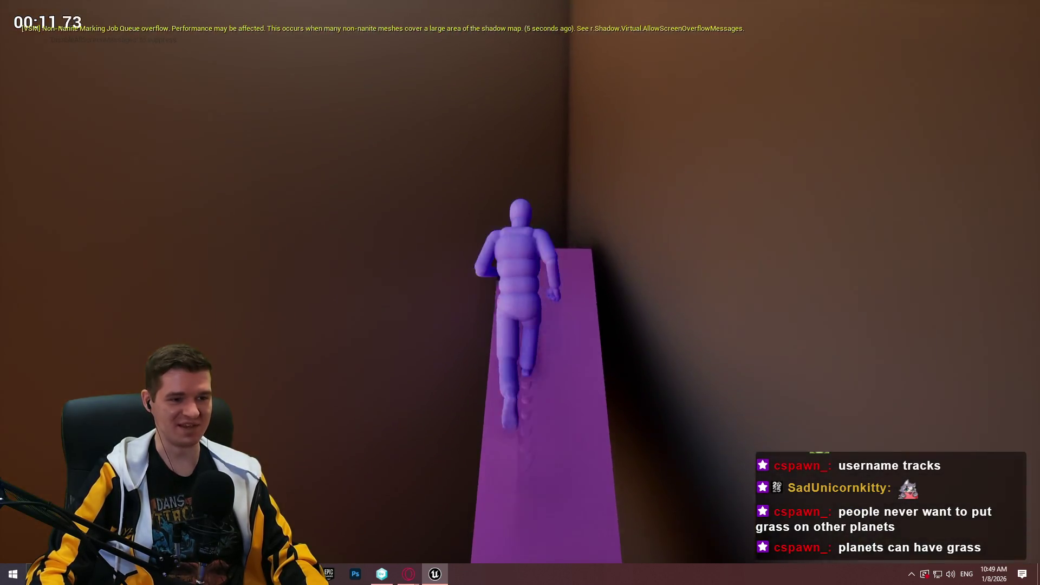
{"action": "key", "text": "w"}
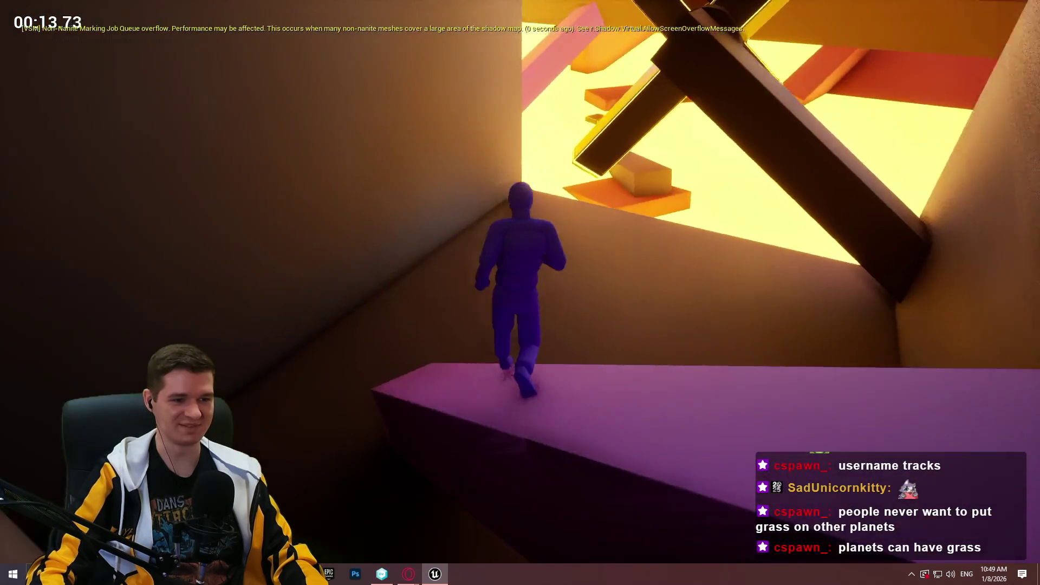
Run across the room onto the pink beam, follow it as it turns, then stop play.
{"action": "key", "text": "w"}
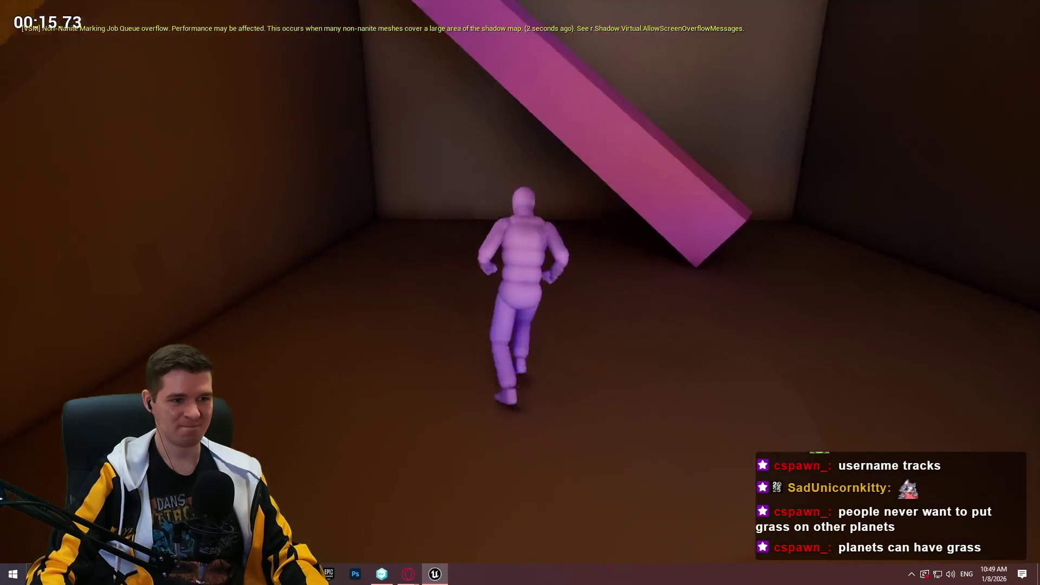
{"action": "key", "text": "w"}
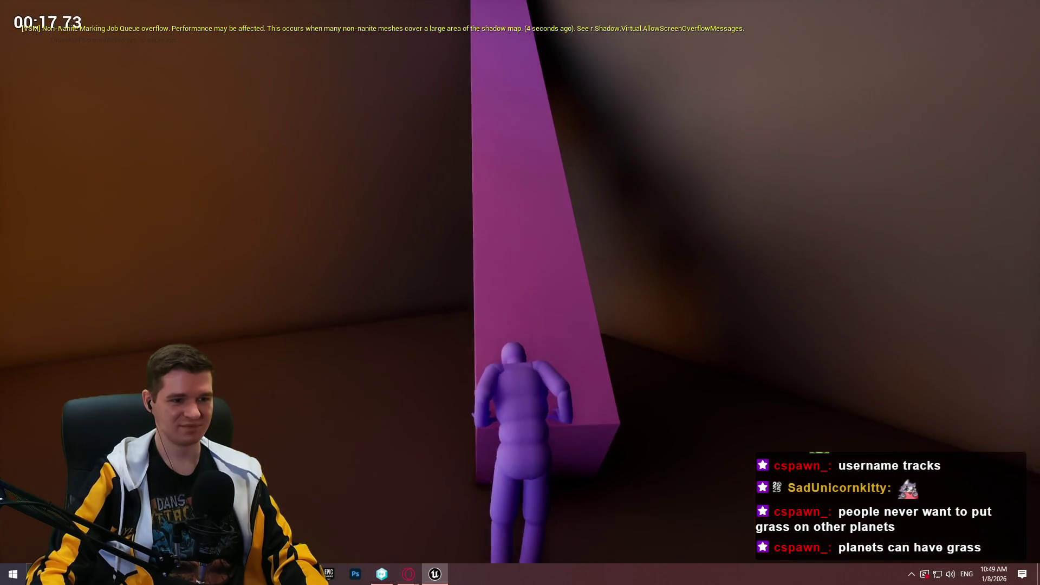
{"action": "key", "text": "w"}
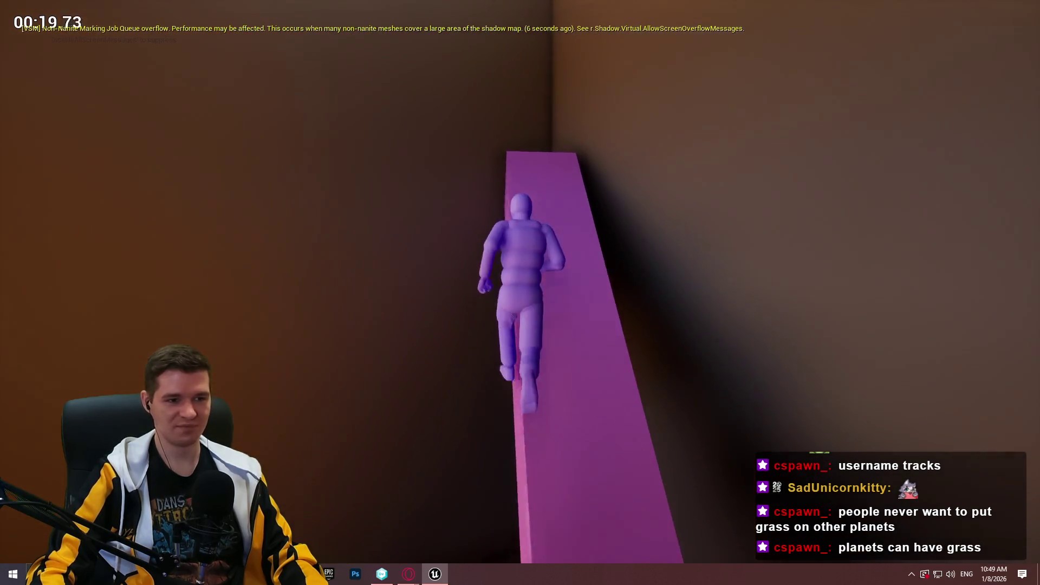
{"action": "key", "text": "Escape"}
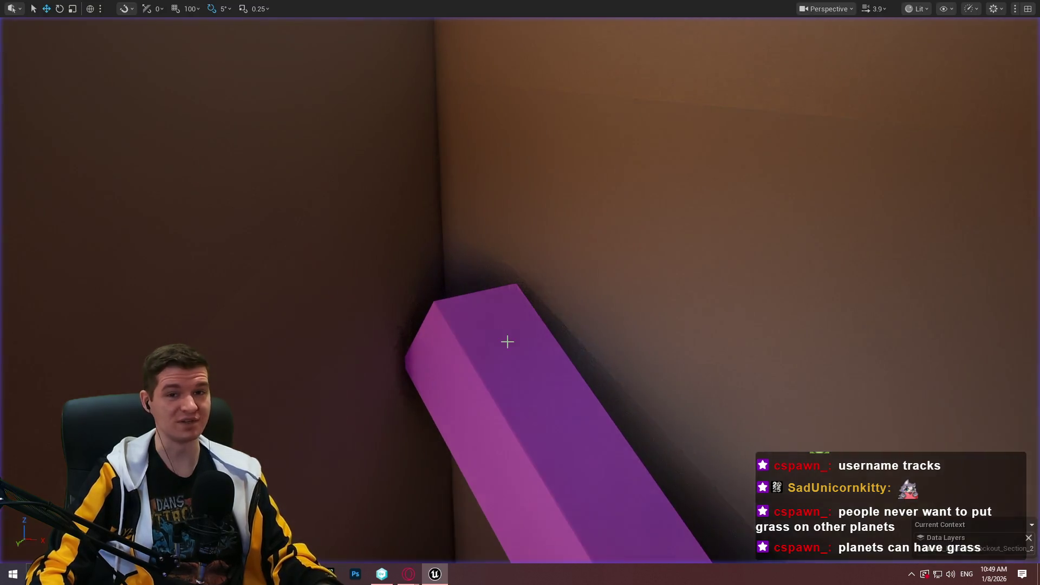
Fly the camera back from the orange wall toward the pink beam and select it.
{"action": "key", "text": "s"}
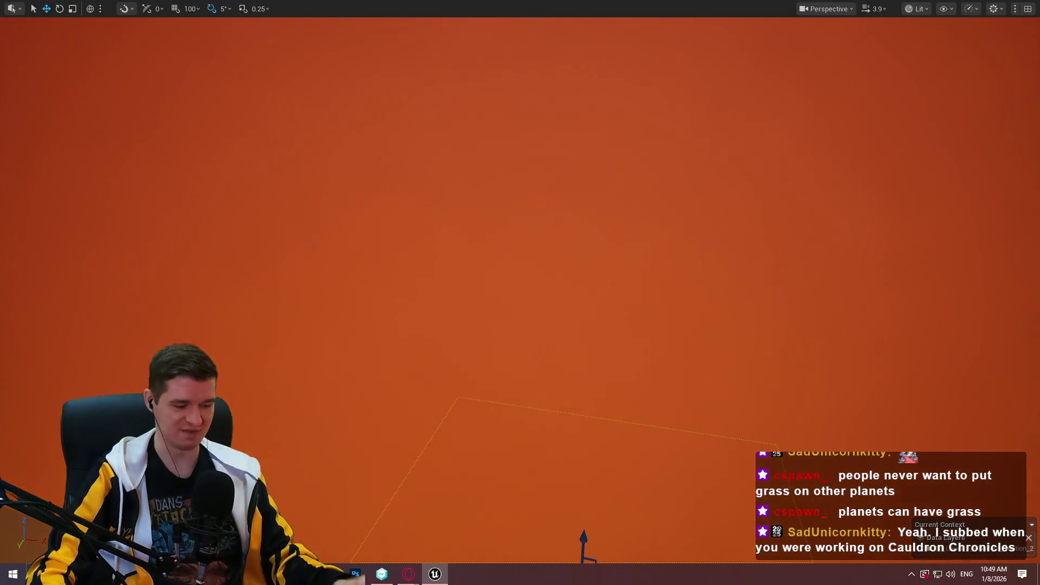
{"action": "key", "text": "w"}
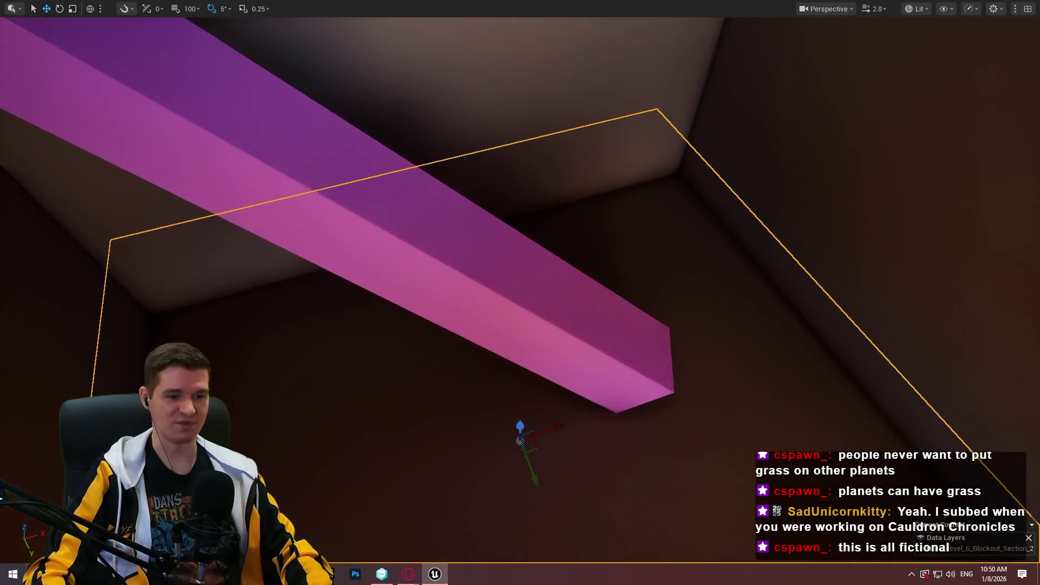
{"action": "left_click", "coordinate": [594, 339]}
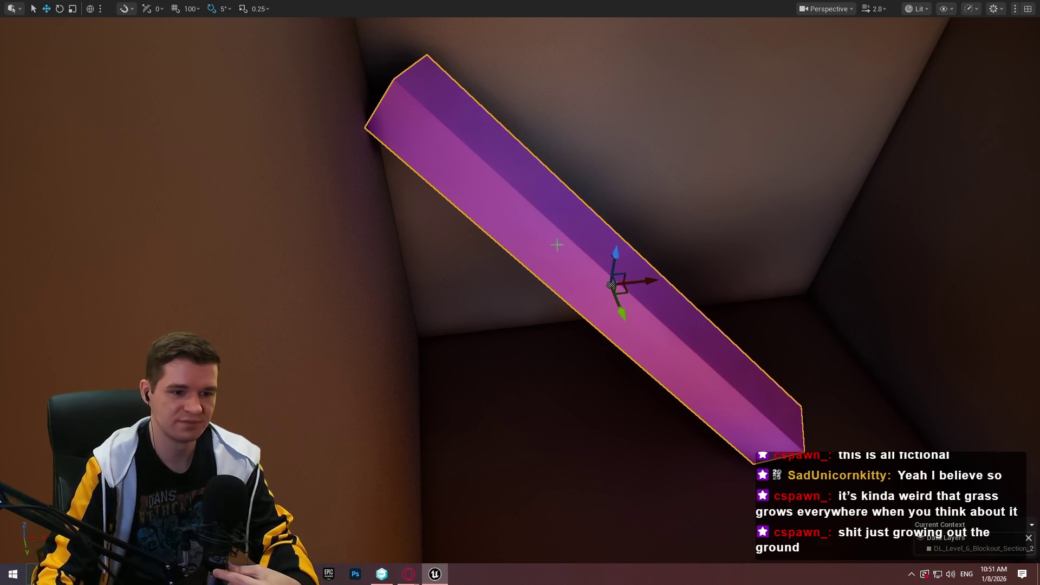
Stand the pink beam upright and tilt it by 5 degrees.
{"action": "mouse_move", "coordinate": [641, 250]}
{"action": "left_mouse_down"}
{"action": "mouse_move", "coordinate": [623, 256]}
{"action": "mouse_move", "coordinate": [631, 254]}
{"action": "left_mouse_up"}
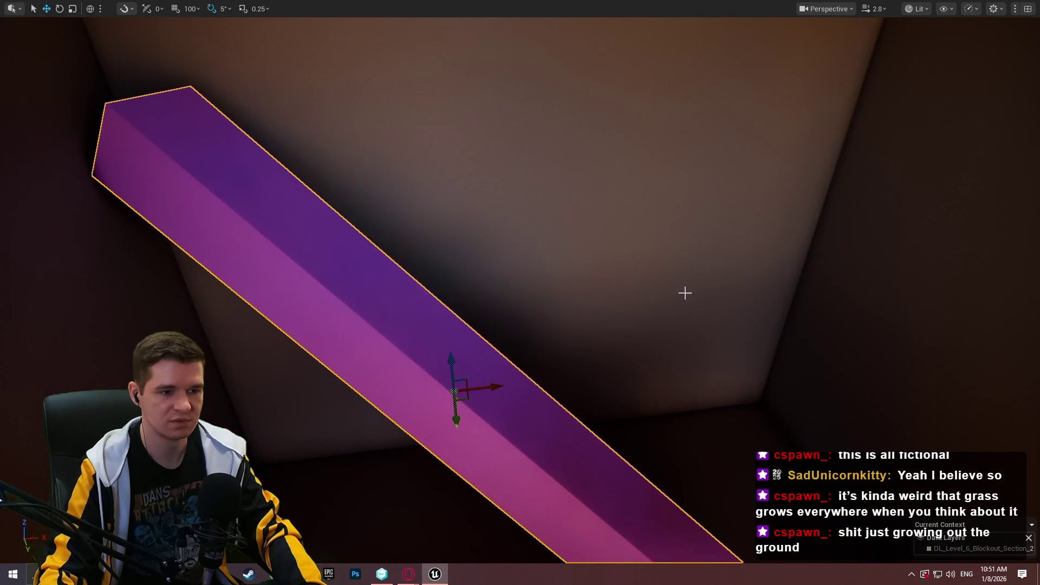
{"action": "mouse_move", "coordinate": [521, 405]}
{"action": "left_mouse_down"}
{"action": "mouse_move", "coordinate": [520, 379]}
{"action": "mouse_move", "coordinate": [501, 373]}
{"action": "mouse_move", "coordinate": [526, 371]}
{"action": "mouse_move", "coordinate": [509, 374]}
{"action": "mouse_move", "coordinate": [473, 327]}
{"action": "mouse_move", "coordinate": [424, 466]}
{"action": "mouse_move", "coordinate": [453, 235]}
{"action": "left_mouse_up"}
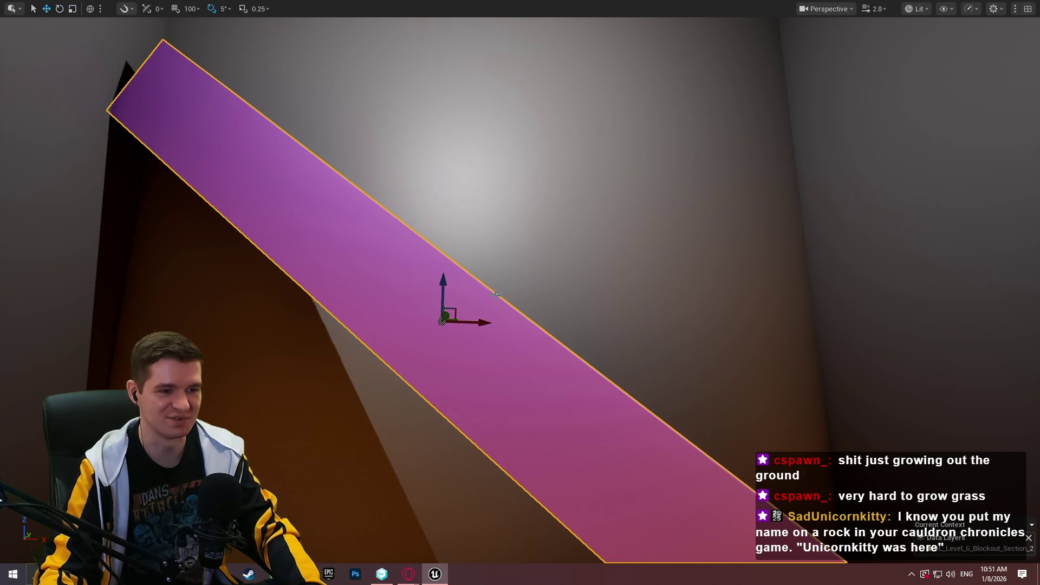
{"action": "mouse_move", "coordinate": [419, 377]}
{"action": "left_mouse_down"}
{"action": "mouse_move", "coordinate": [492, 388]}
{"action": "mouse_move", "coordinate": [452, 360]}
{"action": "left_mouse_up"}
{"action": "key", "text": "w"}
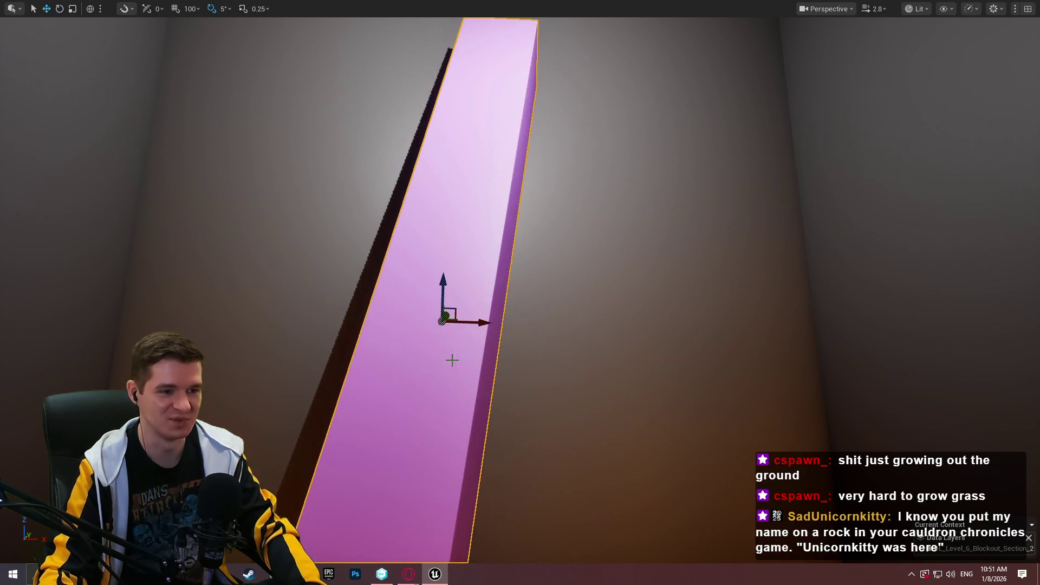
{"action": "scroll", "coordinate": [449, 295], "scroll_direction": "down", "scroll_amount": 5}
{"action": "left_click_drag", "start_coordinate": [449, 295], "coordinate": [495, 217]}
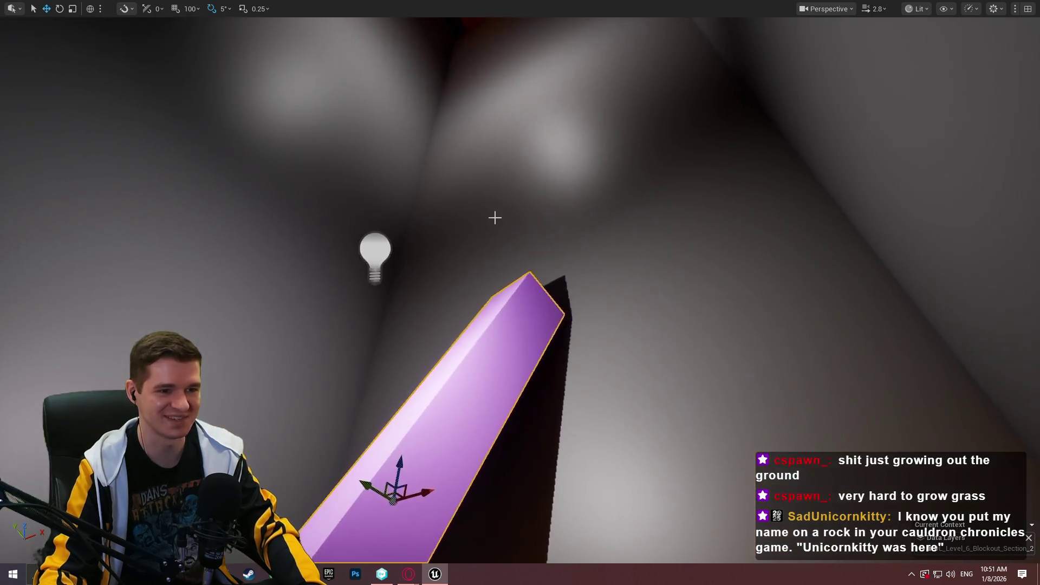
{"action": "mouse_move", "coordinate": [396, 465]}
{"action": "left_mouse_down"}
{"action": "mouse_move", "coordinate": [412, 422]}
{"action": "mouse_move", "coordinate": [444, 477]}
{"action": "mouse_move", "coordinate": [466, 444]}
{"action": "mouse_move", "coordinate": [544, 225]}
{"action": "mouse_move", "coordinate": [616, 402]}
{"action": "mouse_move", "coordinate": [569, 197]}
{"action": "mouse_move", "coordinate": [580, 189]}
{"action": "left_mouse_up"}
{"action": "mouse_move", "coordinate": [640, 462]}
{"action": "left_mouse_down"}
{"action": "mouse_move", "coordinate": [541, 49]}
{"action": "mouse_move", "coordinate": [555, 183]}
{"action": "left_mouse_up"}
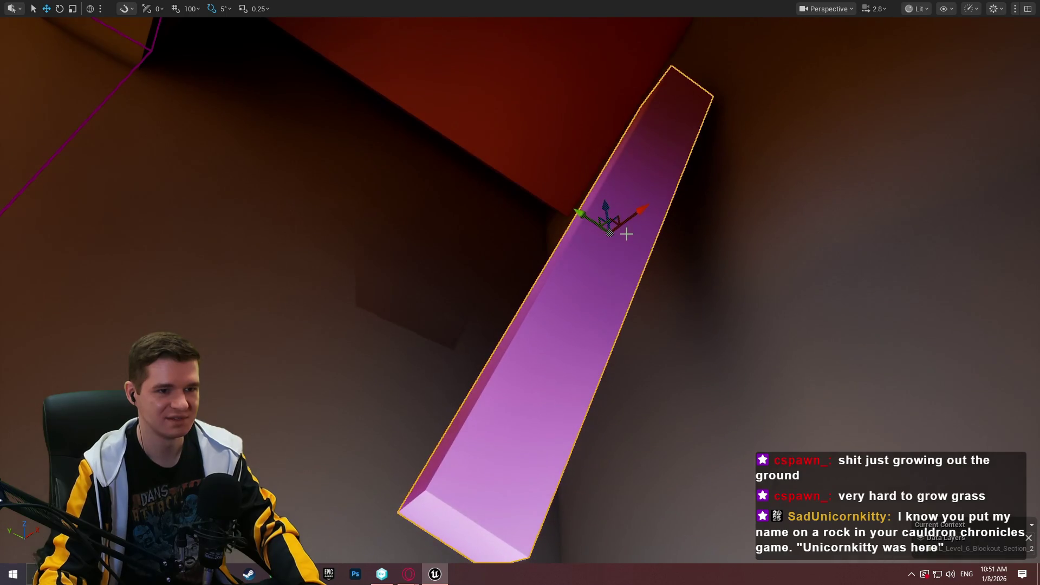
{"action": "mouse_move", "coordinate": [583, 219]}
{"action": "left_mouse_down"}
{"action": "mouse_move", "coordinate": [593, 238]}
{"action": "mouse_move", "coordinate": [585, 222]}
{"action": "left_mouse_up"}
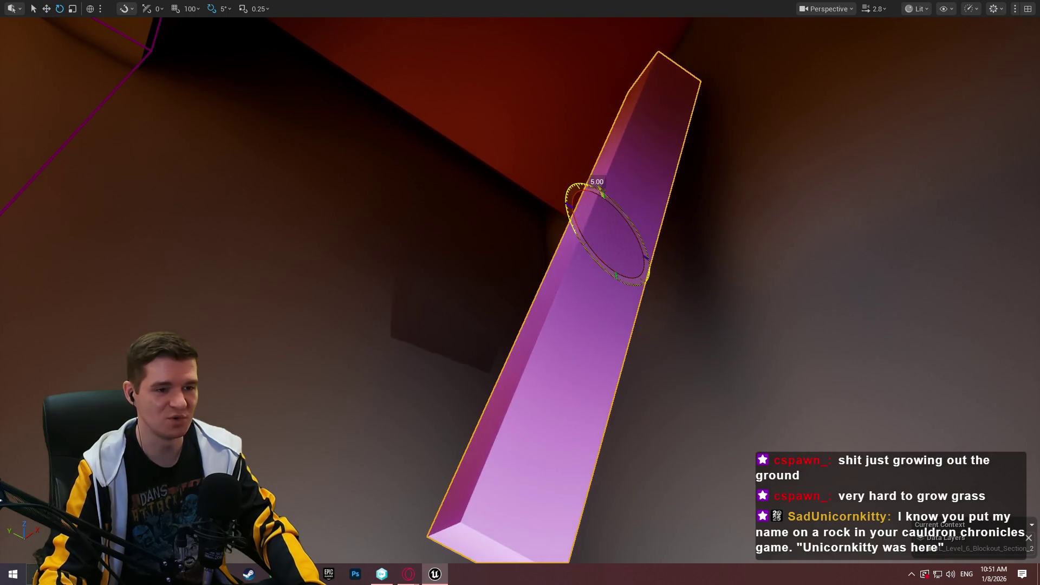
Raise the pink beam, tilt it -15 degrees and slide it further left.
{"action": "scroll", "coordinate": [566, 97], "scroll_direction": "down", "scroll_amount": 5}
{"action": "left_click_drag", "start_coordinate": [548, 63], "coordinate": [542, 217]}
{"action": "key", "text": "f"}
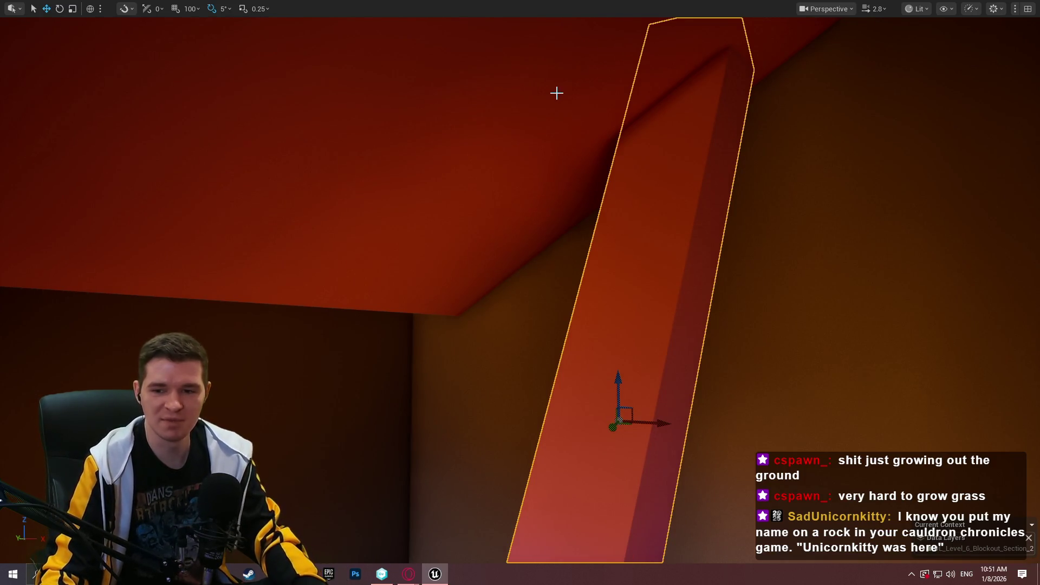
{"action": "mouse_move", "coordinate": [673, 189]}
{"action": "left_mouse_down"}
{"action": "mouse_move", "coordinate": [639, 191]}
{"action": "mouse_move", "coordinate": [688, 193]}
{"action": "mouse_move", "coordinate": [677, 193]}
{"action": "mouse_move", "coordinate": [724, 350]}
{"action": "left_mouse_up"}
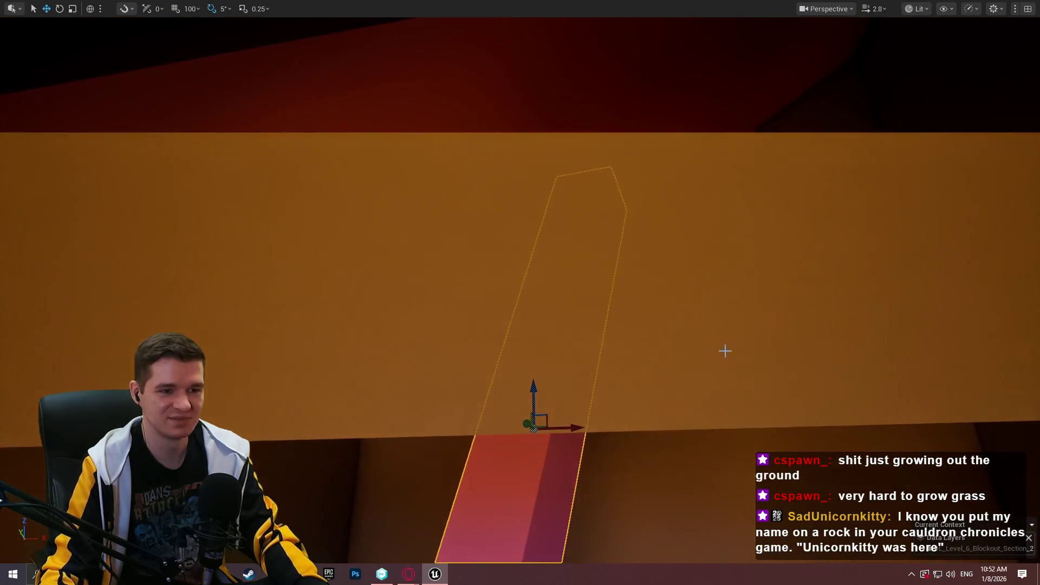
{"action": "scroll", "coordinate": [574, 362], "scroll_direction": "up", "scroll_amount": 3}
{"action": "left_click_drag", "start_coordinate": [509, 379], "coordinate": [510, 339]}
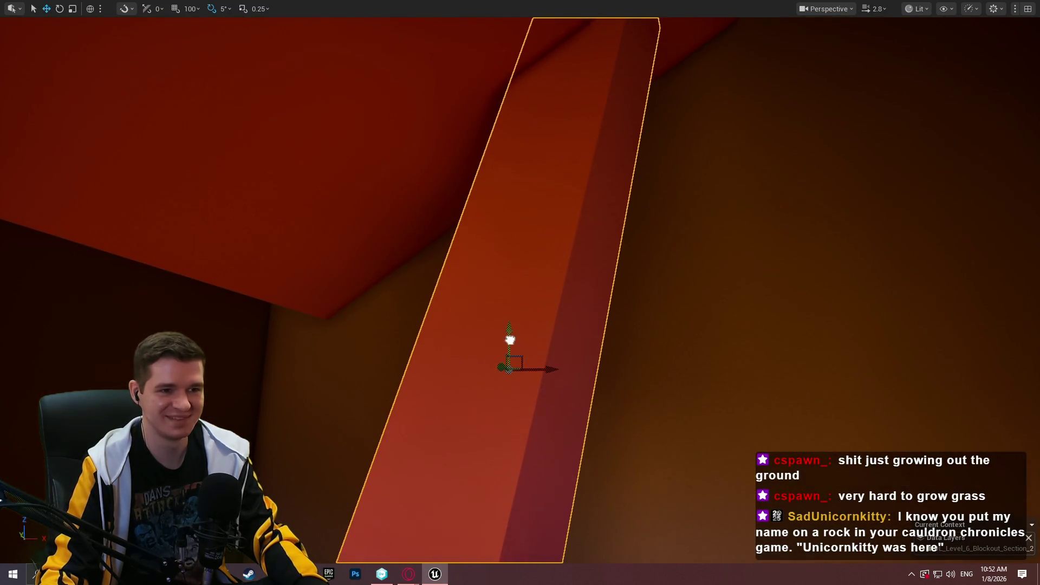
{"action": "mouse_move", "coordinate": [556, 369]}
{"action": "left_mouse_down"}
{"action": "mouse_move", "coordinate": [379, 373]}
{"action": "mouse_move", "coordinate": [762, 255]}
{"action": "left_mouse_up"}
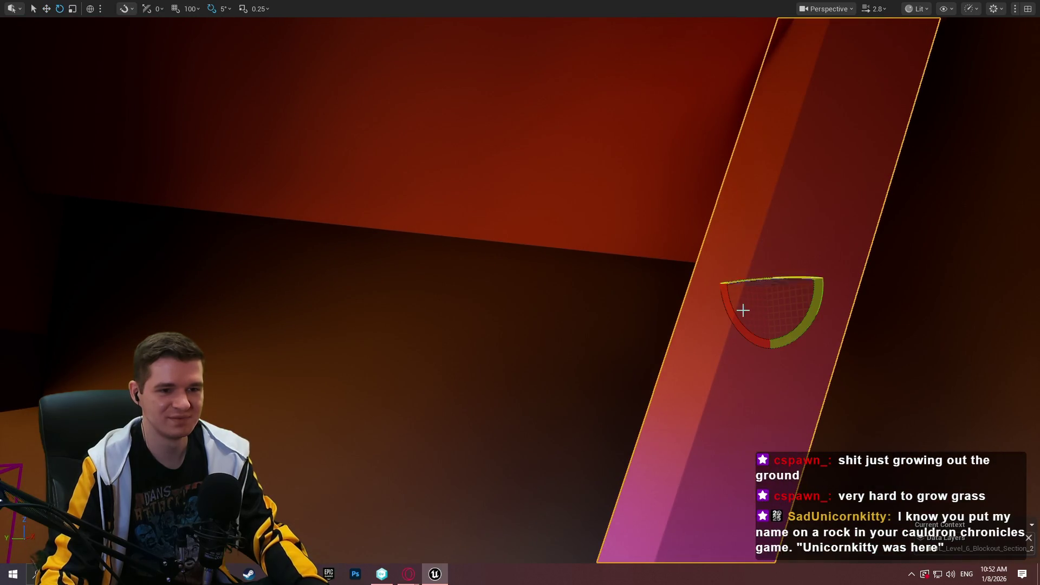
{"action": "left_click_drag", "start_coordinate": [769, 345], "coordinate": [748, 346]}
{"action": "mouse_move", "coordinate": [744, 283]}
{"action": "left_mouse_down"}
{"action": "mouse_move", "coordinate": [632, 272]}
{"action": "mouse_move", "coordinate": [620, 285]}
{"action": "mouse_move", "coordinate": [542, 303]}
{"action": "mouse_move", "coordinate": [401, 228]}
{"action": "mouse_move", "coordinate": [412, 238]}
{"action": "mouse_move", "coordinate": [471, 162]}
{"action": "mouse_move", "coordinate": [434, 195]}
{"action": "mouse_move", "coordinate": [422, 178]}
{"action": "mouse_move", "coordinate": [450, 189]}
{"action": "mouse_move", "coordinate": [460, 178]}
{"action": "left_mouse_up"}
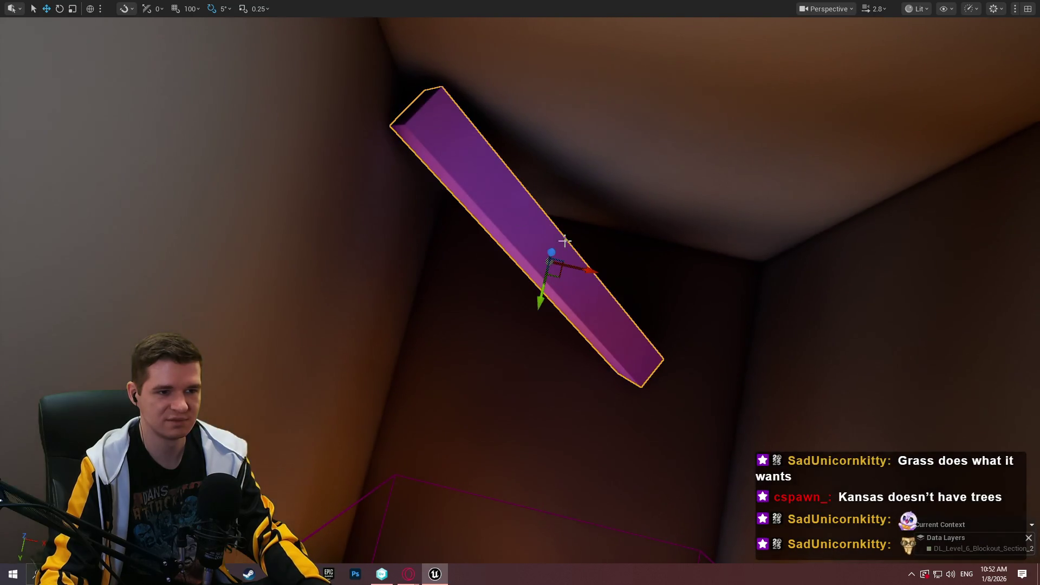
{"action": "left_click_drag", "start_coordinate": [684, 284], "coordinate": [684, 266]}
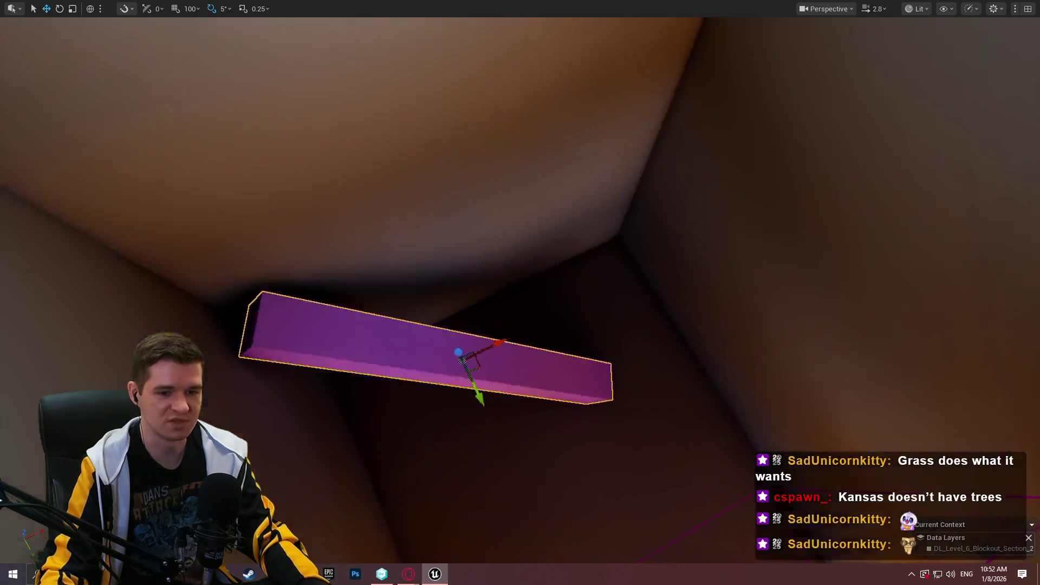
{"action": "mouse_move", "coordinate": [591, 353]}
{"action": "left_mouse_down"}
{"action": "mouse_move", "coordinate": [579, 342]}
{"action": "mouse_move", "coordinate": [591, 353]}
{"action": "left_mouse_up"}
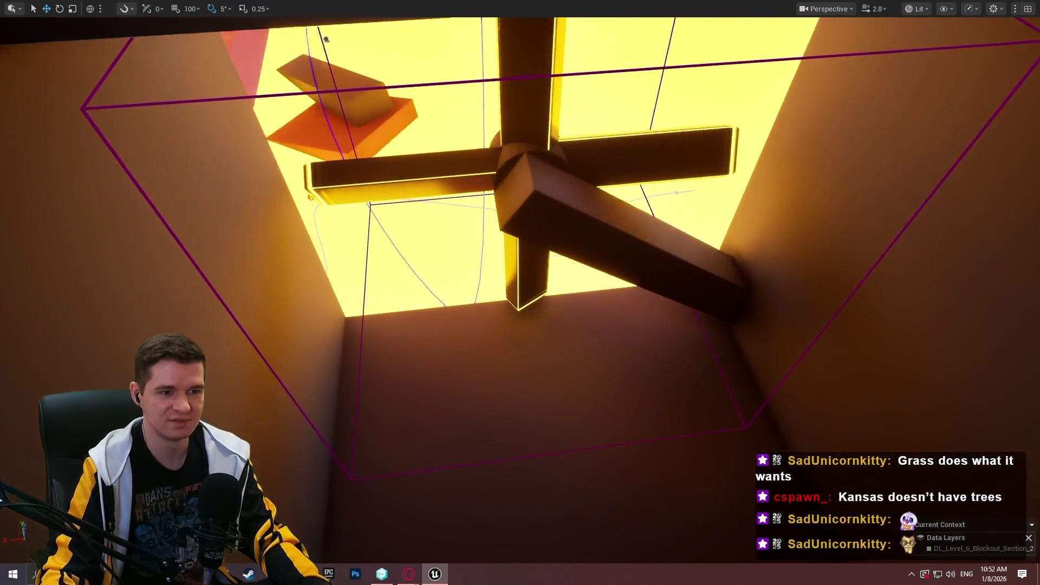
{"action": "left_click_drag", "start_coordinate": [520, 292], "coordinate": [583, 356]}
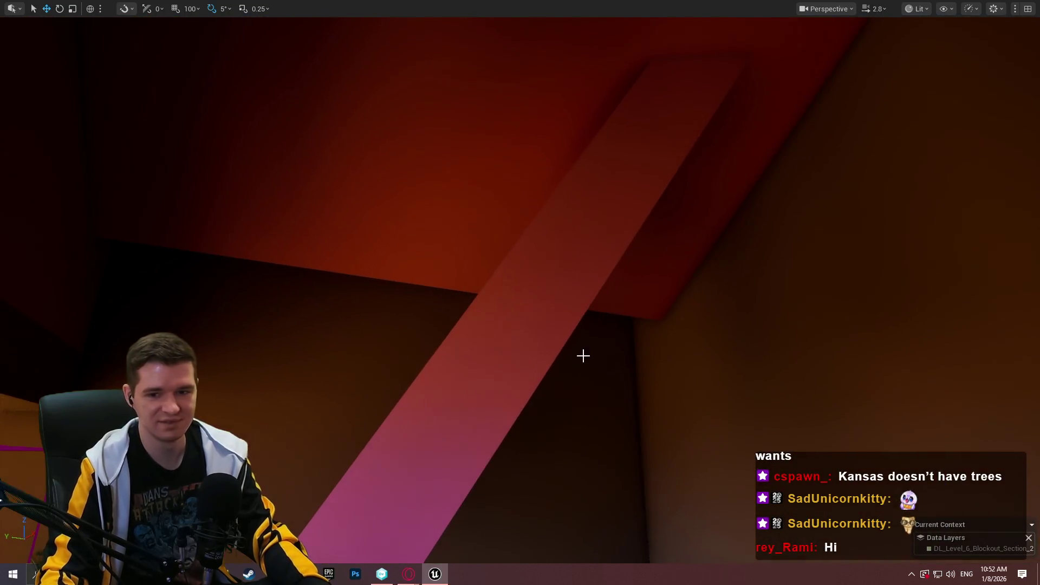
{"action": "left_click_drag", "start_coordinate": [520, 293], "coordinate": [520, 293]}
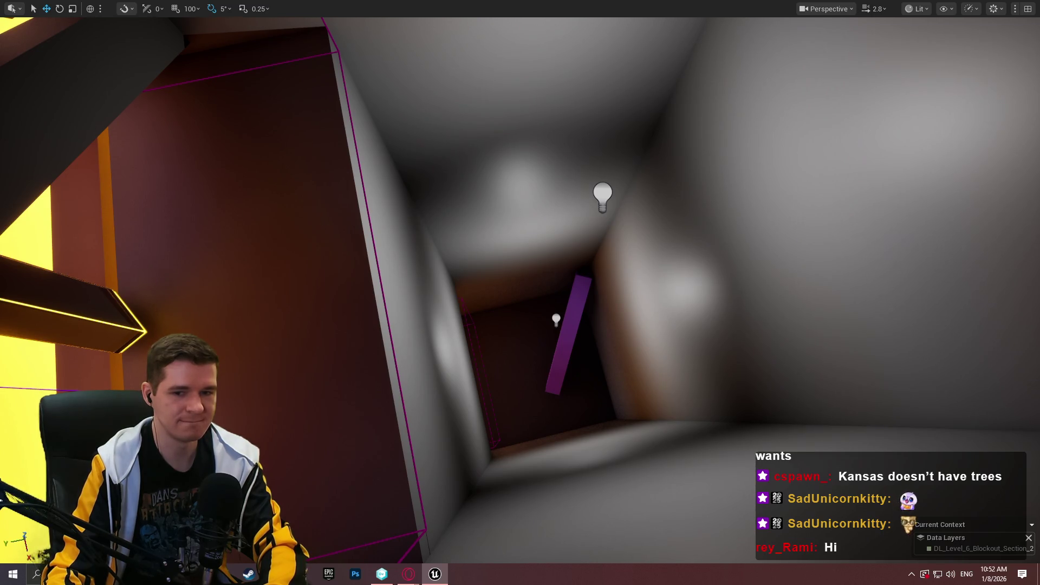
{"action": "scroll", "coordinate": [689, 319], "scroll_direction": "up", "scroll_amount": 10}
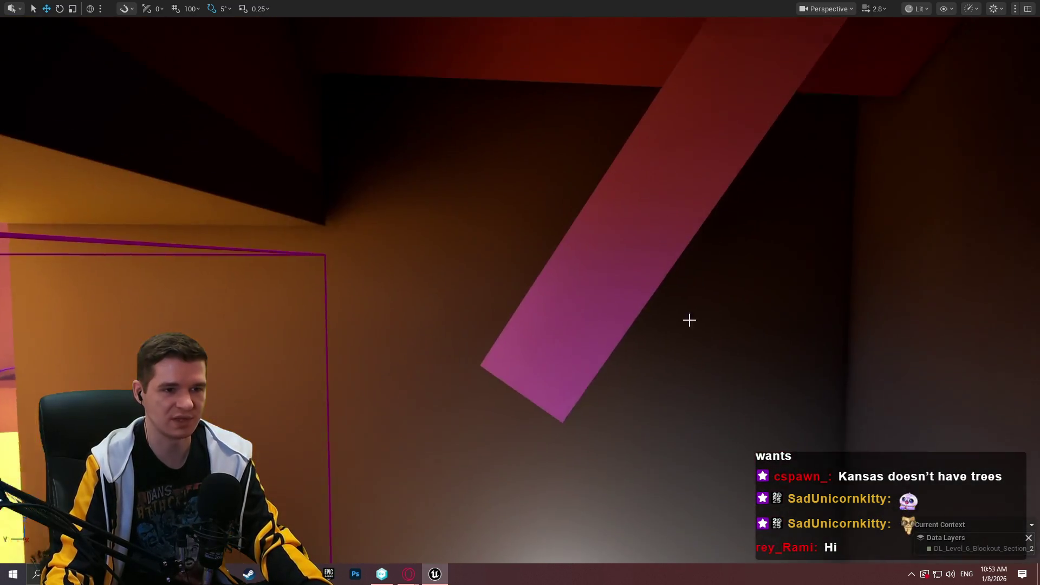
{"action": "mouse_move", "coordinate": [689, 320]}
{"action": "left_mouse_down"}
{"action": "mouse_move", "coordinate": [651, 196]}
{"action": "mouse_move", "coordinate": [642, 293]}
{"action": "left_mouse_up"}
{"action": "mouse_move", "coordinate": [589, 341]}
{"action": "left_mouse_down"}
{"action": "mouse_move", "coordinate": [593, 481]}
{"action": "mouse_move", "coordinate": [645, 379]}
{"action": "mouse_move", "coordinate": [629, 206]}
{"action": "mouse_move", "coordinate": [634, 138]}
{"action": "left_mouse_up"}
{"action": "key", "text": "r"}
{"action": "mouse_move", "coordinate": [621, 216]}
{"action": "left_mouse_down"}
{"action": "mouse_move", "coordinate": [621, 363]}
{"action": "mouse_move", "coordinate": [634, 347]}
{"action": "left_mouse_up"}
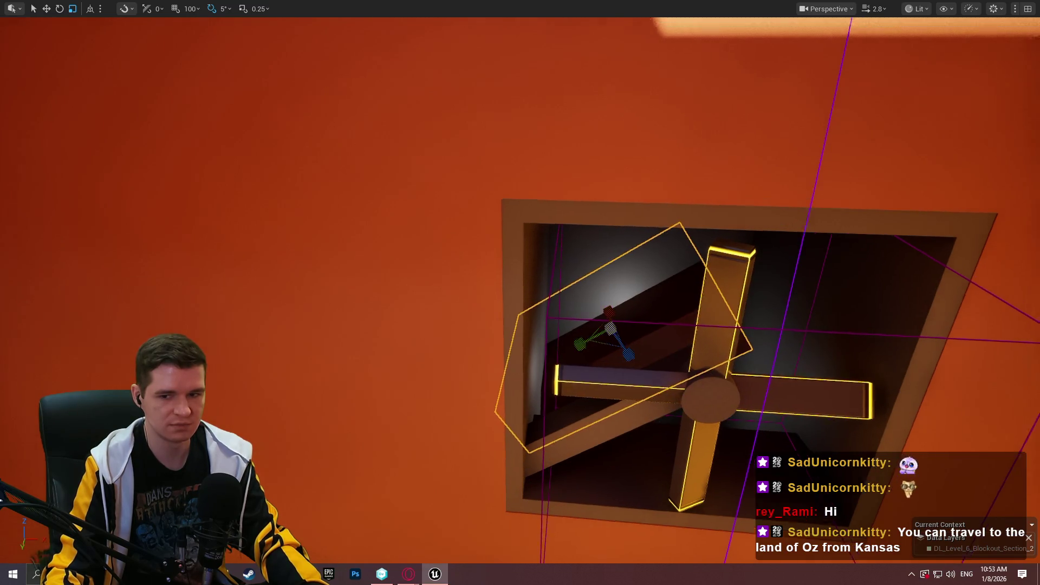
Rotate the light -60 then -25 degrees so its cone falls on the box.
{"action": "scroll", "coordinate": [594, 393], "scroll_direction": "up", "scroll_amount": 10}
{"action": "scroll", "coordinate": [595, 393], "scroll_direction": "up", "scroll_amount": 3}
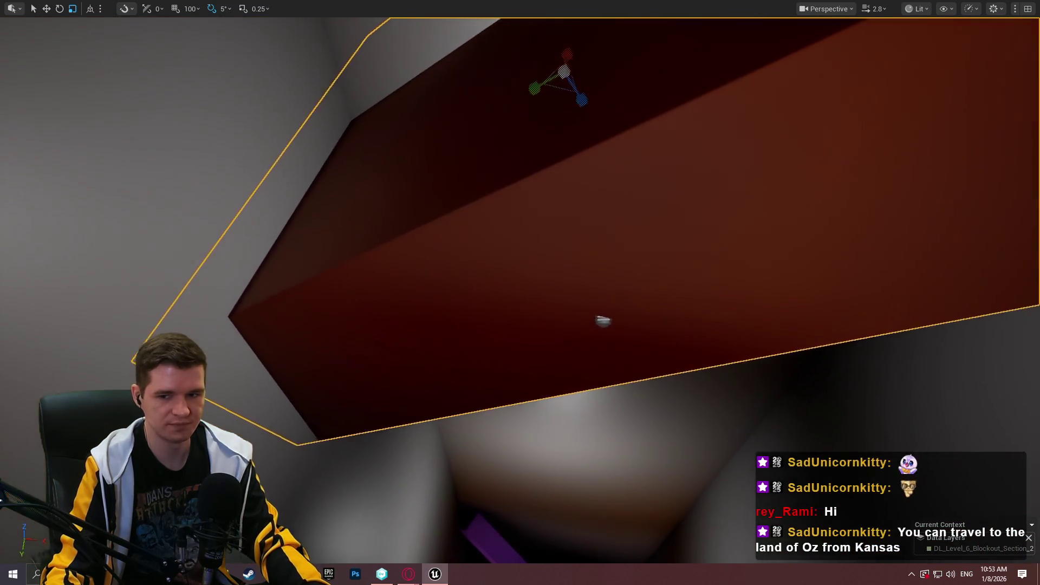
{"action": "scroll", "coordinate": [594, 393], "scroll_direction": "down", "scroll_amount": 3}
{"action": "key", "text": "e"}
{"action": "scroll", "coordinate": [583, 127], "scroll_direction": "up", "scroll_amount": 5}
{"action": "left_click_drag", "start_coordinate": [555, 146], "coordinate": [601, 127]}
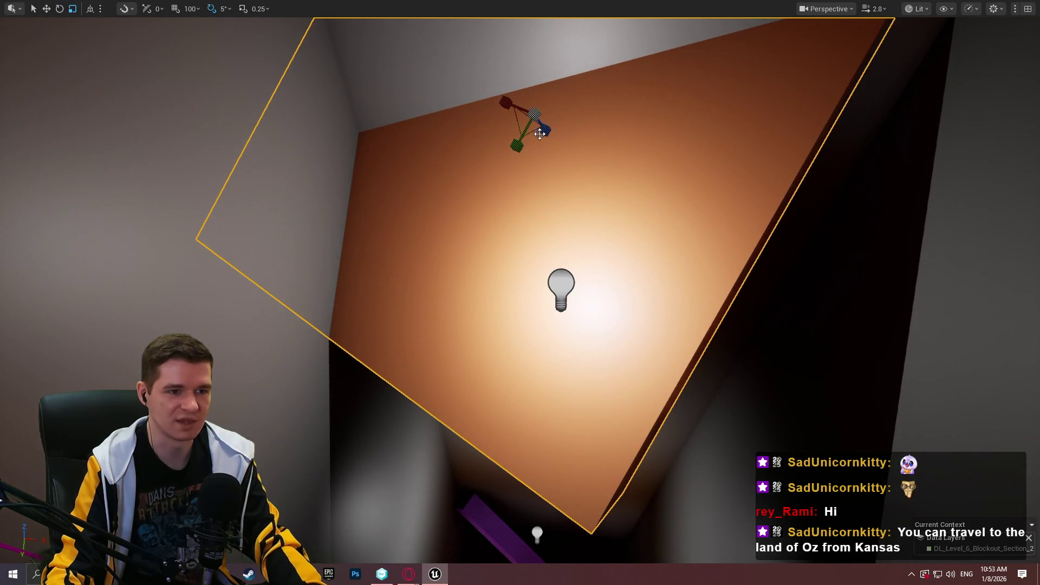
{"action": "left_click_drag", "start_coordinate": [515, 103], "coordinate": [515, 138]}
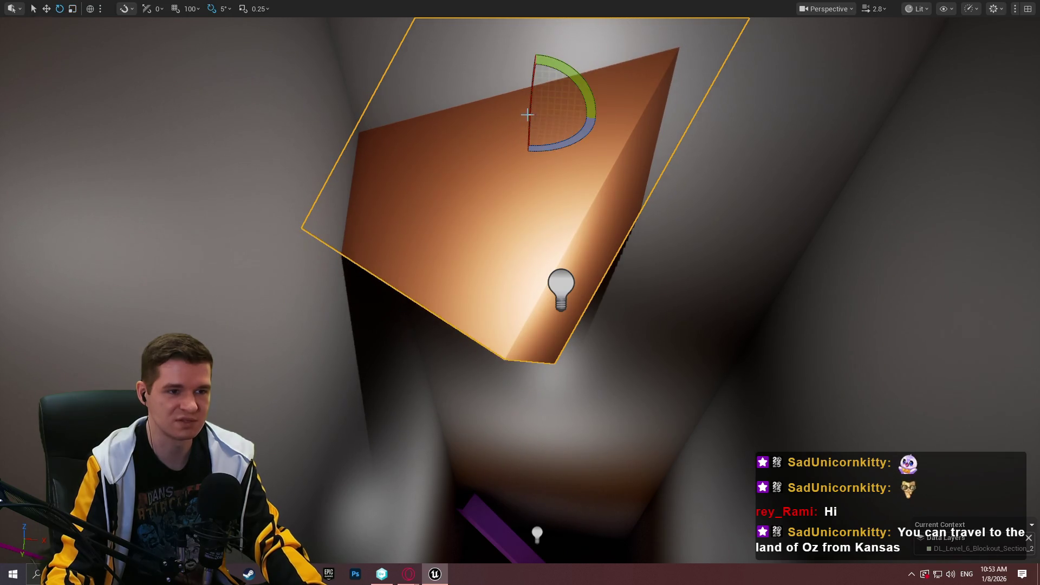
{"action": "left_click_drag", "start_coordinate": [529, 99], "coordinate": [531, 116]}
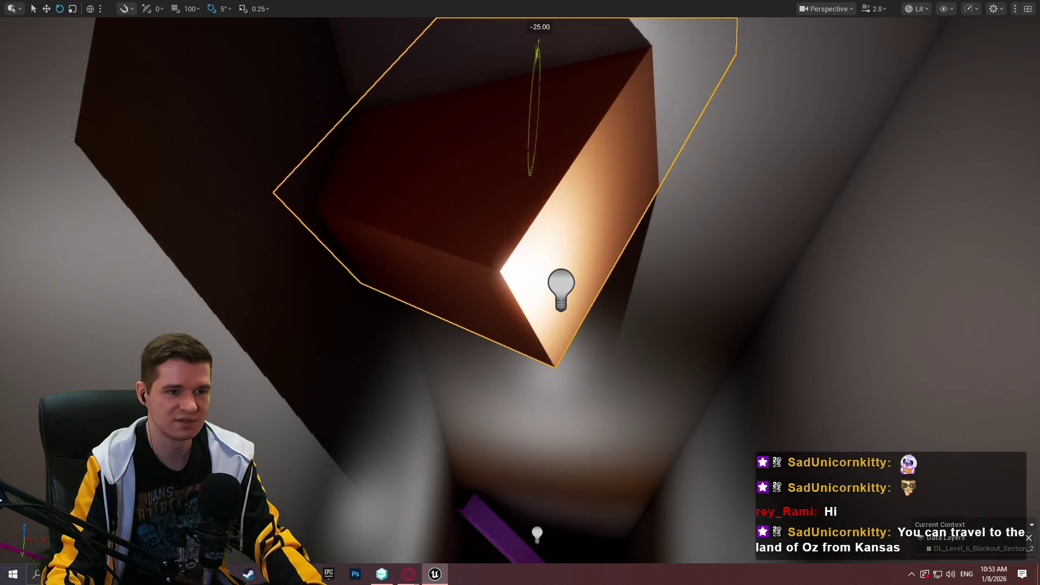
{"action": "key", "text": "f"}
Narrow the box along one side and drag it closer and to the right.
{"action": "mouse_move", "coordinate": [534, 328]}
{"action": "left_mouse_down"}
{"action": "mouse_move", "coordinate": [510, 319]}
{"action": "mouse_move", "coordinate": [498, 293]}
{"action": "mouse_move", "coordinate": [693, 349]}
{"action": "left_mouse_up"}
{"action": "key", "text": "r"}
{"action": "left_click_drag", "start_coordinate": [584, 203], "coordinate": [591, 202]}
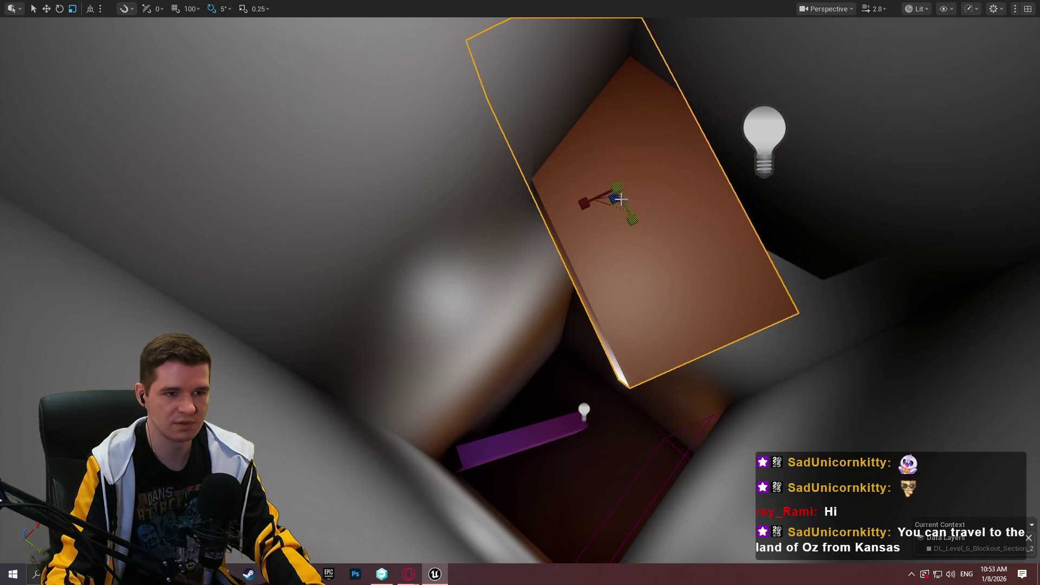
{"action": "mouse_move", "coordinate": [635, 188]}
{"action": "left_mouse_down"}
{"action": "mouse_move", "coordinate": [726, 315]}
{"action": "mouse_move", "coordinate": [694, 276]}
{"action": "mouse_move", "coordinate": [726, 274]}
{"action": "mouse_move", "coordinate": [718, 261]}
{"action": "mouse_move", "coordinate": [711, 288]}
{"action": "left_mouse_up"}
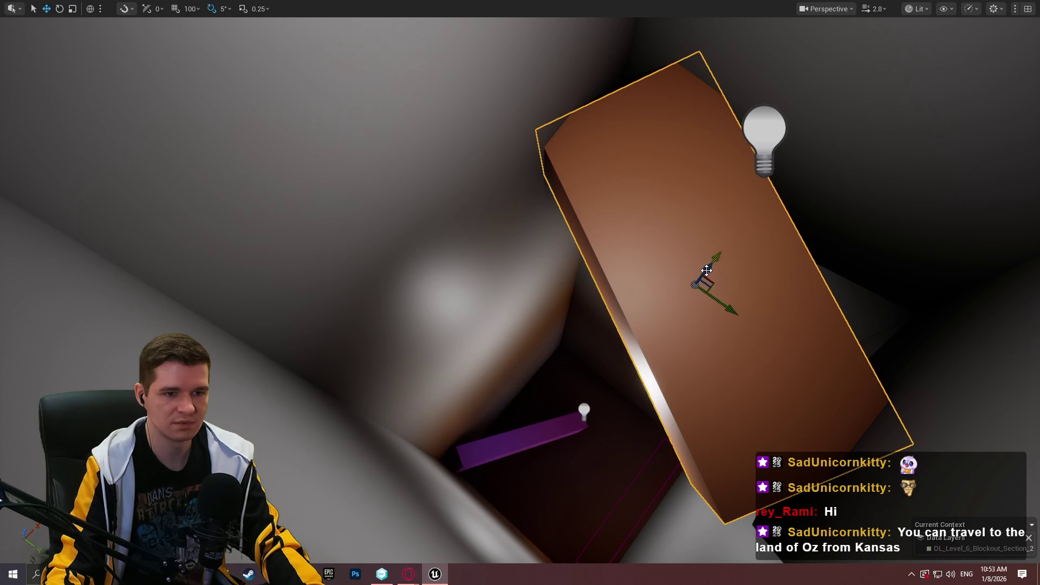
{"action": "left_click_drag", "start_coordinate": [707, 269], "coordinate": [679, 338]}
Undo the box's accidental move and fly the view to the magenta beam corner.
{"action": "key", "text": "ctrl+z"}
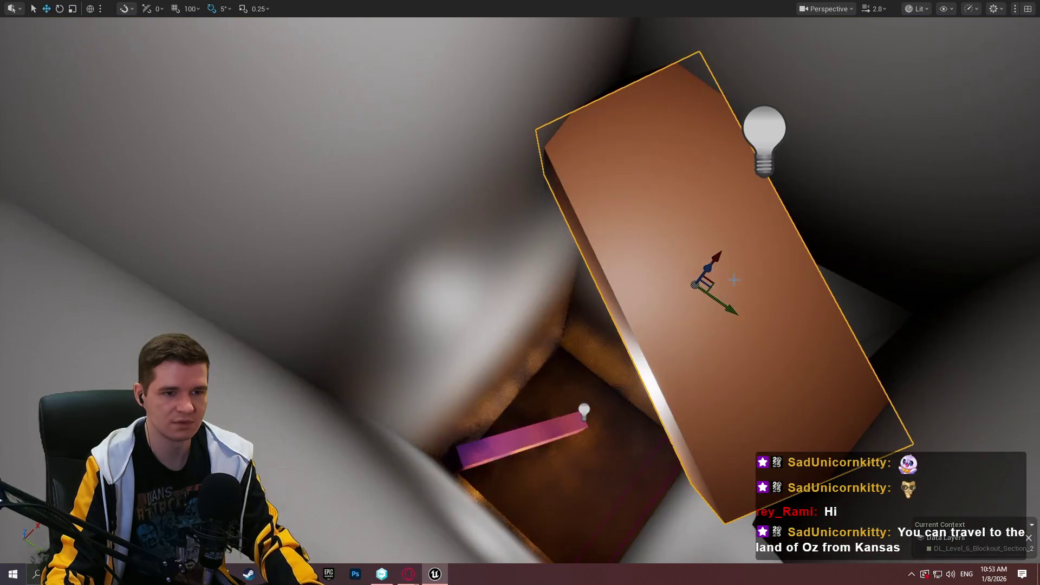
{"action": "key", "text": "f"}
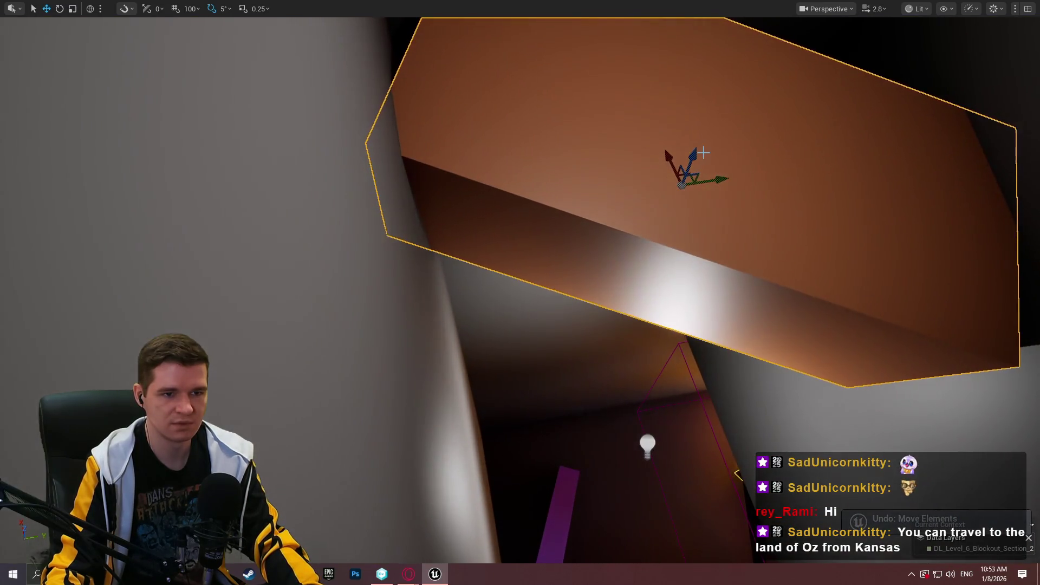
{"action": "scroll", "coordinate": [693, 158], "scroll_direction": "down", "scroll_amount": 5}
{"action": "mouse_move", "coordinate": [666, 356]}
{"action": "left_mouse_down"}
{"action": "mouse_move", "coordinate": [666, 173]}
{"action": "mouse_move", "coordinate": [666, 255]}
{"action": "left_mouse_up"}
{"action": "mouse_move", "coordinate": [644, 168]}
{"action": "left_mouse_down"}
{"action": "mouse_move", "coordinate": [639, 336]}
{"action": "mouse_move", "coordinate": [645, 272]}
{"action": "left_mouse_up"}
{"action": "left_click_drag", "start_coordinate": [650, 328], "coordinate": [650, 329]}
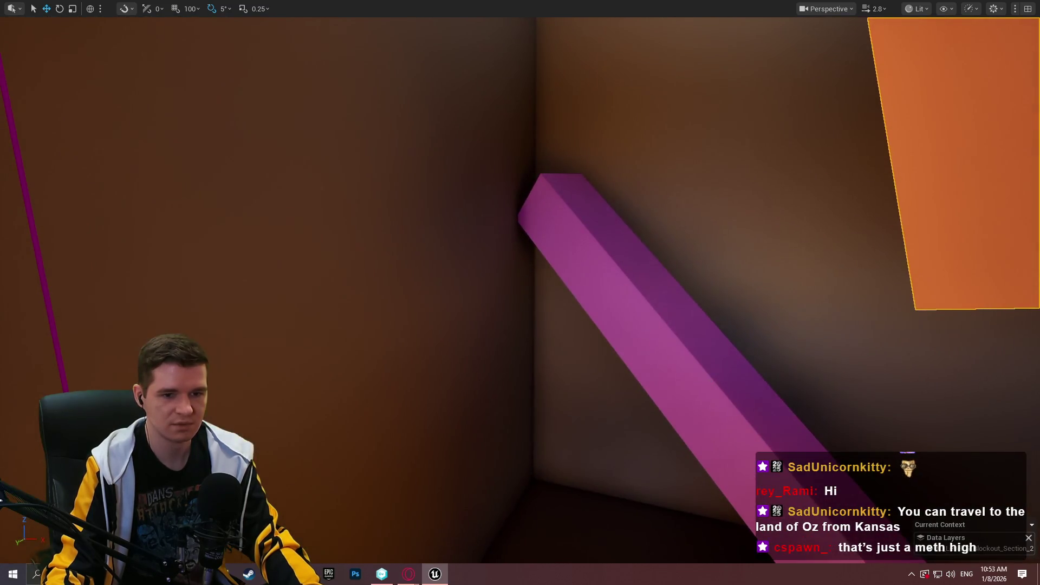
{"action": "right_click", "coordinate": [751, 429]}
{"action": "left_click", "coordinate": [779, 365]}
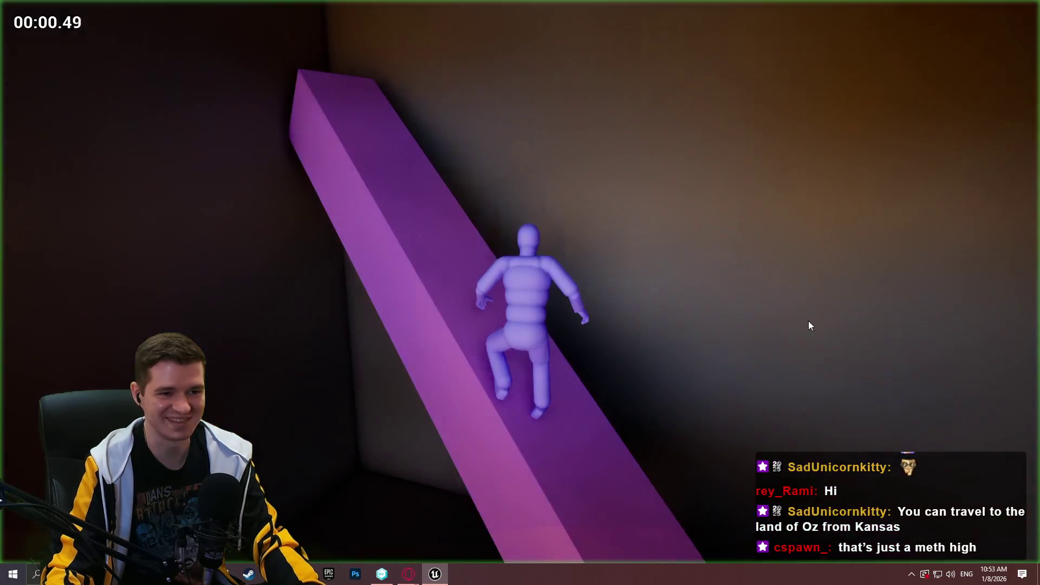
{"action": "key", "text": "w"}
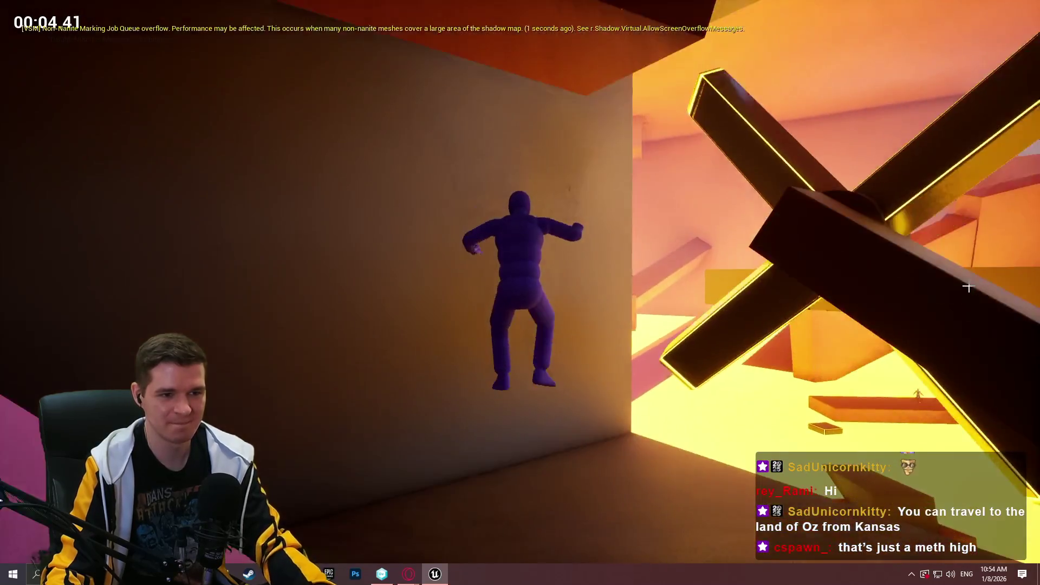
{"action": "key", "text": "Escape"}
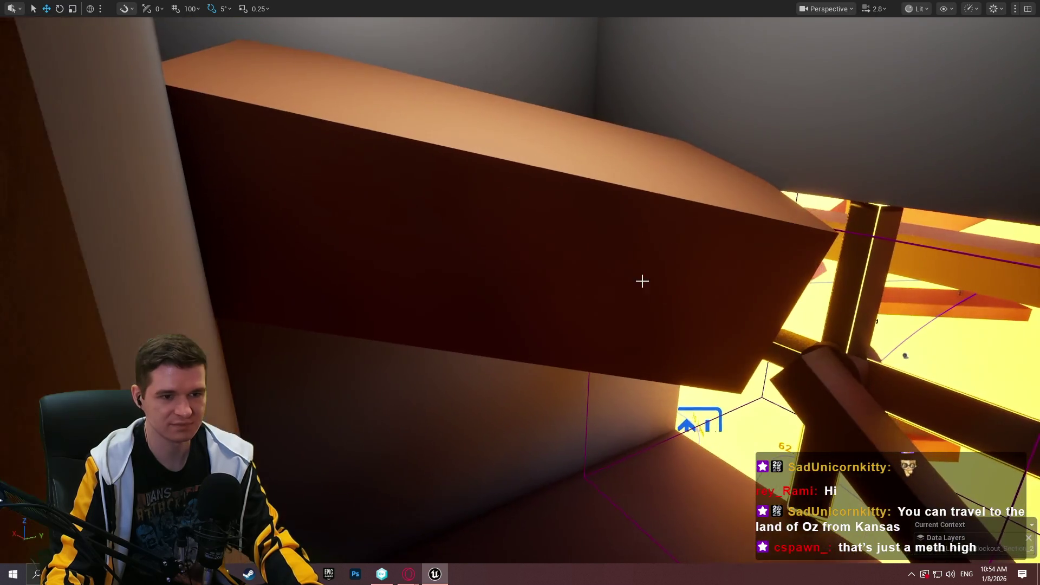
{"action": "left_click", "coordinate": [598, 220]}
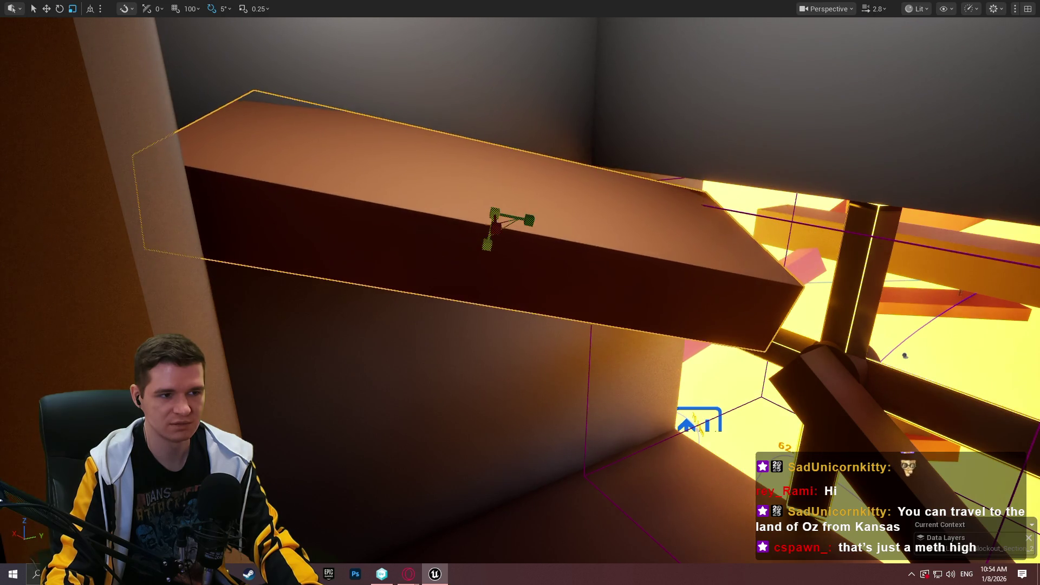
Slide the slab sideways, lower it beneath the block, tilt it 40 degrees and shift it left.
{"action": "mouse_move", "coordinate": [521, 211]}
{"action": "left_mouse_down"}
{"action": "mouse_move", "coordinate": [450, 207]}
{"action": "mouse_move", "coordinate": [425, 191]}
{"action": "mouse_move", "coordinate": [521, 203]}
{"action": "mouse_move", "coordinate": [436, 202]}
{"action": "left_mouse_up"}
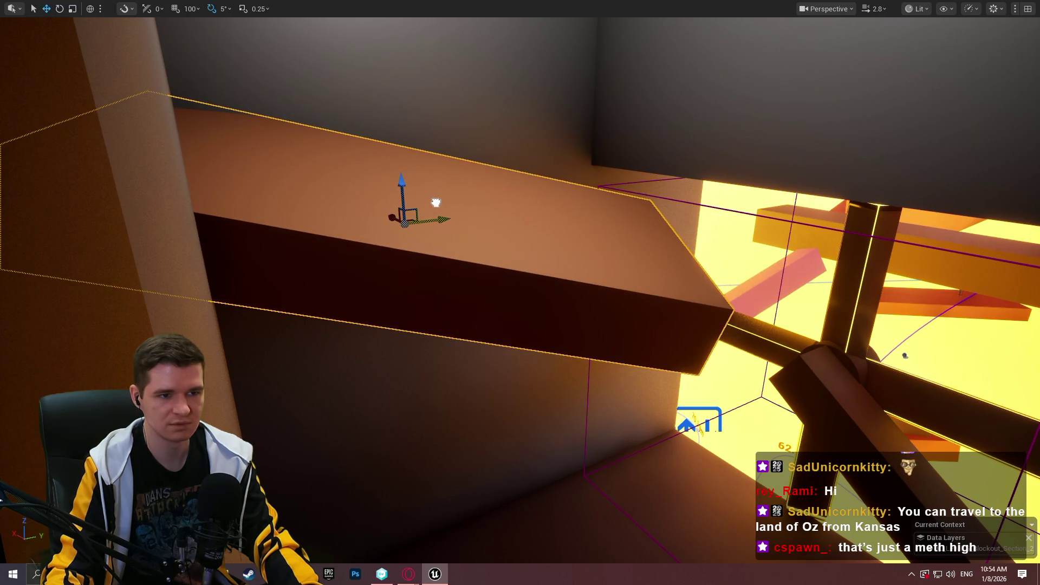
{"action": "key", "text": "f"}
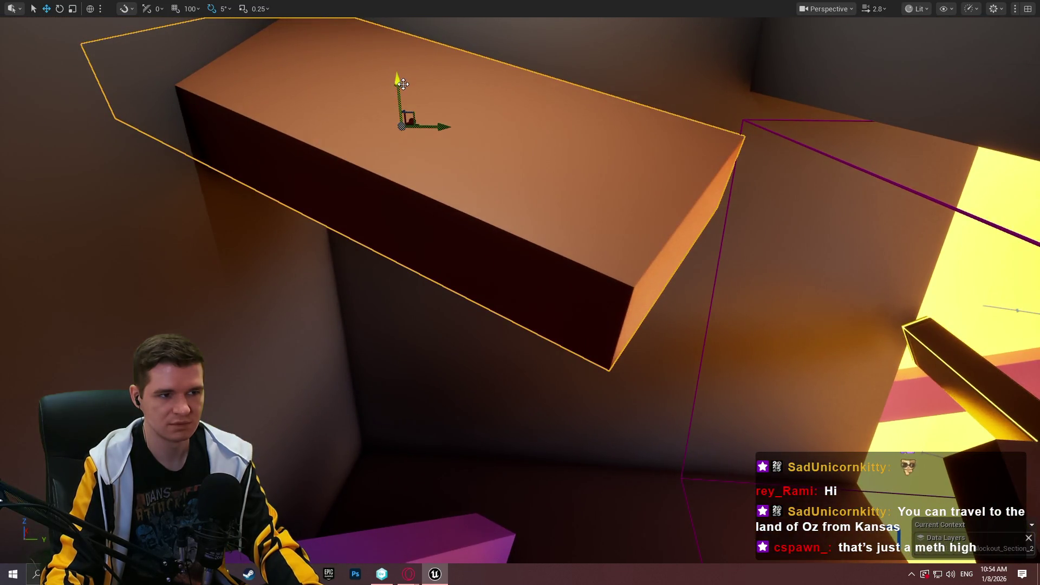
{"action": "mouse_move", "coordinate": [402, 84]}
{"action": "left_mouse_down"}
{"action": "mouse_move", "coordinate": [429, 345]}
{"action": "mouse_move", "coordinate": [482, 358]}
{"action": "mouse_move", "coordinate": [486, 369]}
{"action": "left_mouse_up"}
{"action": "key", "text": "e"}
{"action": "mouse_move", "coordinate": [413, 346]}
{"action": "left_mouse_down"}
{"action": "mouse_move", "coordinate": [432, 301]}
{"action": "mouse_move", "coordinate": [418, 371]}
{"action": "mouse_move", "coordinate": [390, 341]}
{"action": "mouse_move", "coordinate": [383, 359]}
{"action": "mouse_move", "coordinate": [408, 359]}
{"action": "mouse_move", "coordinate": [400, 344]}
{"action": "mouse_move", "coordinate": [534, 366]}
{"action": "left_mouse_up"}
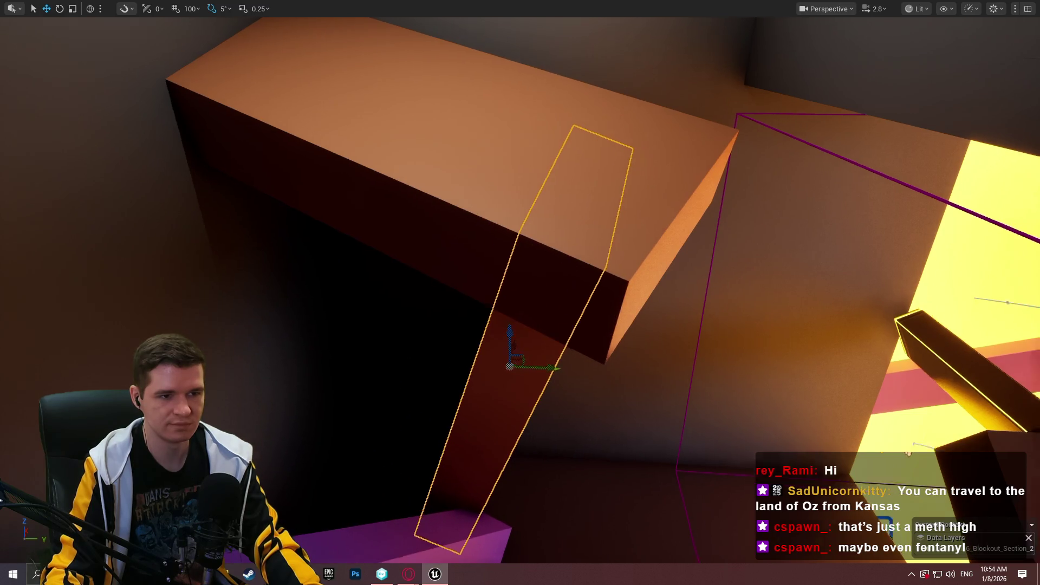
{"action": "key", "text": "f"}
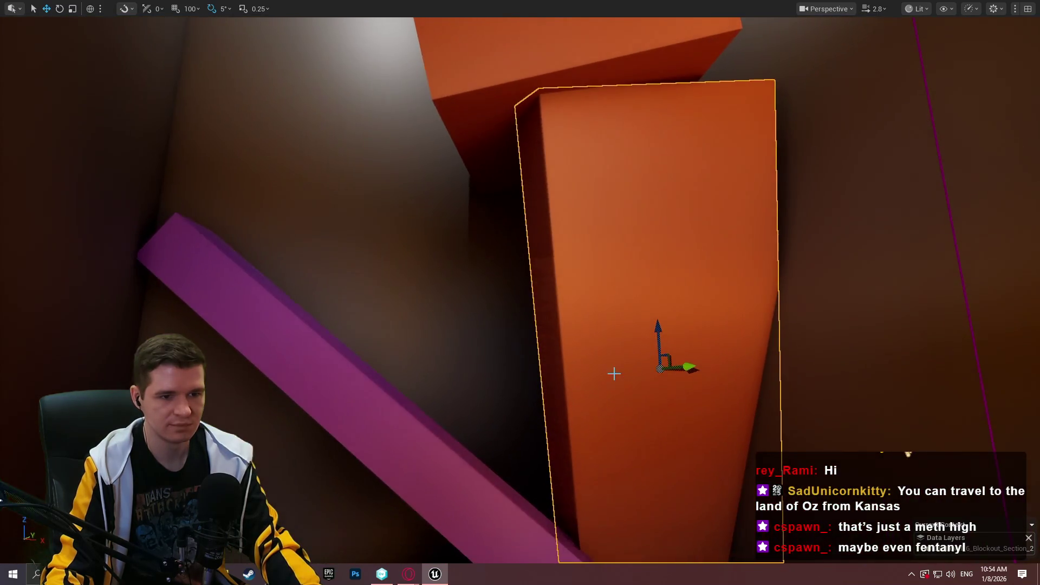
{"action": "left_click_drag", "start_coordinate": [693, 372], "coordinate": [638, 374]}
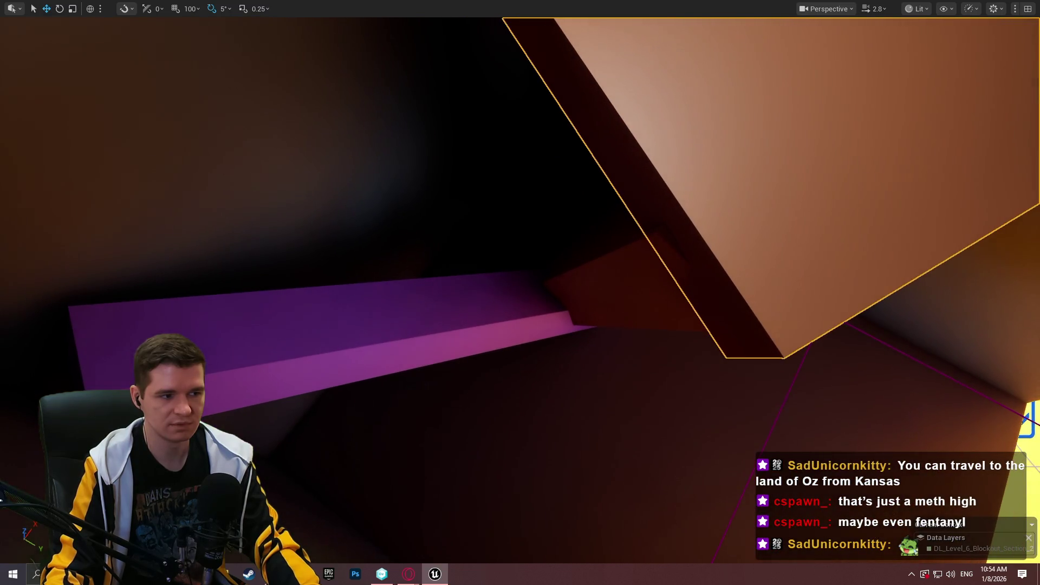
{"action": "right_click", "coordinate": [94, 385]}
{"action": "key", "text": "alt+p"}
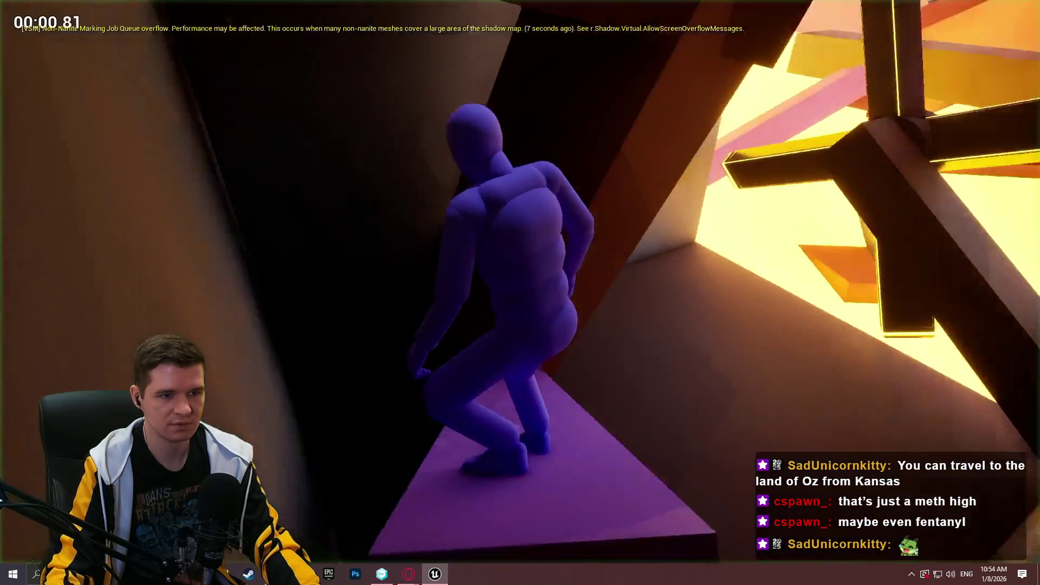
{"action": "key", "text": "w"}
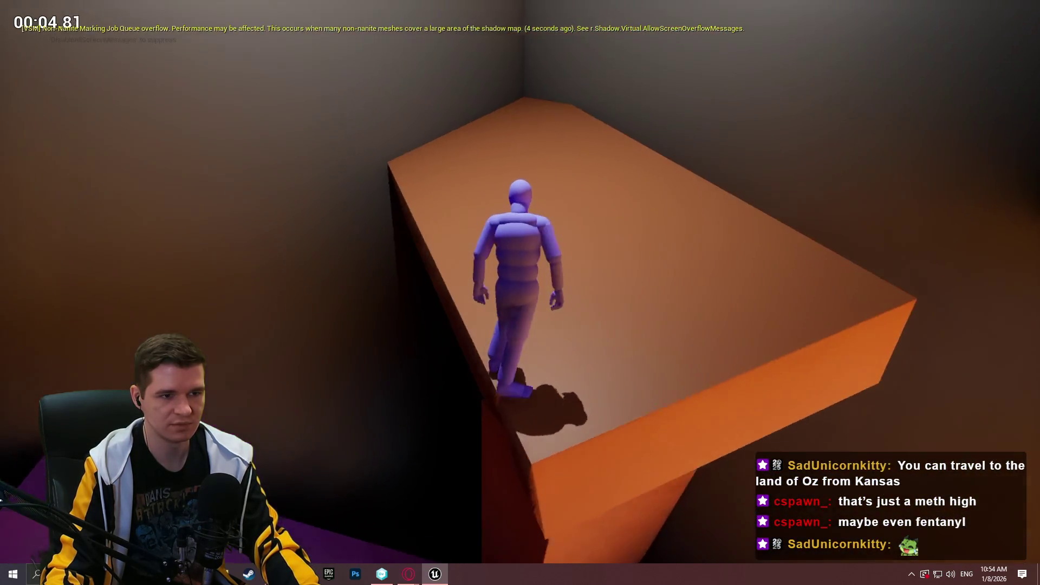
{"action": "key", "text": "w"}
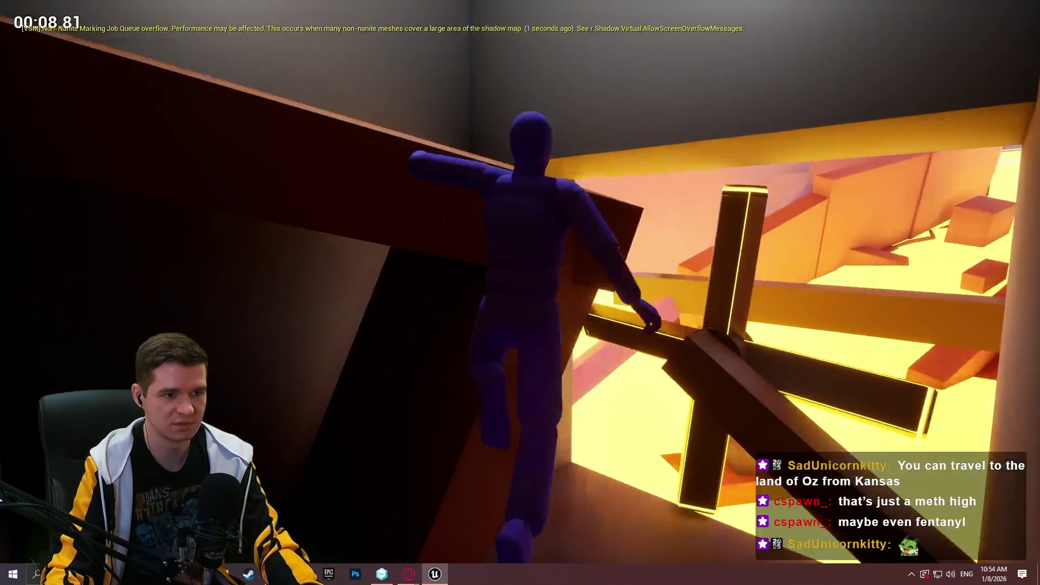
{"action": "key", "text": "w"}
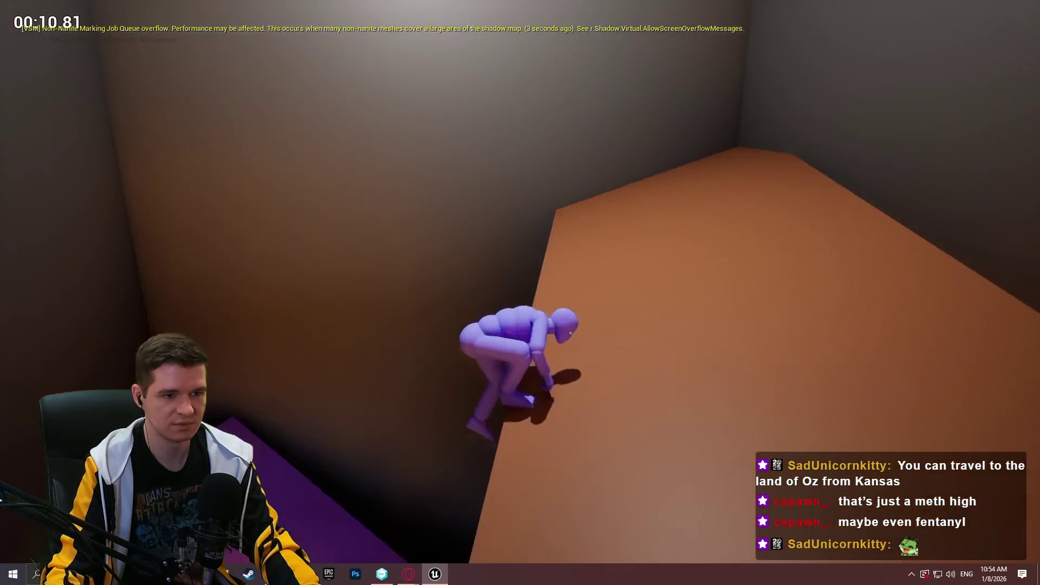
{"action": "key", "text": "w"}
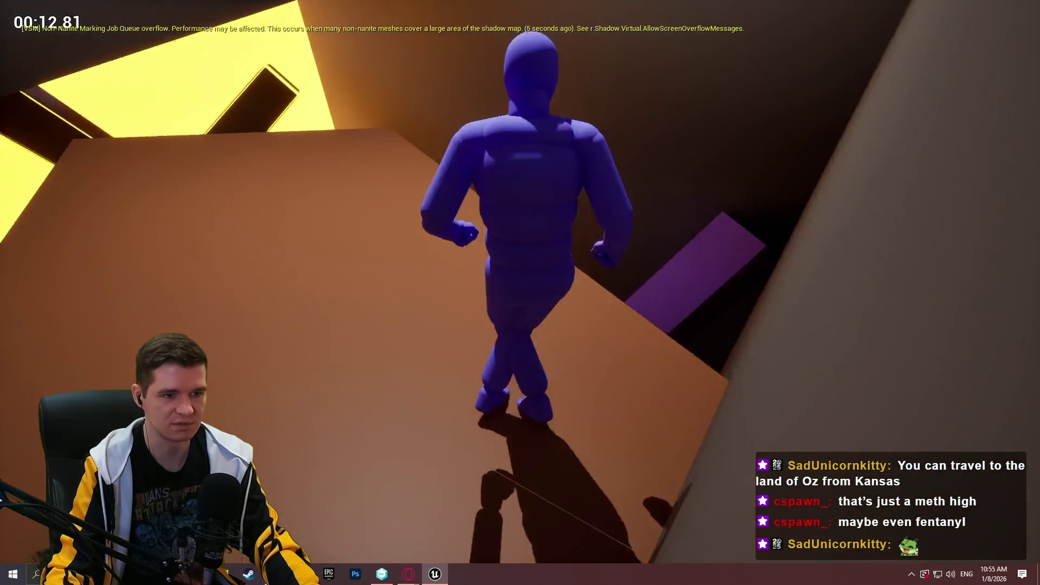
{"action": "key", "text": "w"}
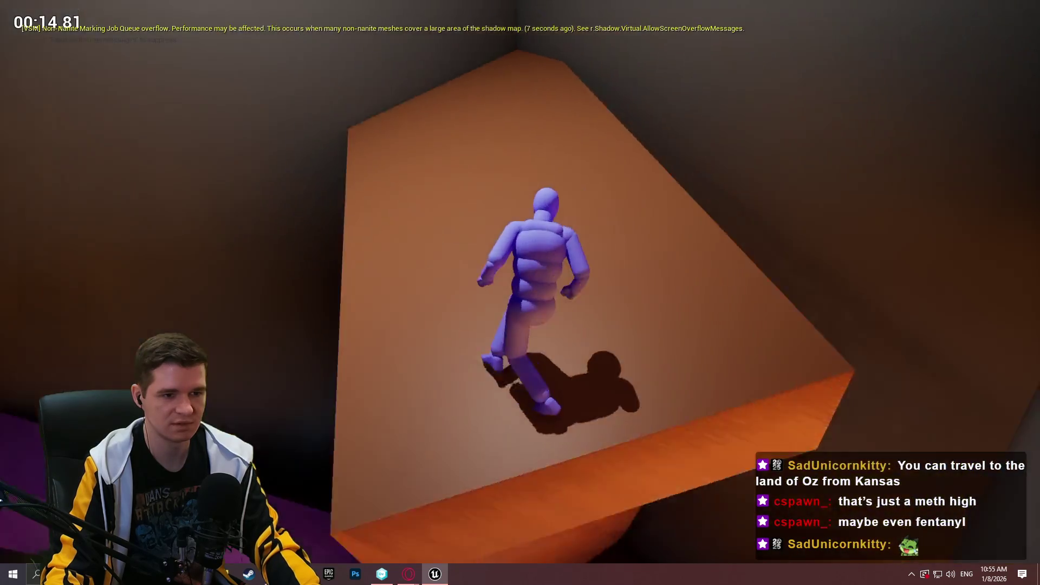
{"action": "key", "text": "Escape"}
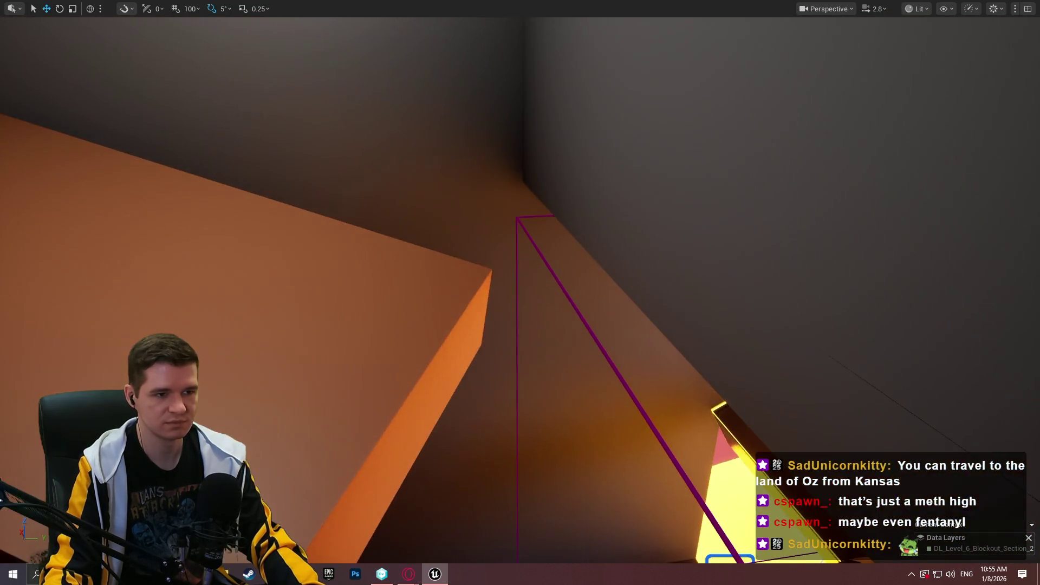
Select the orange box, tilt it and enlarge it considerably.
{"action": "left_click", "coordinate": [243, 271]}
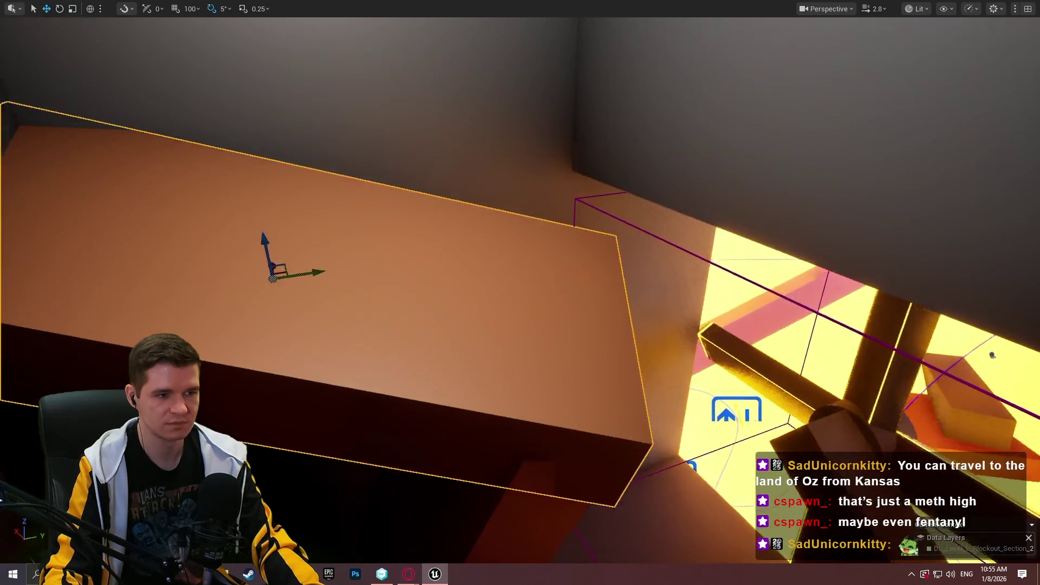
{"action": "scroll", "coordinate": [520, 293], "scroll_direction": "down", "scroll_amount": 2}
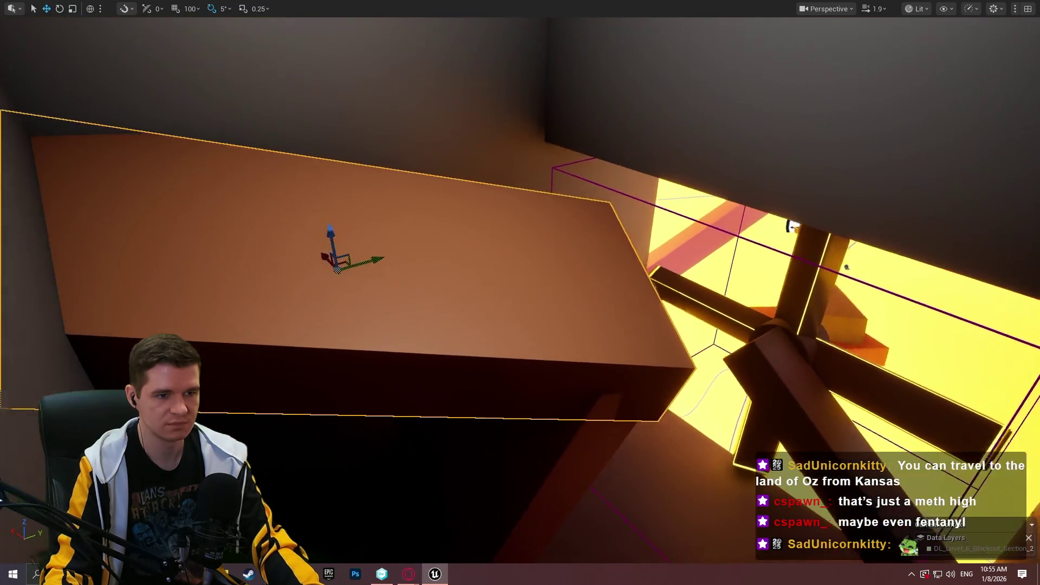
{"action": "key", "text": "e"}
{"action": "mouse_move", "coordinate": [264, 162]}
{"action": "left_mouse_down"}
{"action": "mouse_move", "coordinate": [243, 140]}
{"action": "mouse_move", "coordinate": [325, 168]}
{"action": "mouse_move", "coordinate": [588, 139]}
{"action": "mouse_move", "coordinate": [596, 115]}
{"action": "mouse_move", "coordinate": [584, 118]}
{"action": "left_mouse_up"}
{"action": "key", "text": "w"}
{"action": "mouse_move", "coordinate": [570, 158]}
{"action": "left_mouse_down"}
{"action": "mouse_move", "coordinate": [576, 101]}
{"action": "mouse_move", "coordinate": [564, 22]}
{"action": "left_mouse_up"}
Undo an extra tilt of the box and nudge it left, then back right.
{"action": "key", "text": "w"}
{"action": "scroll", "coordinate": [582, 79], "scroll_direction": "down", "scroll_amount": 5}
{"action": "key", "text": "e"}
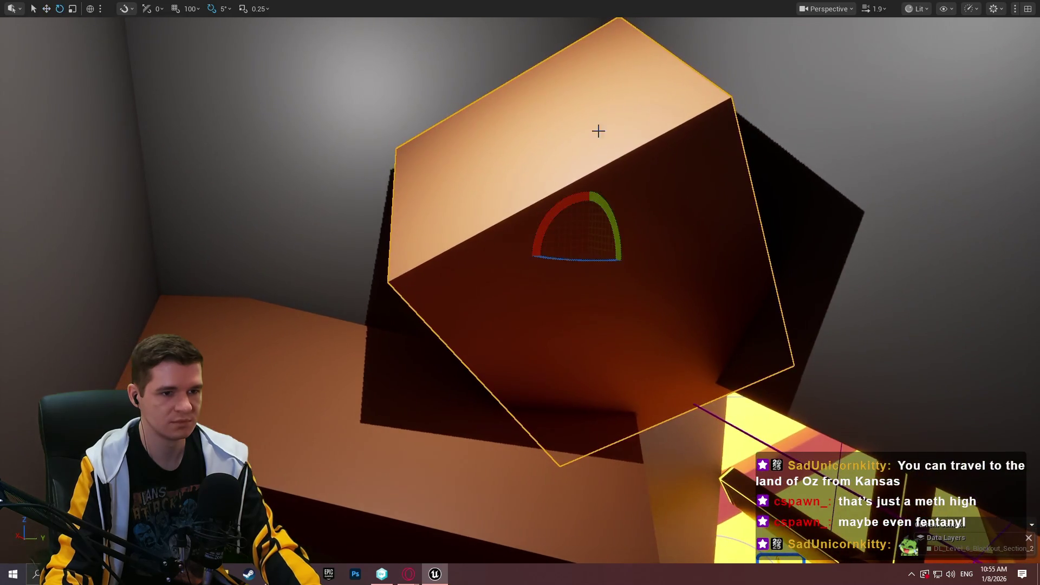
{"action": "left_click_drag", "start_coordinate": [588, 198], "coordinate": [599, 190]}
{"action": "key", "text": "w"}
{"action": "key", "text": "ctrl+z"}
{"action": "key", "text": "ctrl+z"}
{"action": "key", "text": "ctrl+z"}
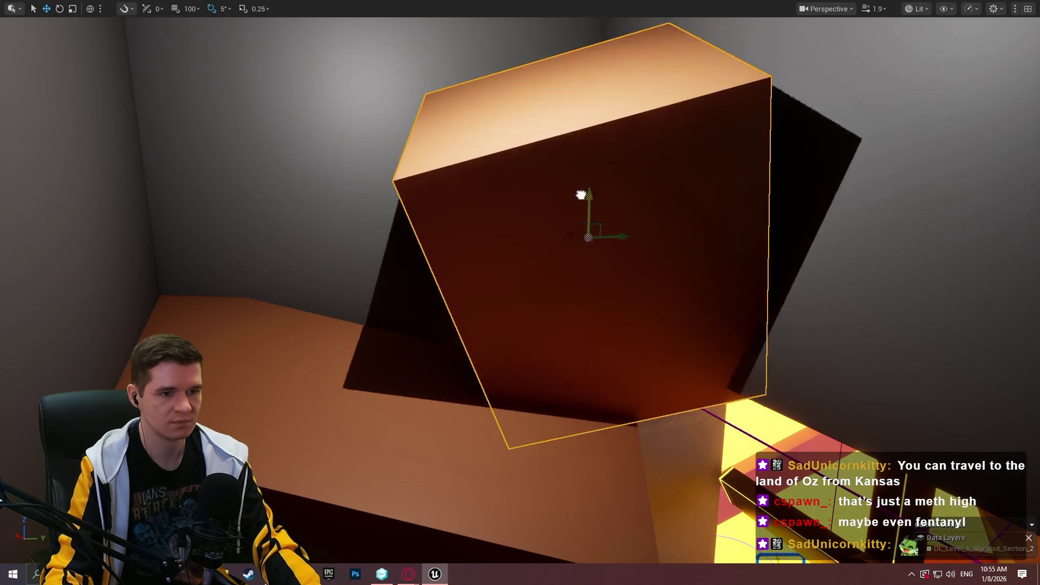
{"action": "mouse_move", "coordinate": [617, 209]}
{"action": "left_mouse_down"}
{"action": "mouse_move", "coordinate": [553, 211]}
{"action": "mouse_move", "coordinate": [569, 214]}
{"action": "mouse_move", "coordinate": [561, 213]}
{"action": "mouse_move", "coordinate": [584, 277]}
{"action": "left_mouse_up"}
{"action": "mouse_move", "coordinate": [569, 239]}
{"action": "left_mouse_down"}
{"action": "mouse_move", "coordinate": [606, 237]}
{"action": "mouse_move", "coordinate": [575, 233]}
{"action": "left_mouse_up"}
Lower the enlarged box down toward the neighbouring orange ledge.
{"action": "key", "text": "f"}
{"action": "key", "text": "r"}
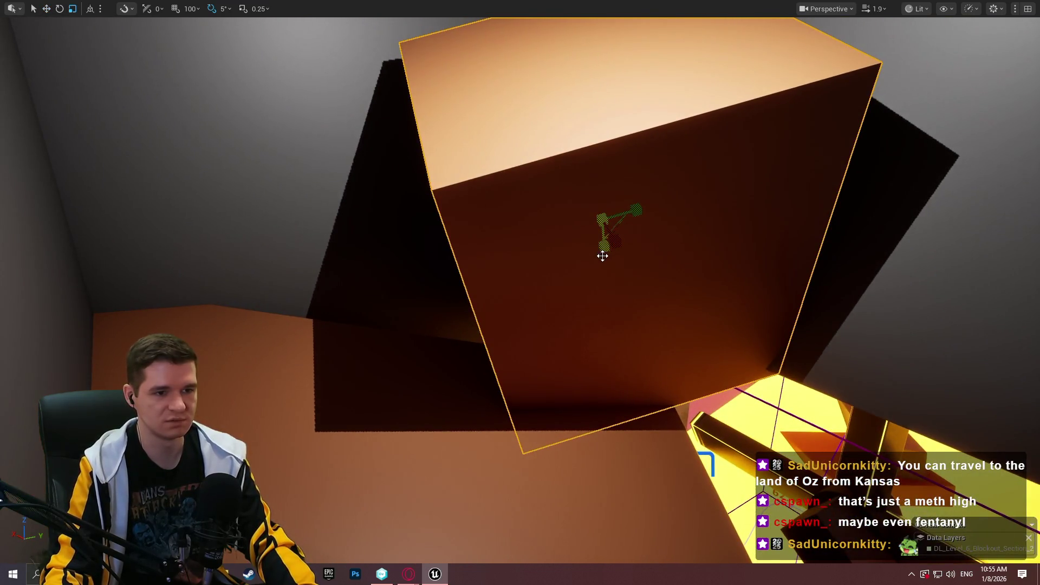
{"action": "mouse_move", "coordinate": [603, 206]}
{"action": "left_mouse_down"}
{"action": "mouse_move", "coordinate": [608, 220]}
{"action": "mouse_move", "coordinate": [552, 230]}
{"action": "mouse_move", "coordinate": [548, 367]}
{"action": "left_mouse_up"}
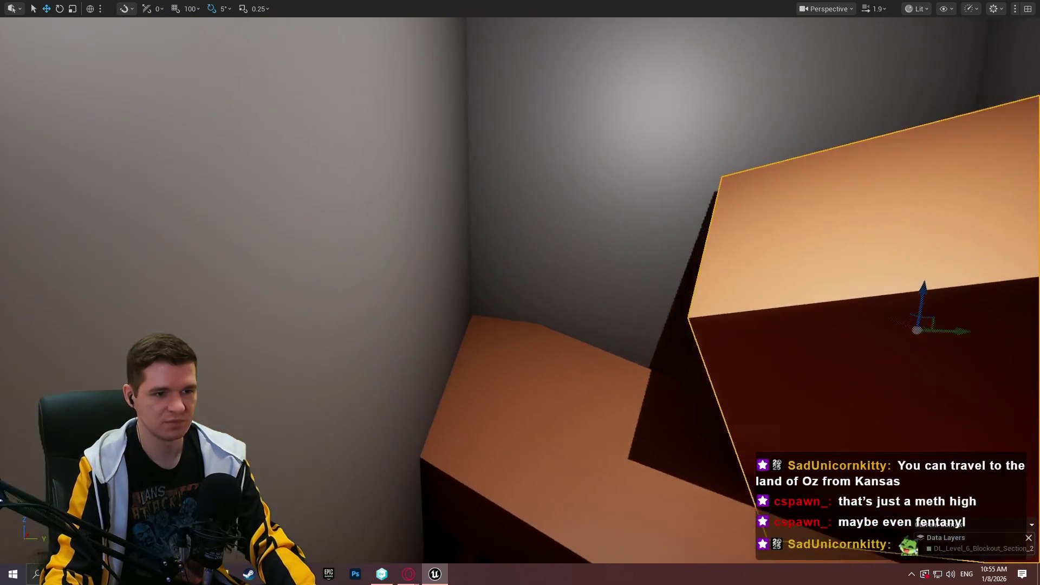
{"action": "right_click", "coordinate": [548, 367]}
Playtest from the large box, walking the character across the box tops and beam, then stop.
{"action": "left_click", "coordinate": [596, 552]}
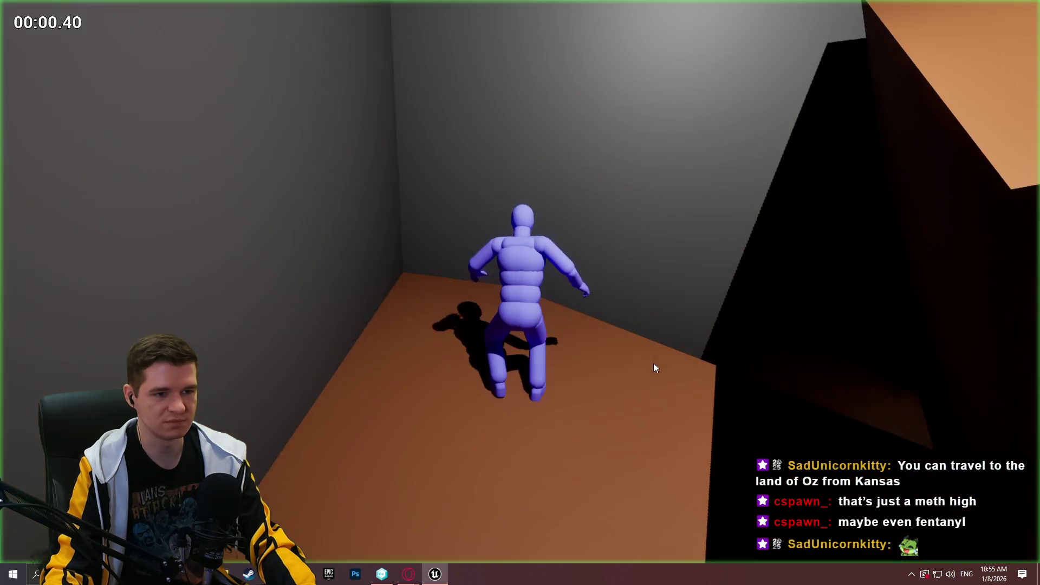
{"action": "key", "text": "w"}
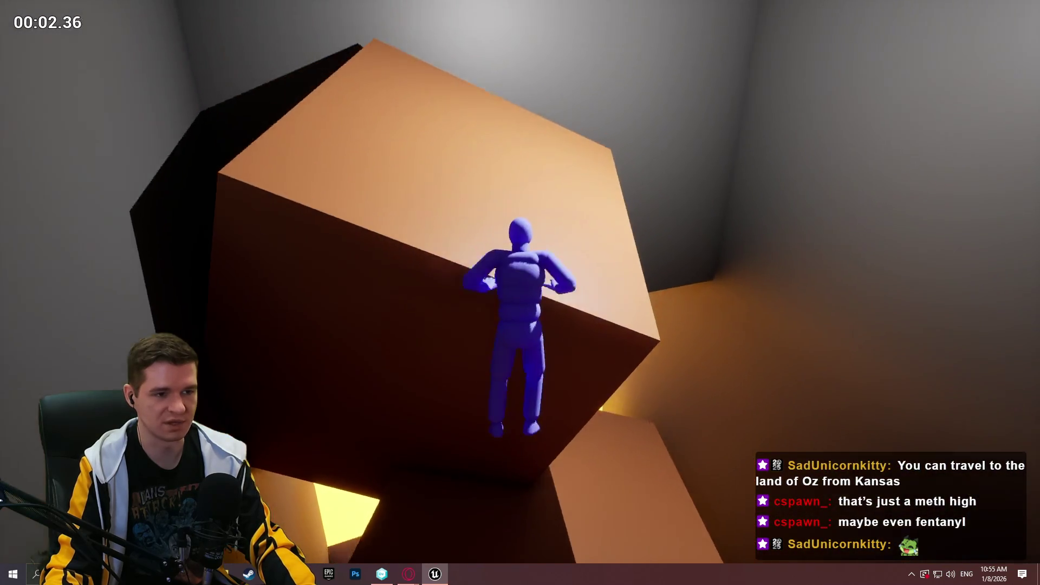
{"action": "key", "text": "w"}
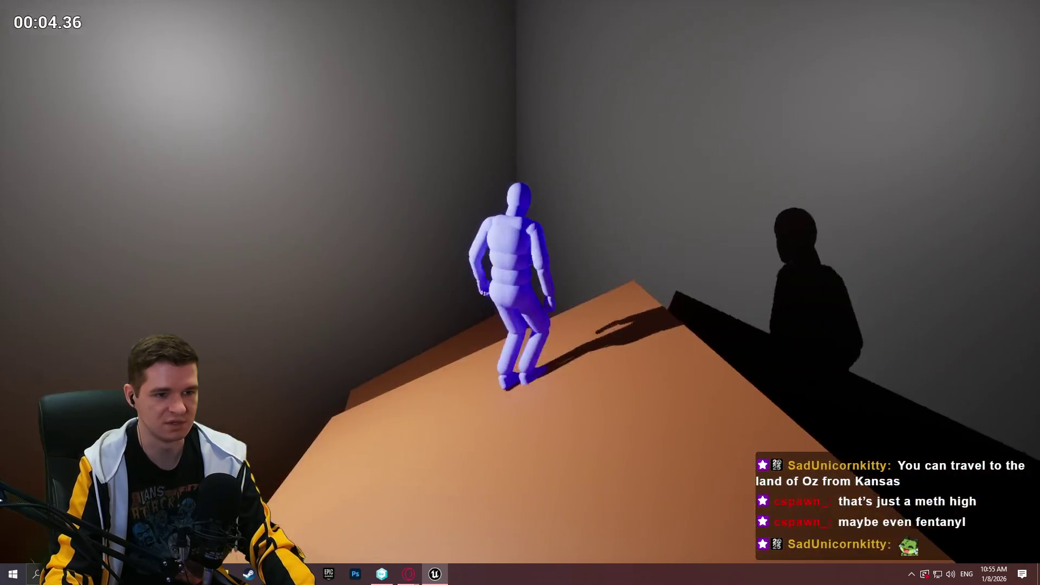
{"action": "key", "text": "w"}
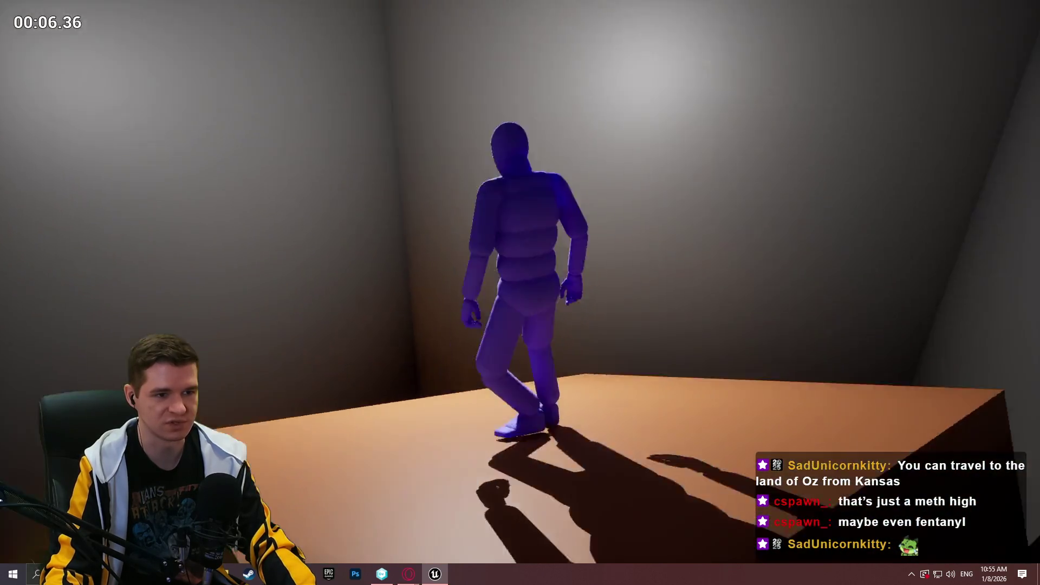
{"action": "key", "text": "w"}
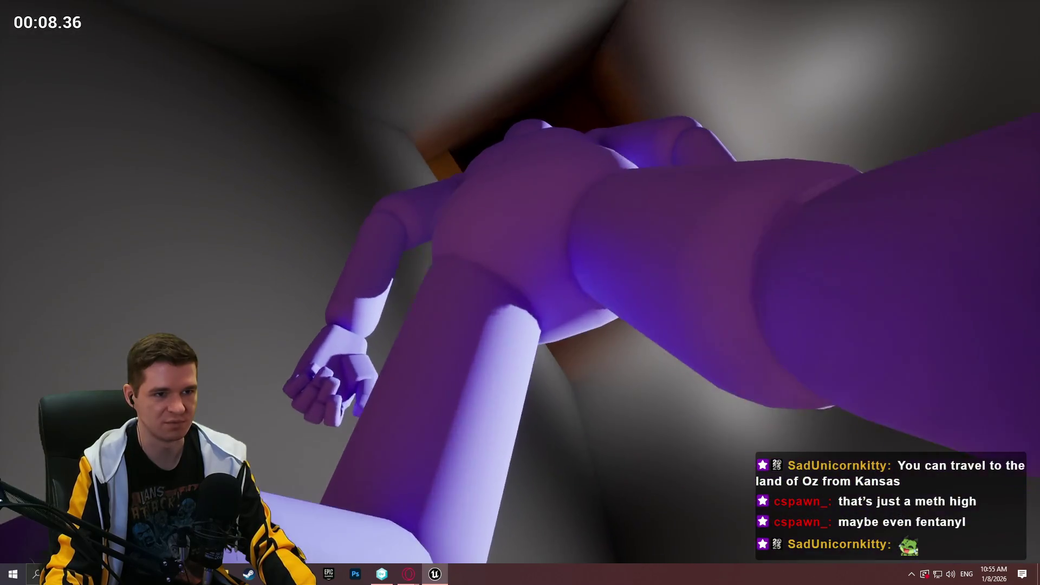
{"action": "key", "text": "w"}
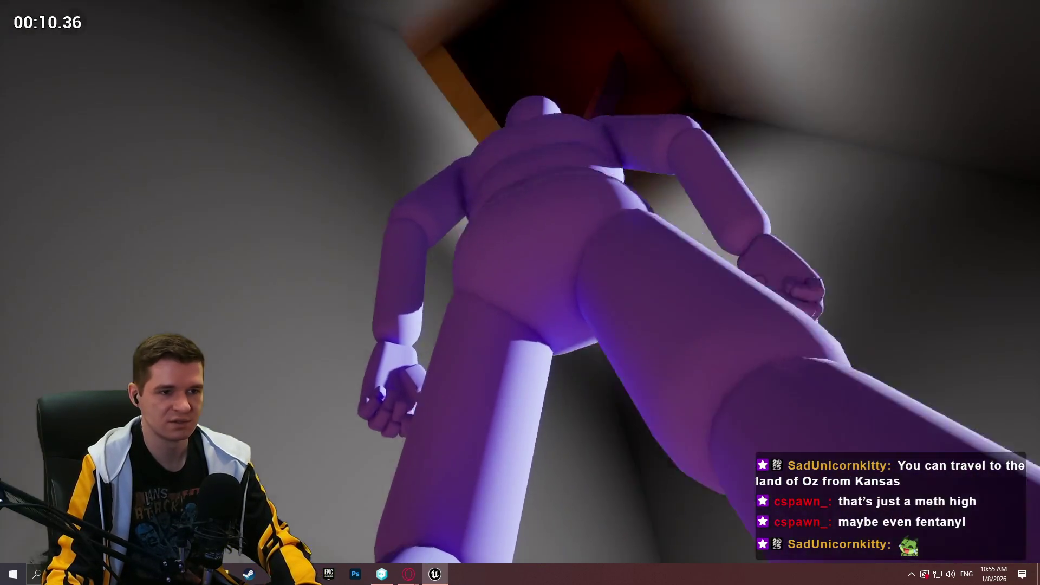
{"action": "key", "text": "w"}
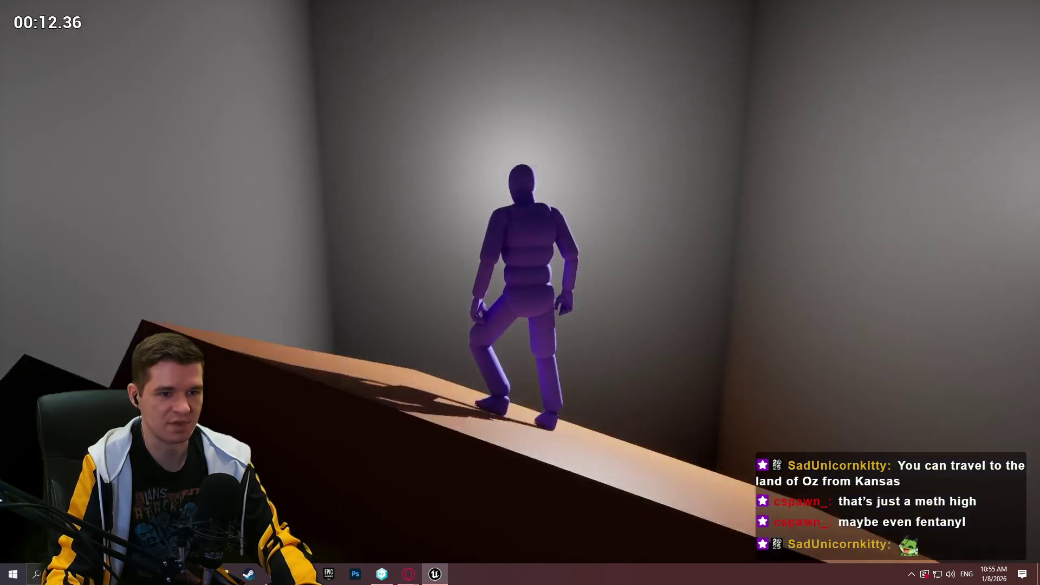
{"action": "key", "text": "w"}
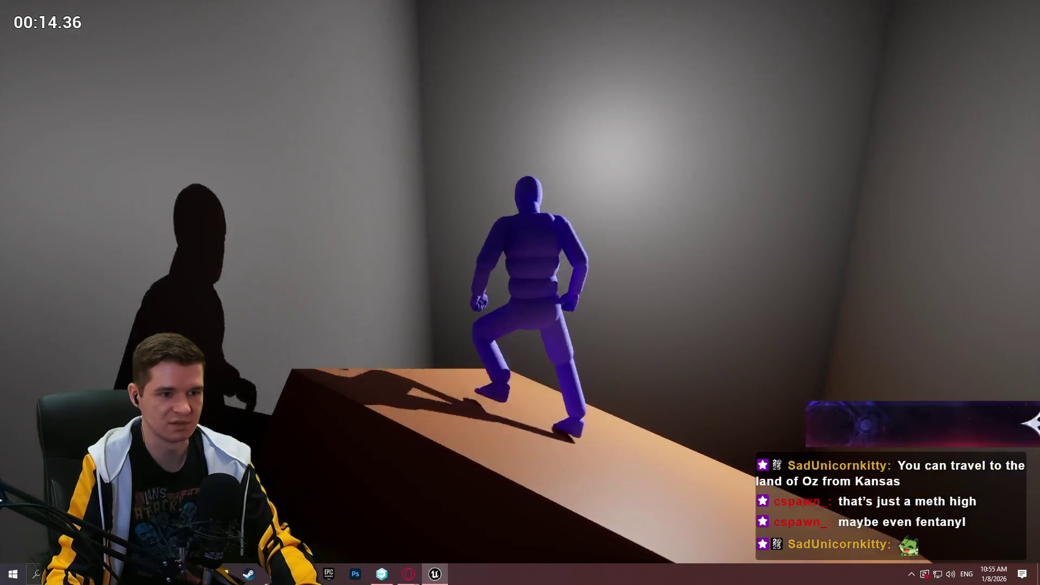
{"action": "key", "text": "Escape"}
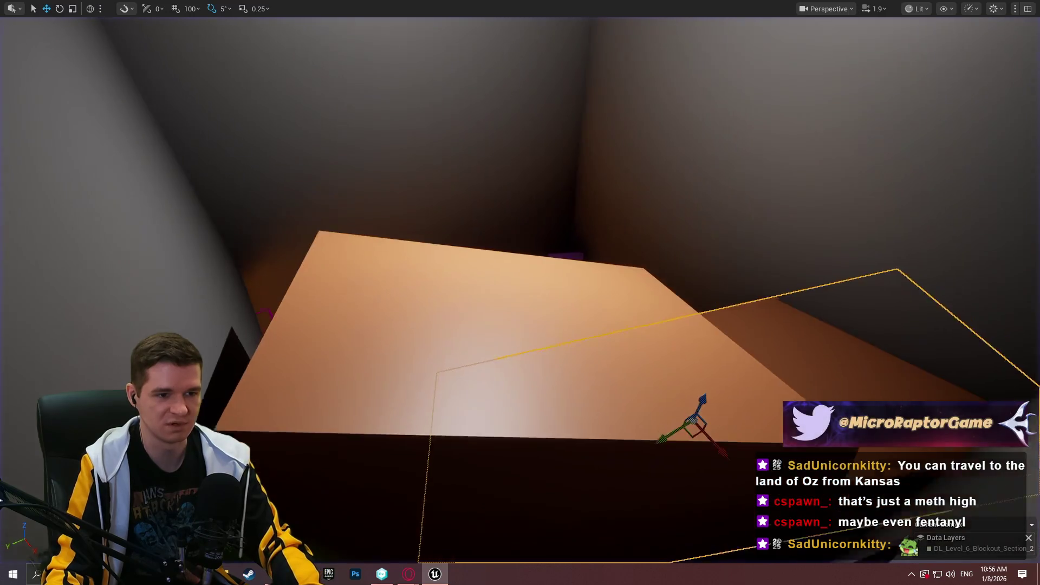
Move the purple beam up and left, flatten it, then tilt it further across the orange block.
{"action": "key", "text": "f"}
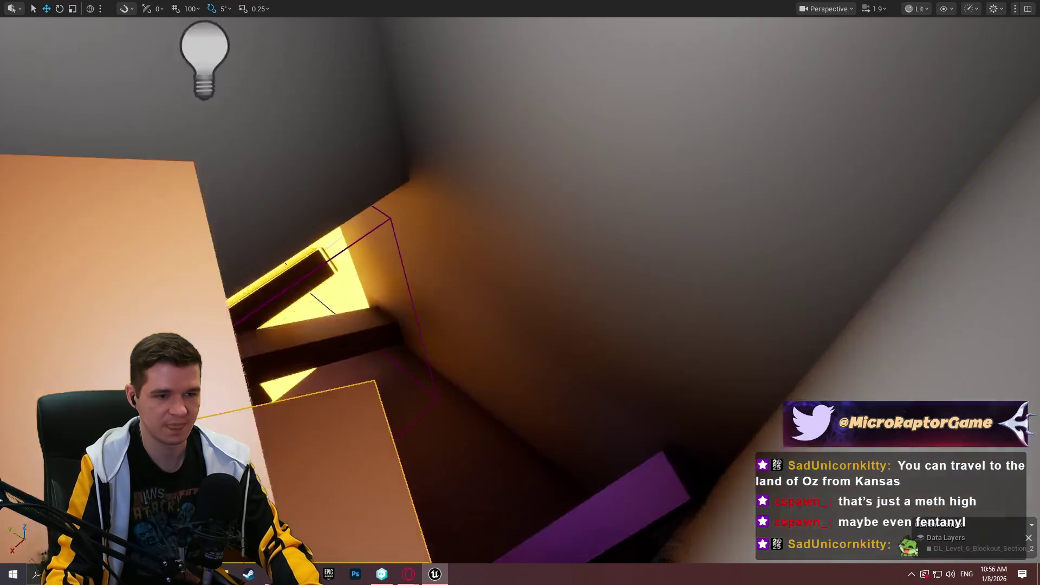
{"action": "left_click", "coordinate": [620, 410]}
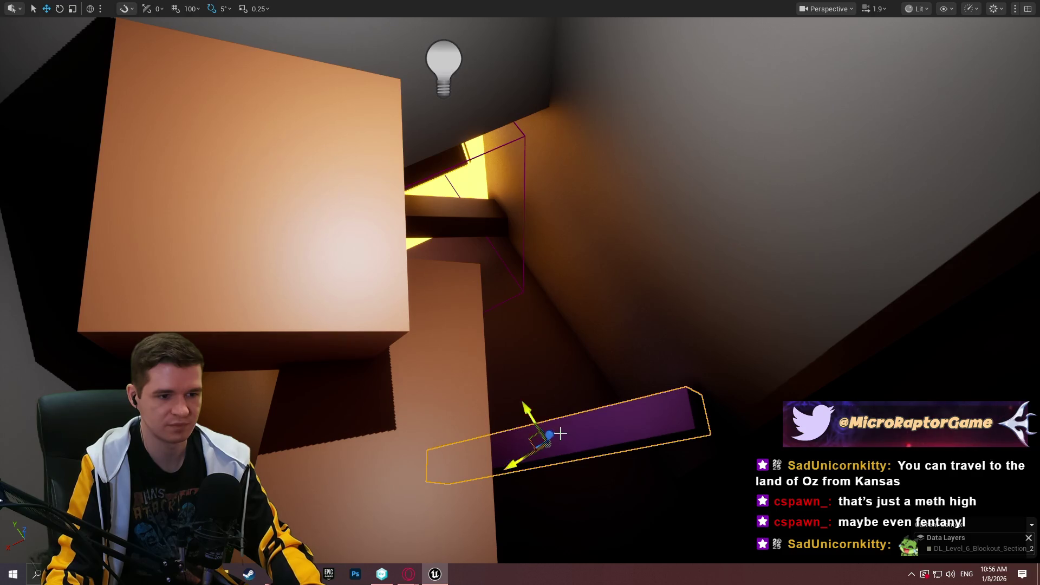
{"action": "key", "text": "f"}
{"action": "mouse_move", "coordinate": [576, 230]}
{"action": "left_mouse_down"}
{"action": "mouse_move", "coordinate": [478, 142]}
{"action": "mouse_move", "coordinate": [479, 119]}
{"action": "mouse_move", "coordinate": [496, 116]}
{"action": "mouse_move", "coordinate": [490, 130]}
{"action": "left_mouse_up"}
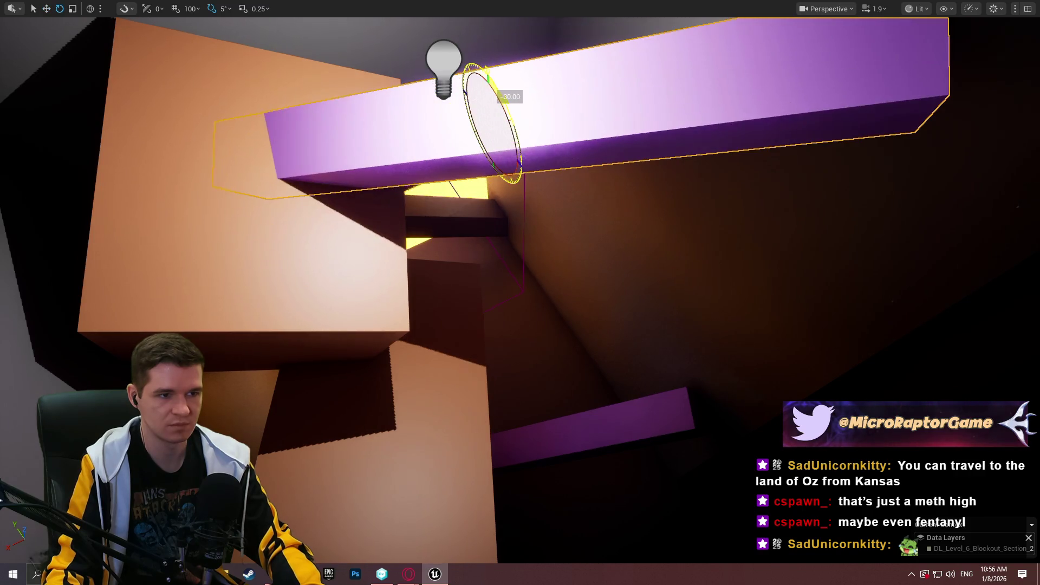
{"action": "mouse_move", "coordinate": [497, 95]}
{"action": "left_mouse_down"}
{"action": "mouse_move", "coordinate": [507, 125]}
{"action": "mouse_move", "coordinate": [515, 111]}
{"action": "mouse_move", "coordinate": [511, 96]}
{"action": "mouse_move", "coordinate": [508, 180]}
{"action": "left_mouse_up"}
{"action": "key", "text": "w"}
{"action": "key", "text": "w"}
{"action": "key", "text": "e"}
{"action": "mouse_move", "coordinate": [476, 242]}
{"action": "left_mouse_down"}
{"action": "mouse_move", "coordinate": [470, 271]}
{"action": "mouse_move", "coordinate": [445, 259]}
{"action": "left_mouse_up"}
{"action": "key", "text": "w"}
{"action": "left_click_drag", "start_coordinate": [478, 199], "coordinate": [469, 254]}
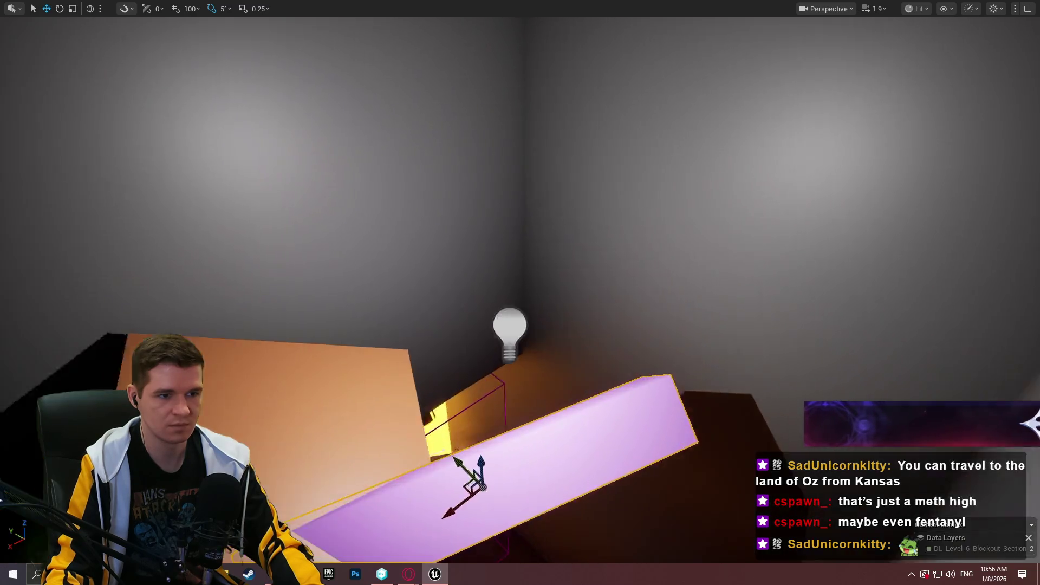
{"action": "key", "text": "f"}
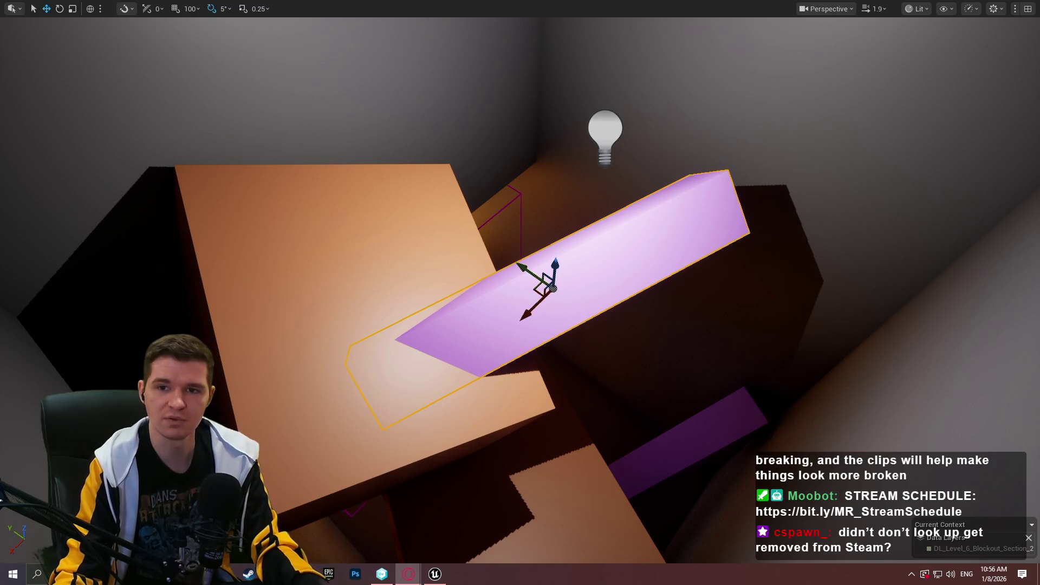
{"action": "key", "text": "alt+Tab"}
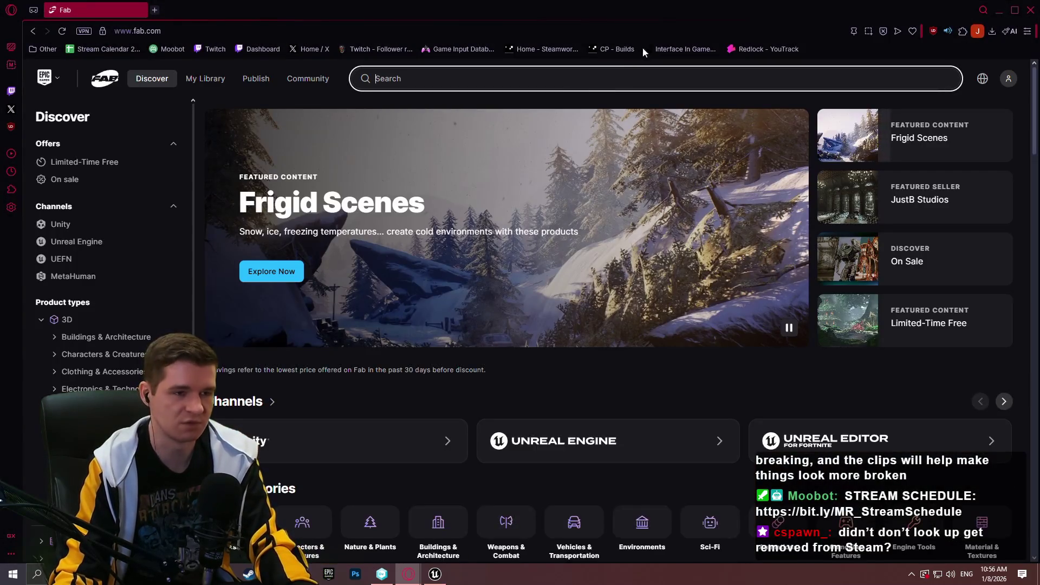
Search Fab for 'meshblend', browse the MeshBlend listing's gallery, then close the browser.
{"action": "type", "text": "meshblend"}
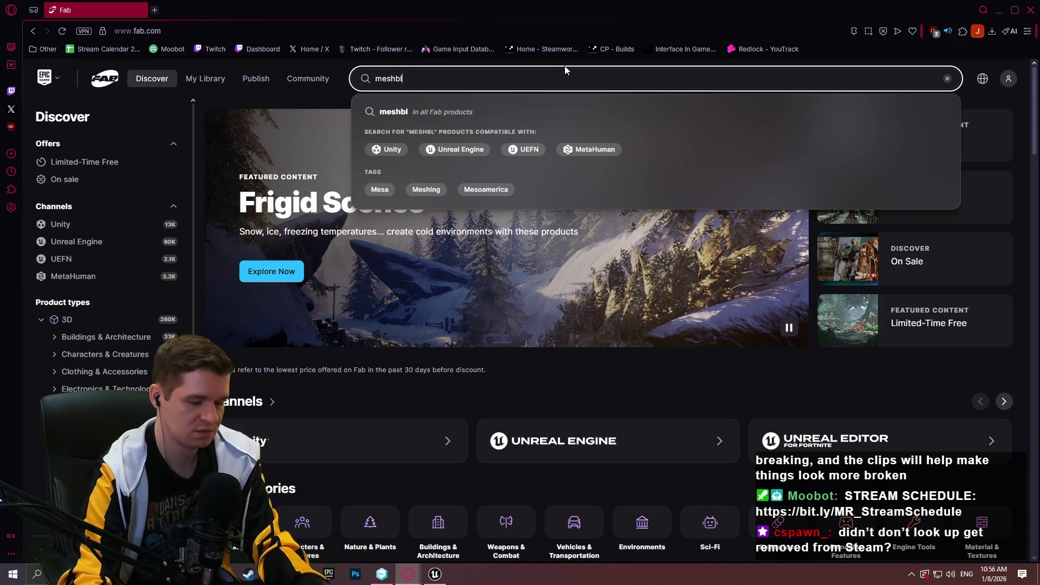
{"action": "key", "text": "Return"}
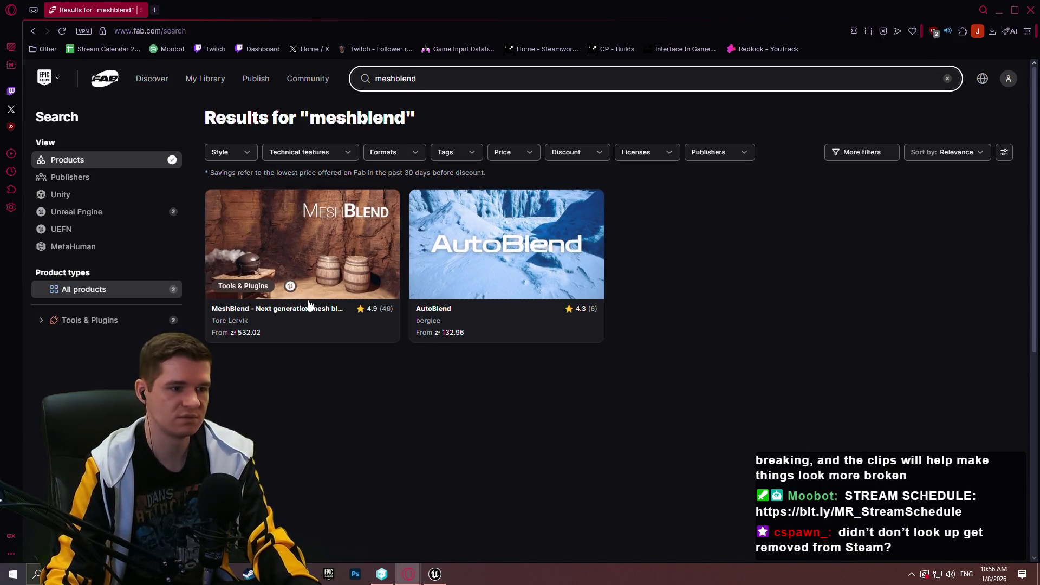
{"action": "left_click", "coordinate": [308, 305]}
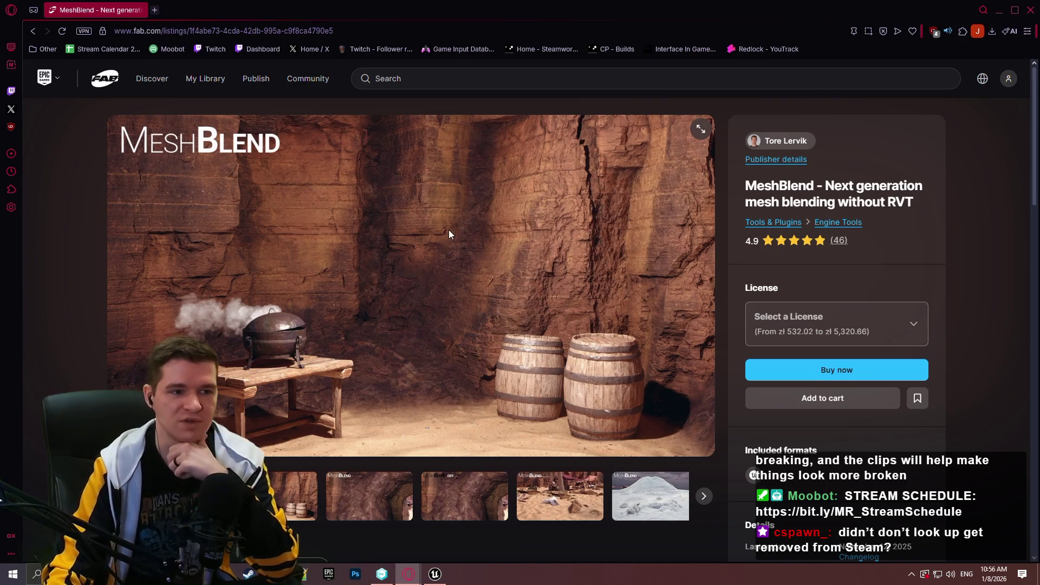
{"action": "left_click", "coordinate": [671, 143]}
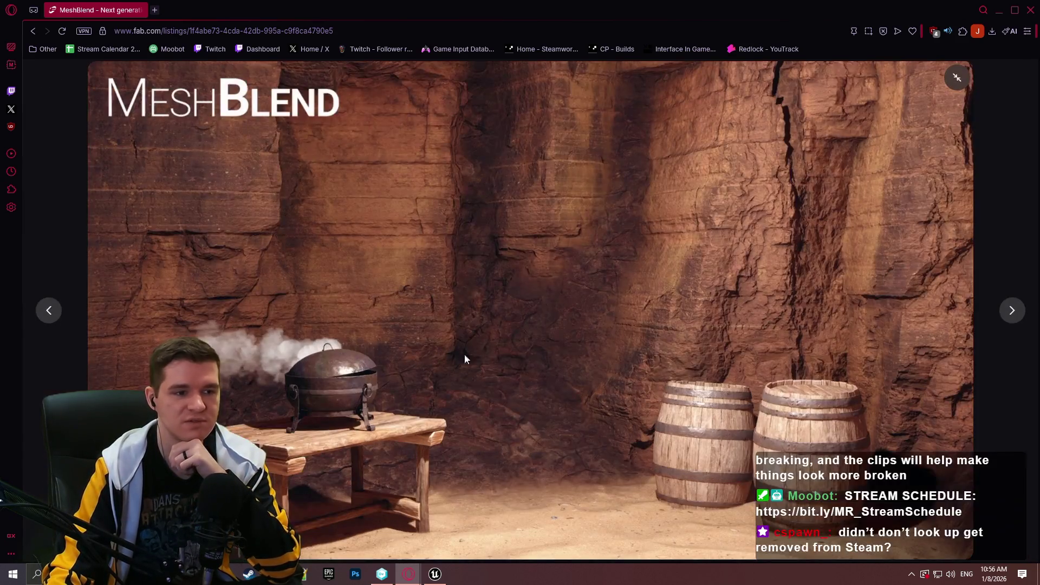
{"action": "left_click", "coordinate": [1011, 310]}
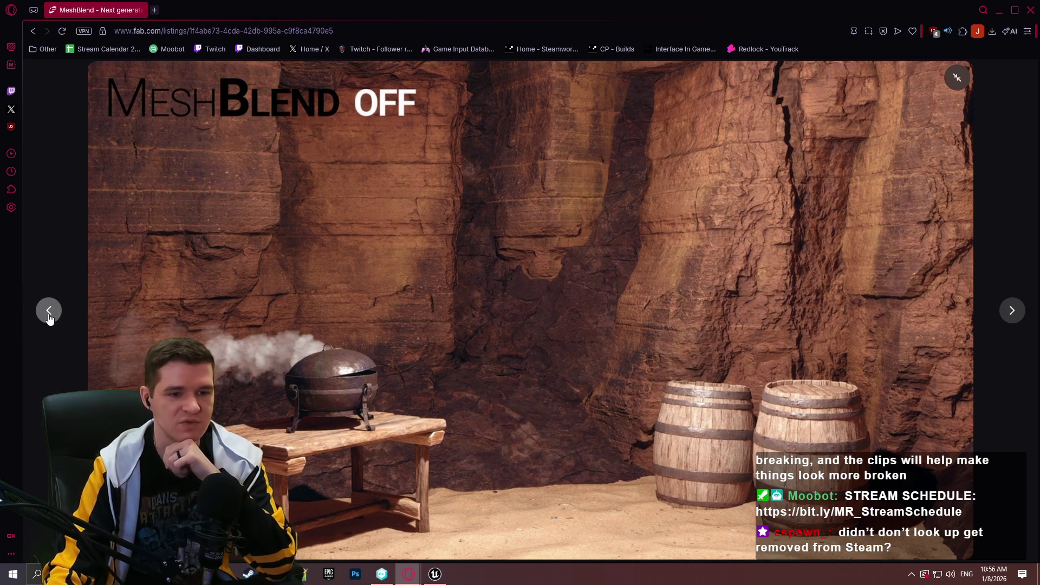
{"action": "left_click", "coordinate": [48, 316]}
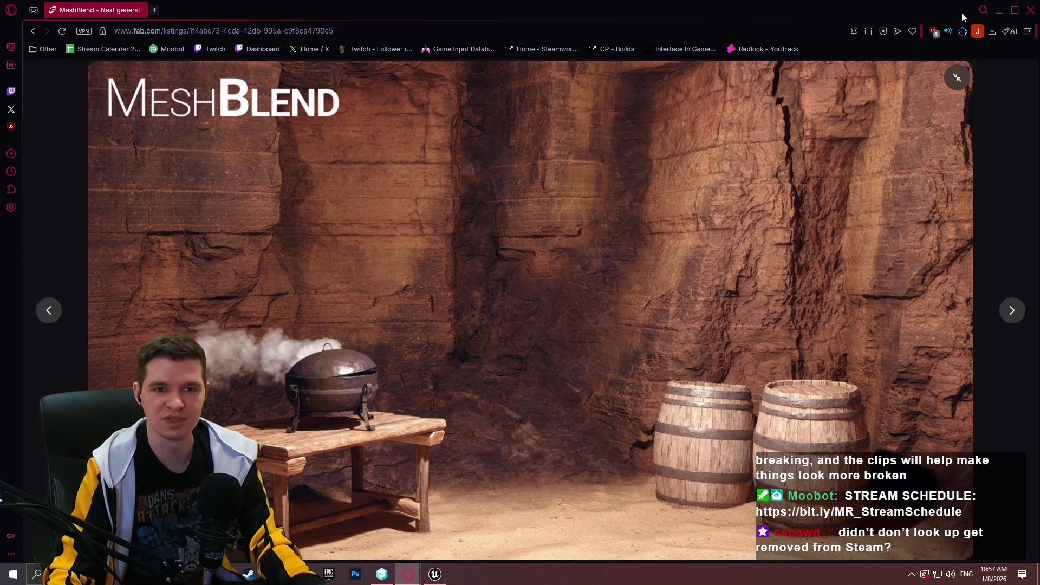
{"action": "left_click", "coordinate": [1032, 11]}
{"action": "key", "text": "w"}
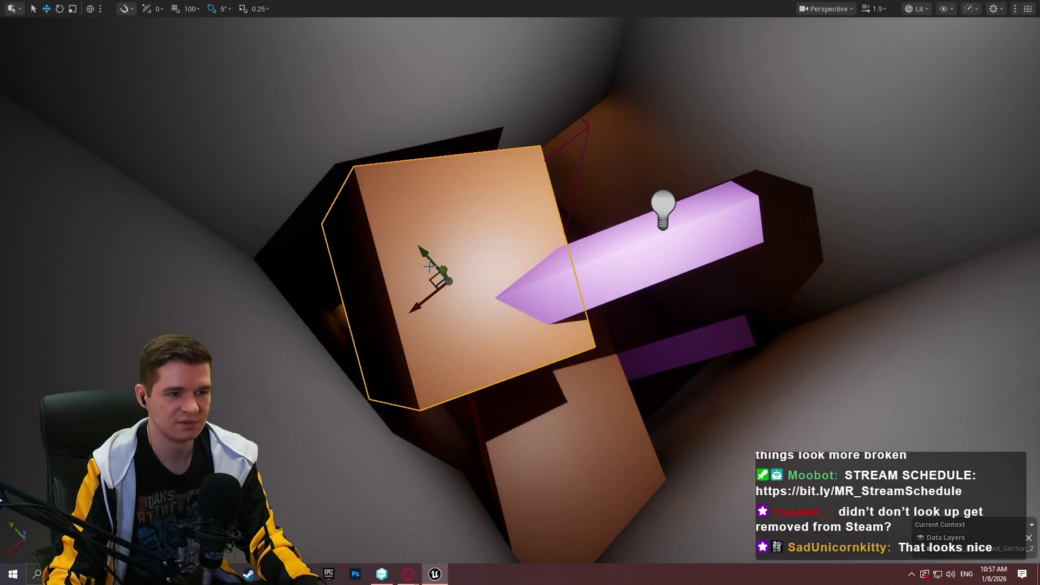
Alt-drag a copy of the orange cube and scale it into a thin flat beam.
{"action": "left_click_drag", "start_coordinate": [443, 275], "coordinate": [725, 213], "text": "alt"}
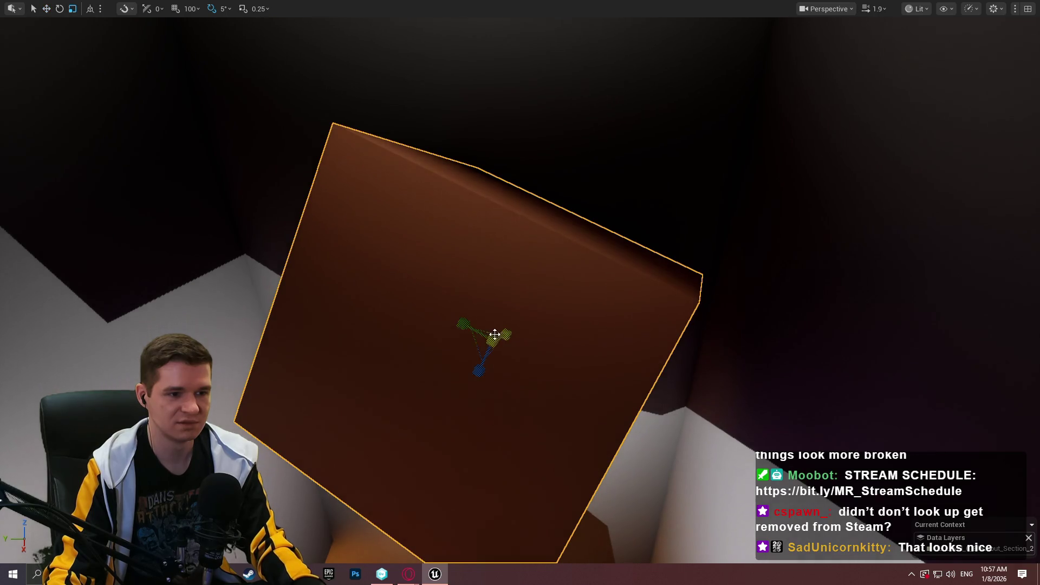
{"action": "left_click_drag", "start_coordinate": [492, 340], "coordinate": [519, 342]}
{"action": "mouse_move", "coordinate": [486, 373]}
{"action": "left_mouse_down"}
{"action": "mouse_move", "coordinate": [492, 328]}
{"action": "mouse_move", "coordinate": [578, 303]}
{"action": "mouse_move", "coordinate": [553, 322]}
{"action": "mouse_move", "coordinate": [559, 276]}
{"action": "mouse_move", "coordinate": [720, 216]}
{"action": "mouse_move", "coordinate": [650, 260]}
{"action": "left_mouse_up"}
{"action": "key", "text": "w"}
Tilt the beam -30 then 15 degrees and slide it left along the wall.
{"action": "mouse_move", "coordinate": [573, 279]}
{"action": "left_mouse_down"}
{"action": "mouse_move", "coordinate": [539, 250]}
{"action": "mouse_move", "coordinate": [592, 235]}
{"action": "mouse_move", "coordinate": [535, 286]}
{"action": "left_mouse_up"}
{"action": "key", "text": "e"}
{"action": "left_click_drag", "start_coordinate": [572, 217], "coordinate": [611, 209]}
{"action": "left_click_drag", "start_coordinate": [545, 275], "coordinate": [584, 270]}
{"action": "key", "text": "w"}
{"action": "scroll", "coordinate": [525, 206], "scroll_direction": "down", "scroll_amount": 5}
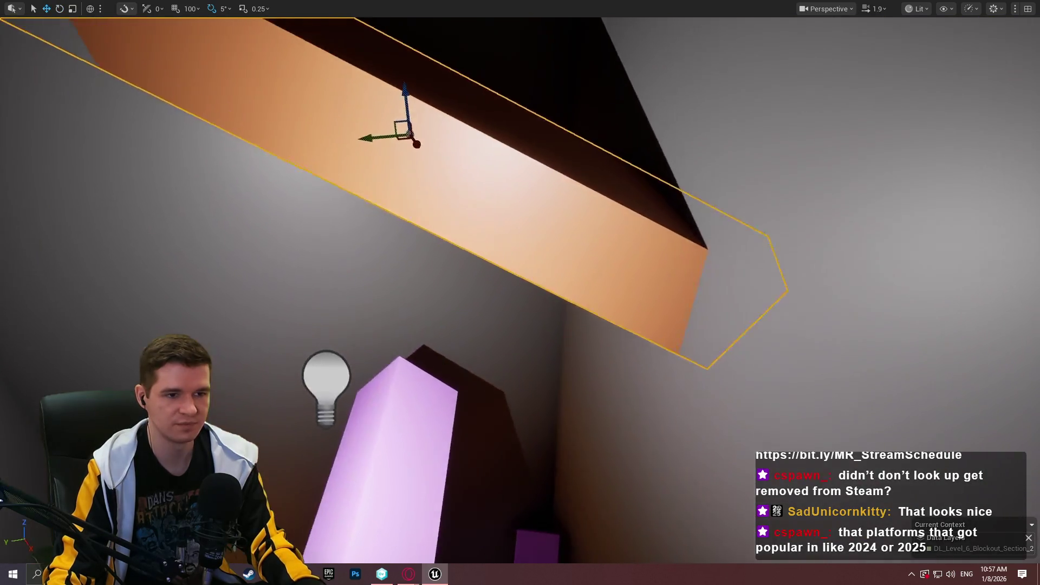
{"action": "left_click_drag", "start_coordinate": [525, 206], "coordinate": [620, 191]}
{"action": "mouse_move", "coordinate": [712, 207]}
{"action": "left_mouse_down"}
{"action": "mouse_move", "coordinate": [608, 200]}
{"action": "mouse_move", "coordinate": [668, 211]}
{"action": "mouse_move", "coordinate": [657, 256]}
{"action": "left_mouse_up"}
{"action": "key", "text": "r"}
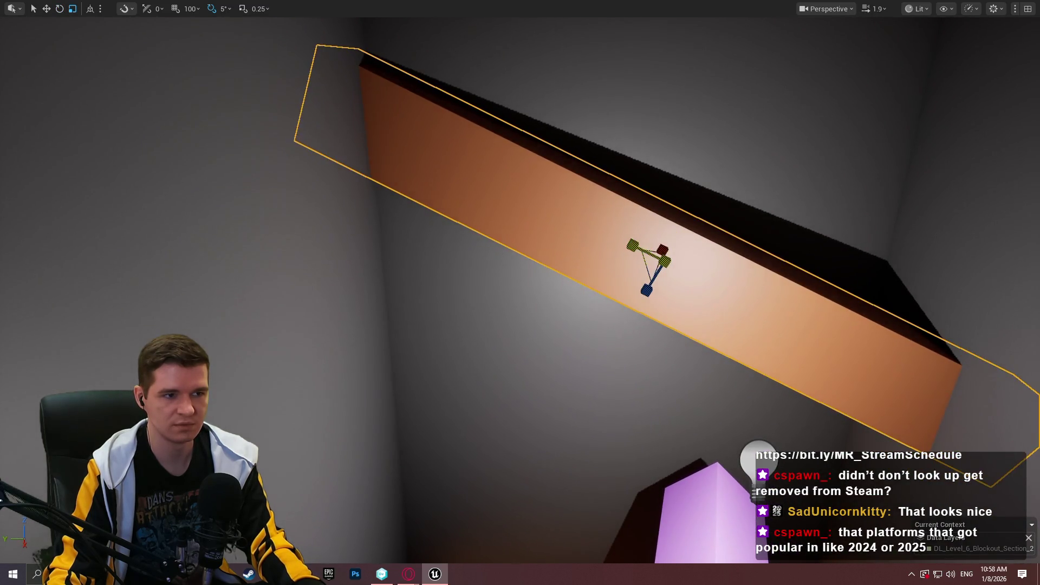
{"action": "mouse_move", "coordinate": [670, 251]}
{"action": "left_mouse_down"}
{"action": "mouse_move", "coordinate": [658, 272]}
{"action": "mouse_move", "coordinate": [243, 46]}
{"action": "mouse_move", "coordinate": [285, 54]}
{"action": "left_mouse_up"}
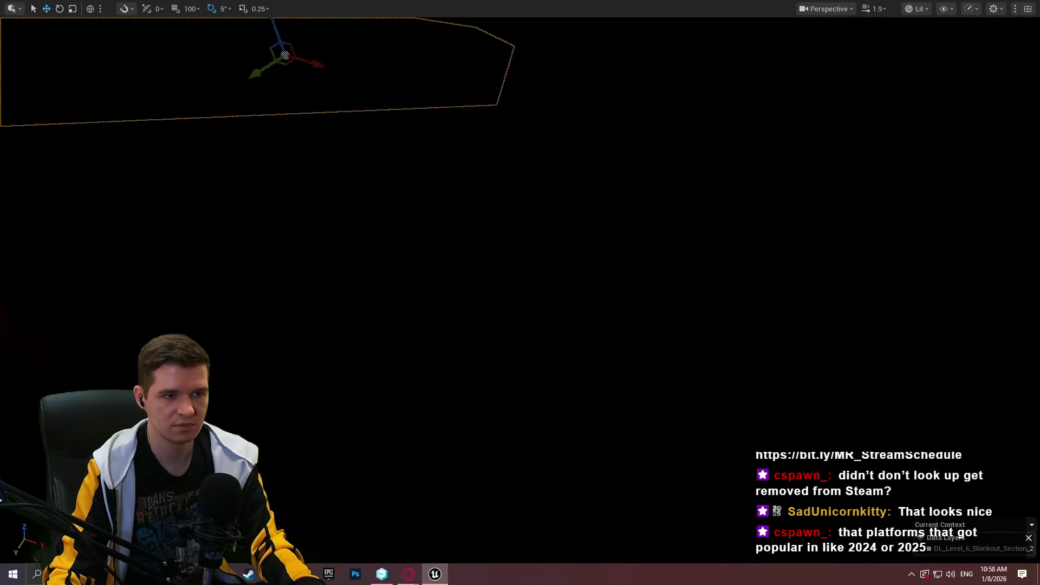
Run a quick Play From Here test from the selected cube and stop it.
{"action": "right_click", "coordinate": [623, 535]}
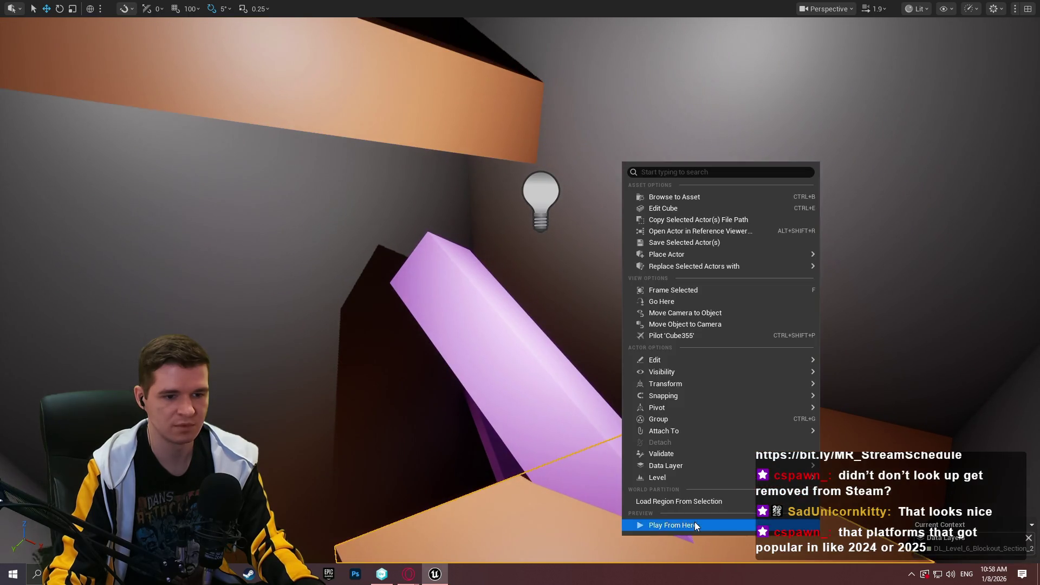
{"action": "left_click", "coordinate": [694, 524]}
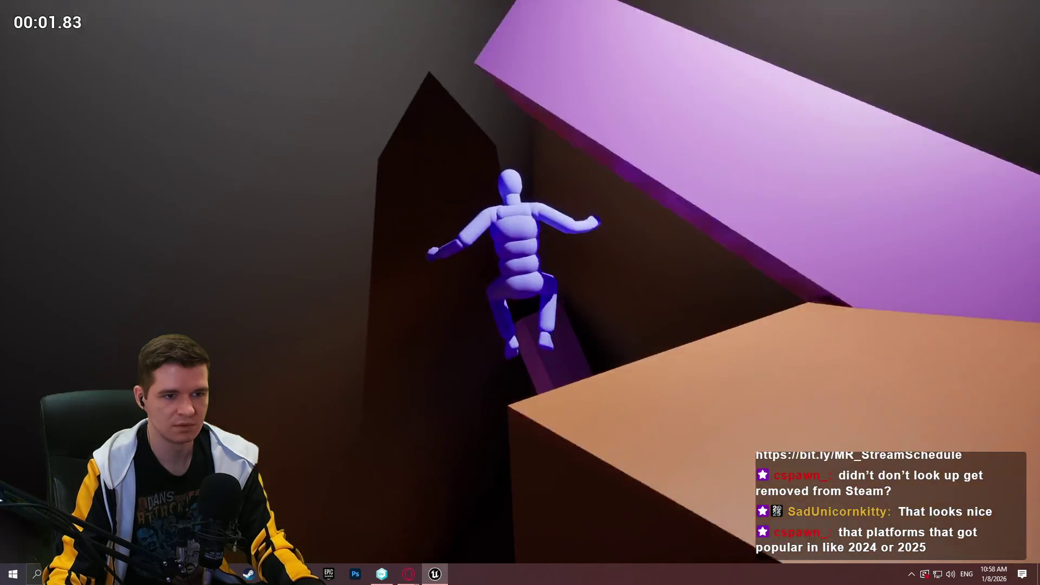
{"action": "key", "text": "Escape"}
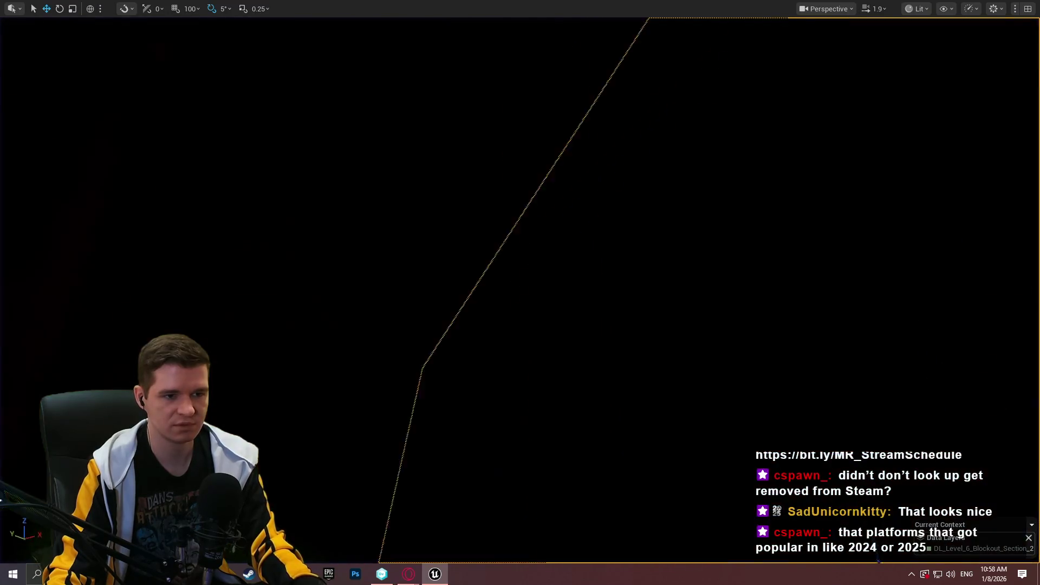
Tilt the pink crystal pillar.
{"action": "left_click_drag", "start_coordinate": [598, 440], "coordinate": [598, 440]}
{"action": "key", "text": "e"}
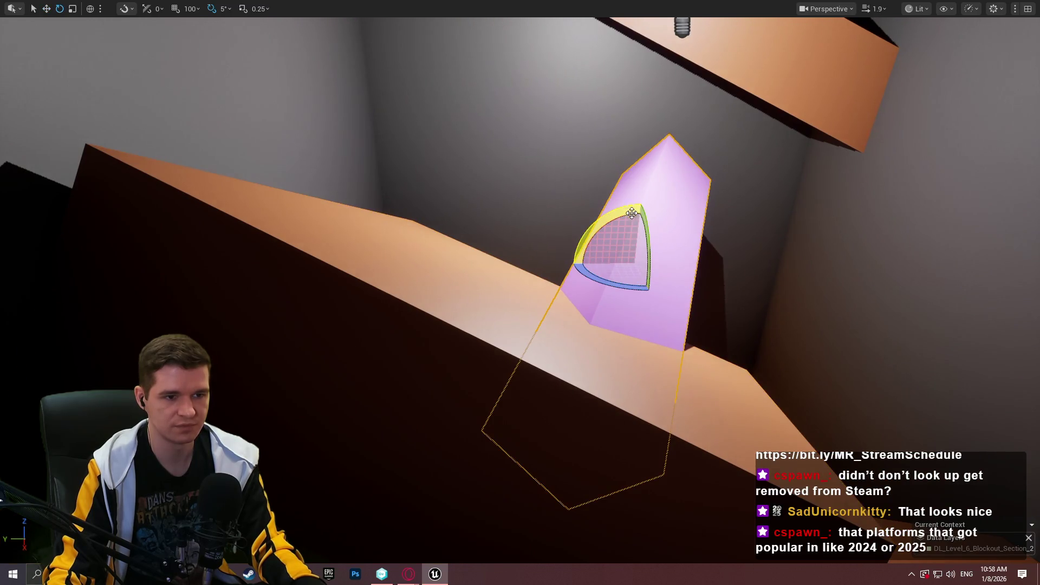
{"action": "mouse_move", "coordinate": [648, 230]}
{"action": "left_mouse_down"}
{"action": "mouse_move", "coordinate": [583, 214]}
{"action": "mouse_move", "coordinate": [597, 216]}
{"action": "left_mouse_up"}
Playtest from the pink crystal, running and jumping the character onto the orange beam.
{"action": "right_click", "coordinate": [546, 340]}
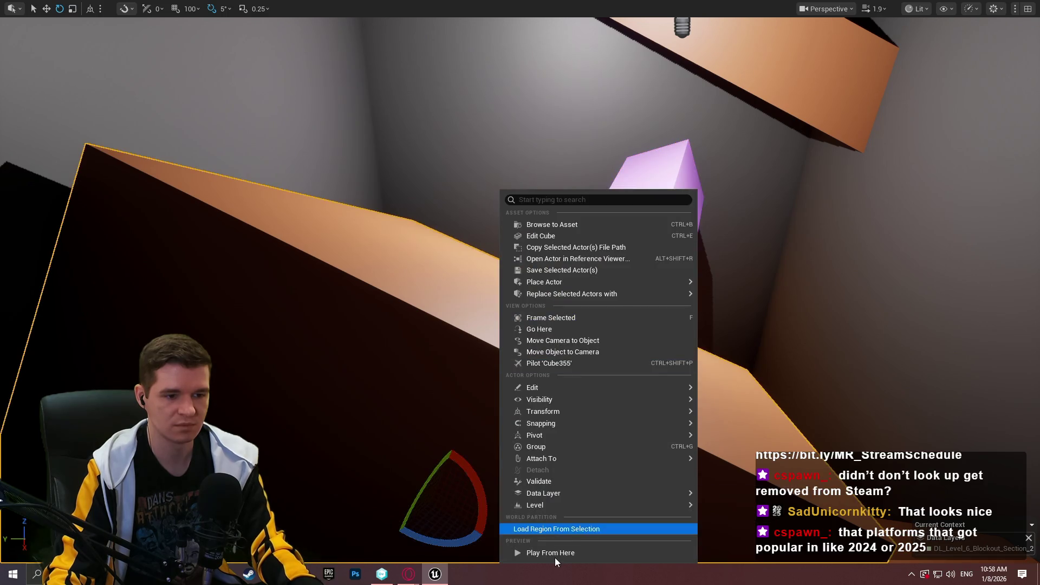
{"action": "left_click", "coordinate": [555, 558]}
{"action": "key", "text": "w"}
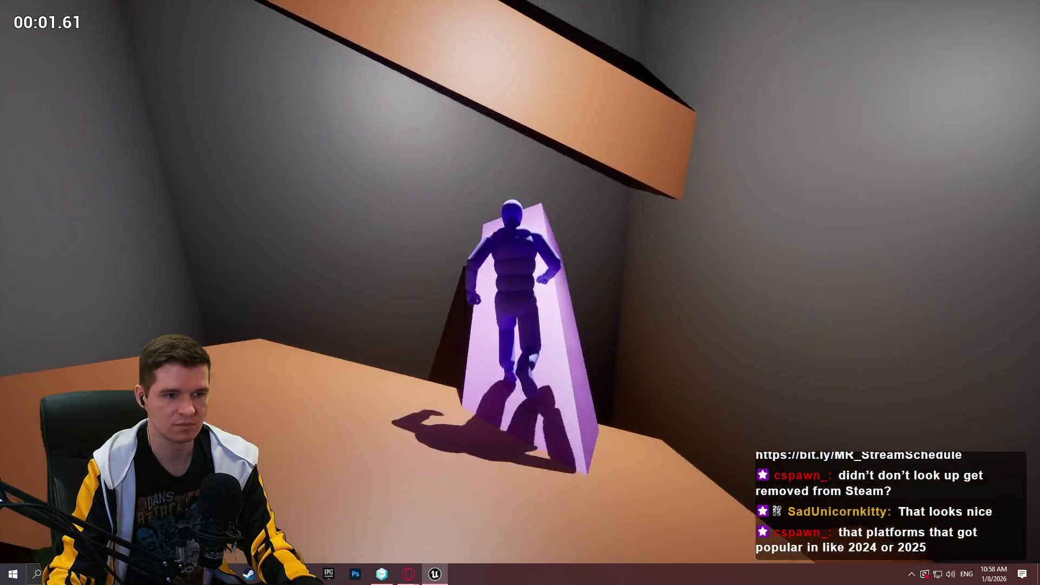
{"action": "key", "text": "space"}
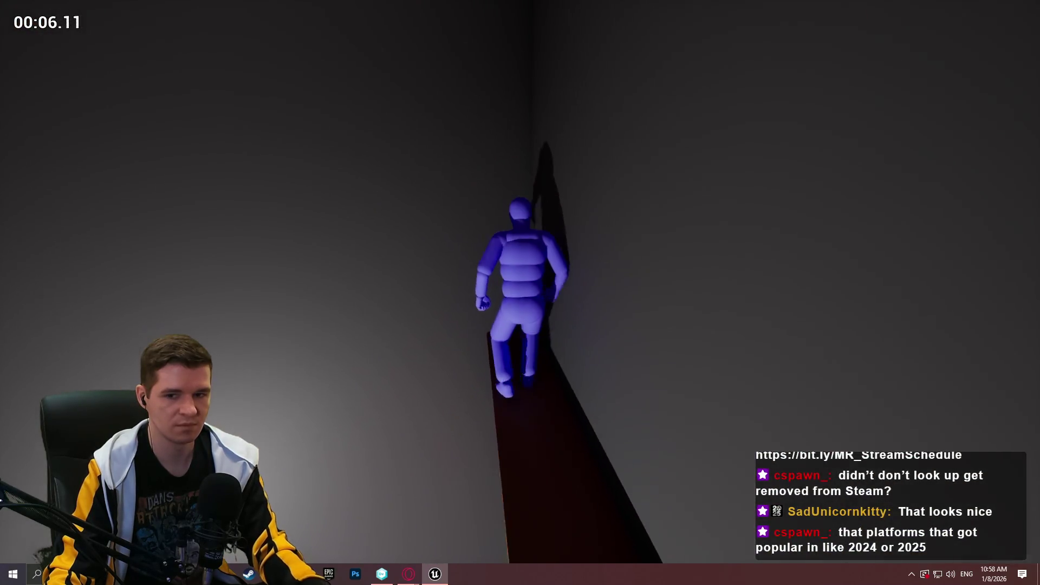
{"action": "key", "text": "Escape"}
{"action": "left_click_drag", "start_coordinate": [563, 250], "coordinate": [599, 262]}
Select the upper orange beam and tilt it about 30 degrees.
{"action": "left_click", "coordinate": [666, 239]}
{"action": "key", "text": "w"}
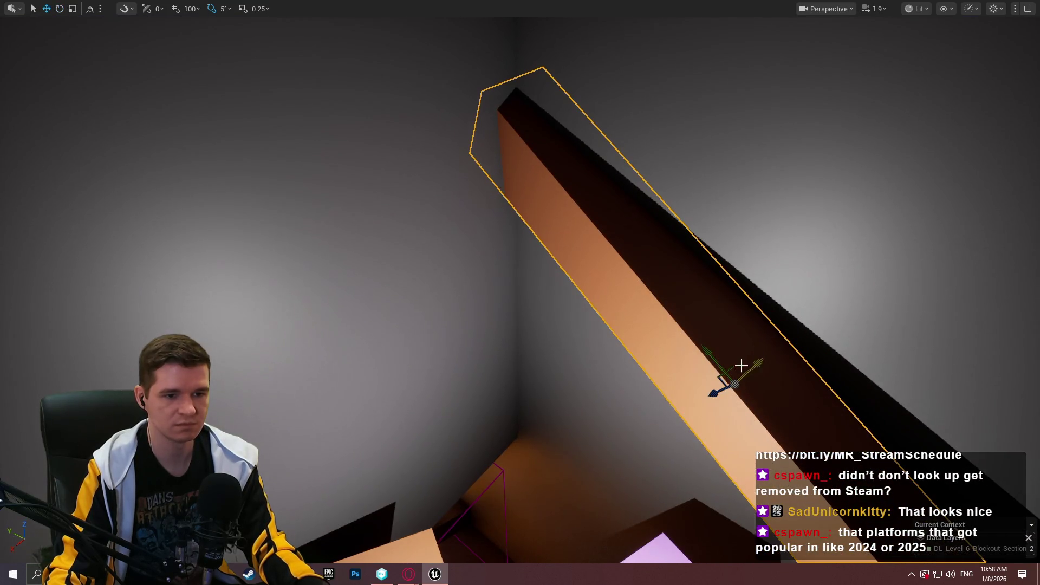
{"action": "scroll", "coordinate": [718, 390], "scroll_direction": "up", "scroll_amount": 3}
{"action": "key", "text": "e"}
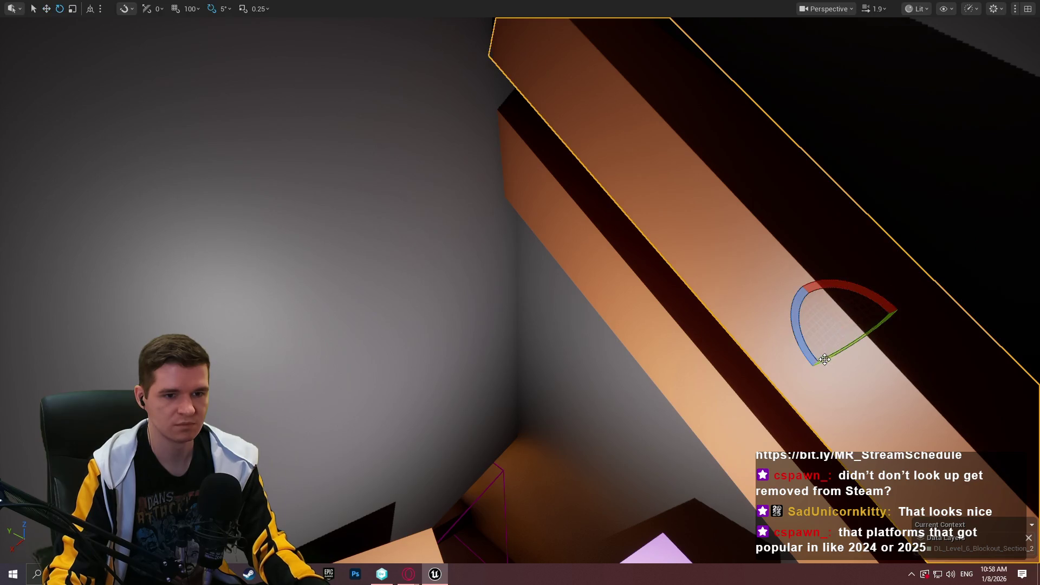
{"action": "mouse_move", "coordinate": [855, 338]}
{"action": "left_mouse_down"}
{"action": "mouse_move", "coordinate": [890, 364]}
{"action": "mouse_move", "coordinate": [867, 347]}
{"action": "mouse_move", "coordinate": [877, 302]}
{"action": "mouse_move", "coordinate": [845, 325]}
{"action": "mouse_move", "coordinate": [807, 379]}
{"action": "mouse_move", "coordinate": [856, 296]}
{"action": "left_mouse_up"}
{"action": "key", "text": "w"}
Tilt the orange beam so it falls to the right, then lower it.
{"action": "left_click_drag", "start_coordinate": [805, 370], "coordinate": [731, 292]}
{"action": "key", "text": "e"}
{"action": "left_click_drag", "start_coordinate": [697, 202], "coordinate": [671, 216]}
{"action": "left_click_drag", "start_coordinate": [684, 263], "coordinate": [697, 153]}
{"action": "key", "text": "w"}
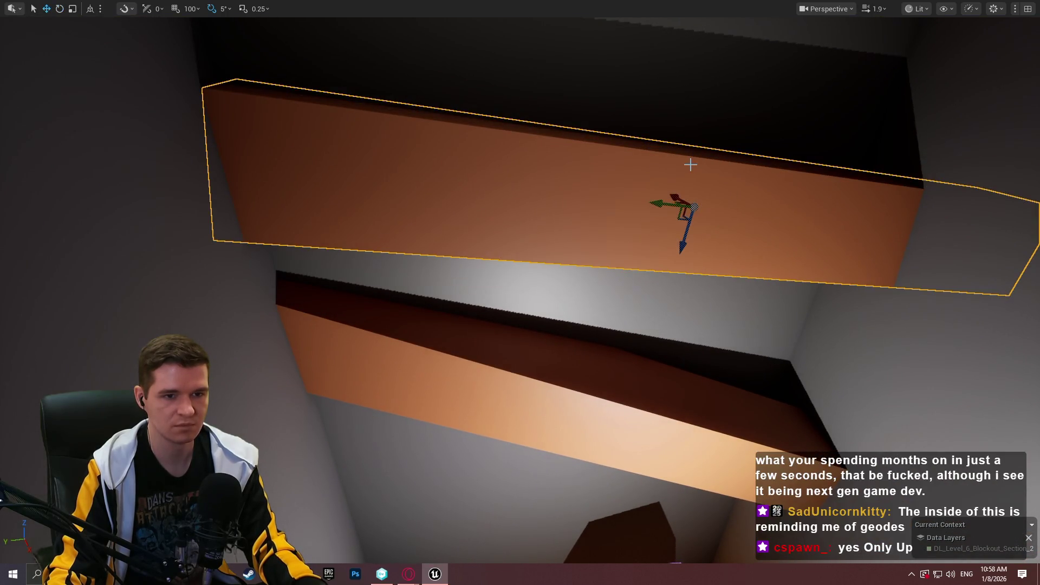
{"action": "left_click_drag", "start_coordinate": [686, 241], "coordinate": [671, 269]}
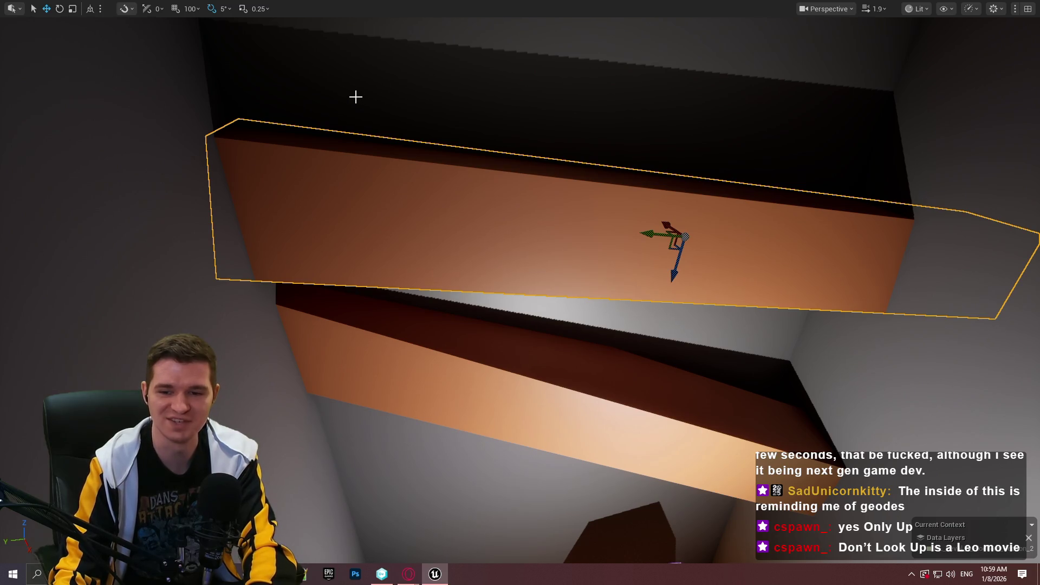
Give the orange beam a new tilt angle and lower it further into place.
{"action": "left_click_drag", "start_coordinate": [628, 268], "coordinate": [628, 267]}
{"action": "mouse_move", "coordinate": [623, 183]}
{"action": "left_mouse_down"}
{"action": "mouse_move", "coordinate": [633, 214]}
{"action": "mouse_move", "coordinate": [636, 184]}
{"action": "left_mouse_up"}
{"action": "left_click_drag", "start_coordinate": [646, 99], "coordinate": [646, 99]}
{"action": "left_click_drag", "start_coordinate": [825, 277], "coordinate": [825, 277]}
{"action": "key", "text": "e"}
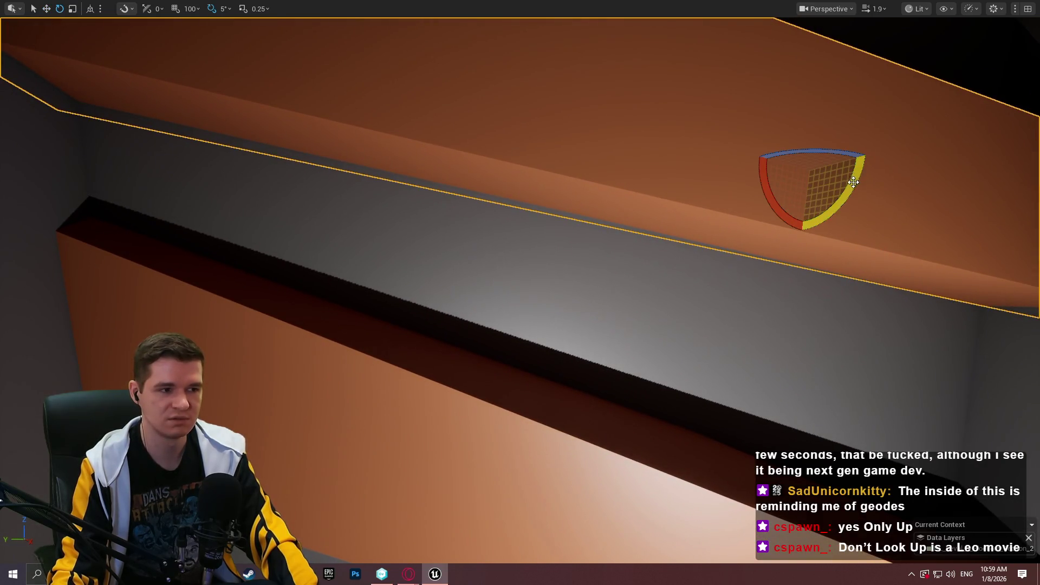
{"action": "left_click_drag", "start_coordinate": [853, 182], "coordinate": [825, 151]}
{"action": "key", "text": "w"}
{"action": "left_click_drag", "start_coordinate": [802, 199], "coordinate": [800, 224]}
{"action": "left_click_drag", "start_coordinate": [835, 288], "coordinate": [840, 303]}
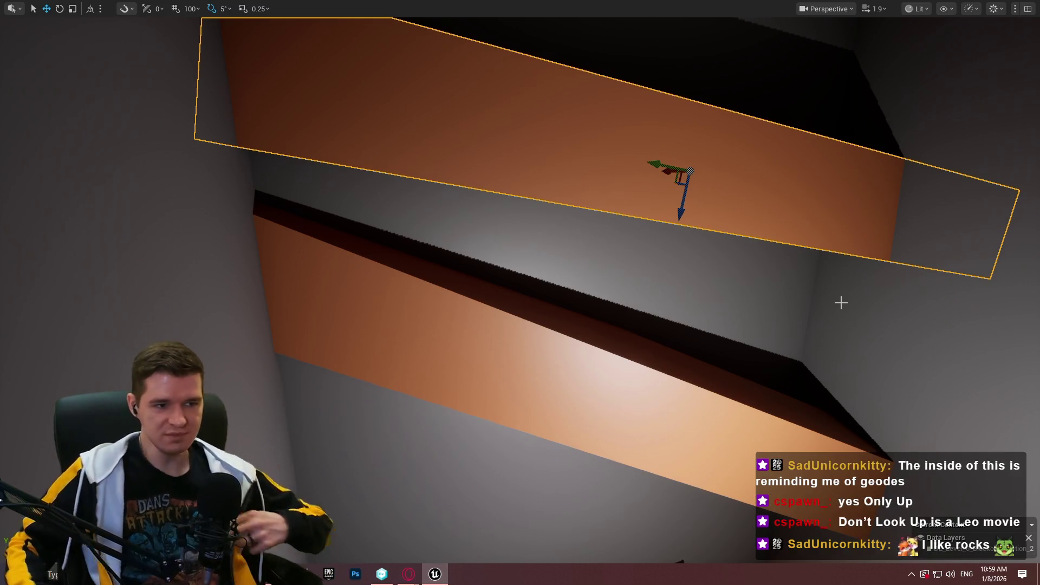
{"action": "right_click", "coordinate": [771, 396]}
{"action": "left_click", "coordinate": [836, 384]}
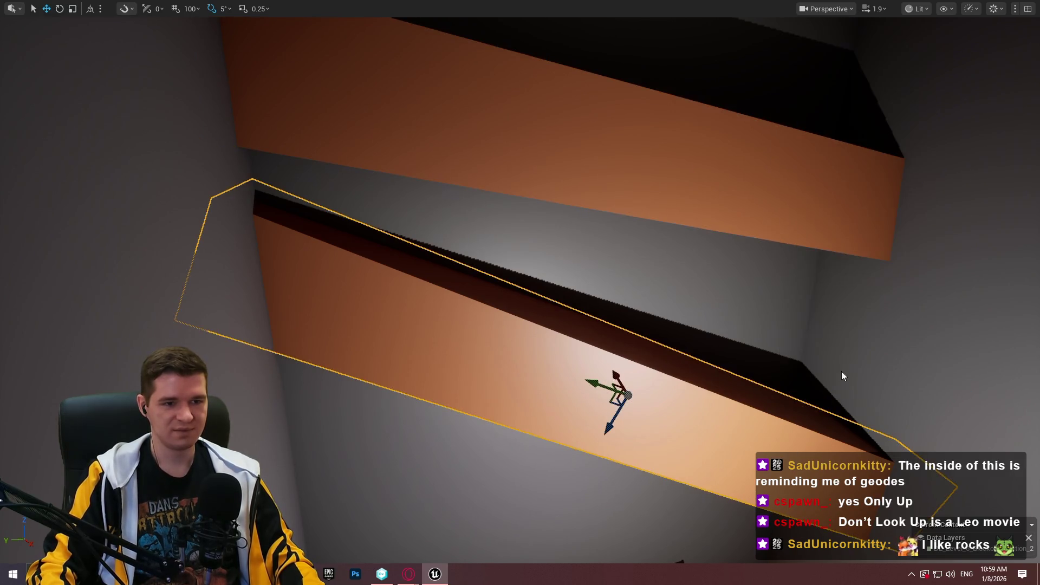
{"action": "key", "text": "w"}
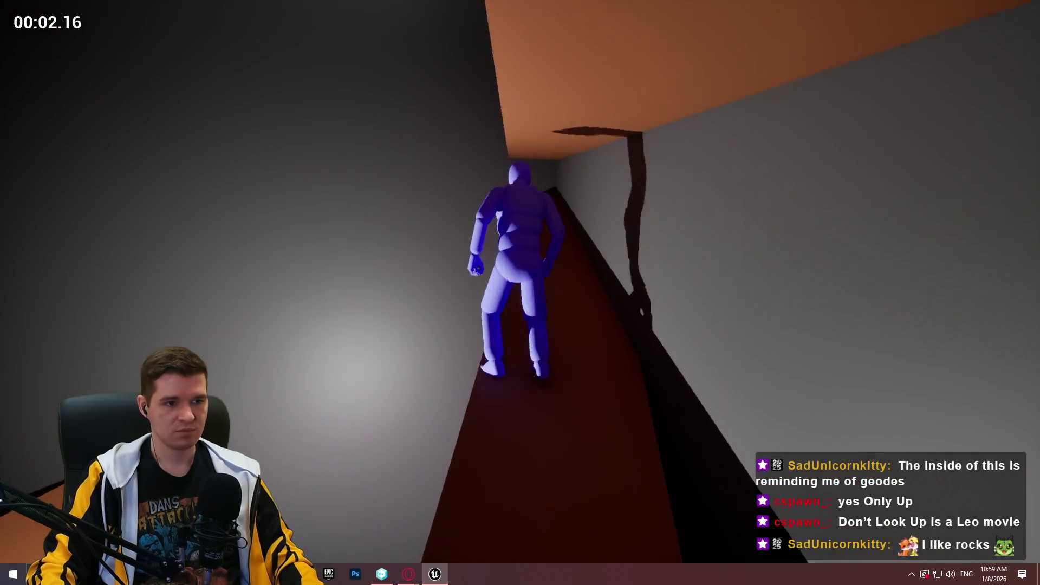
{"action": "key", "text": "w"}
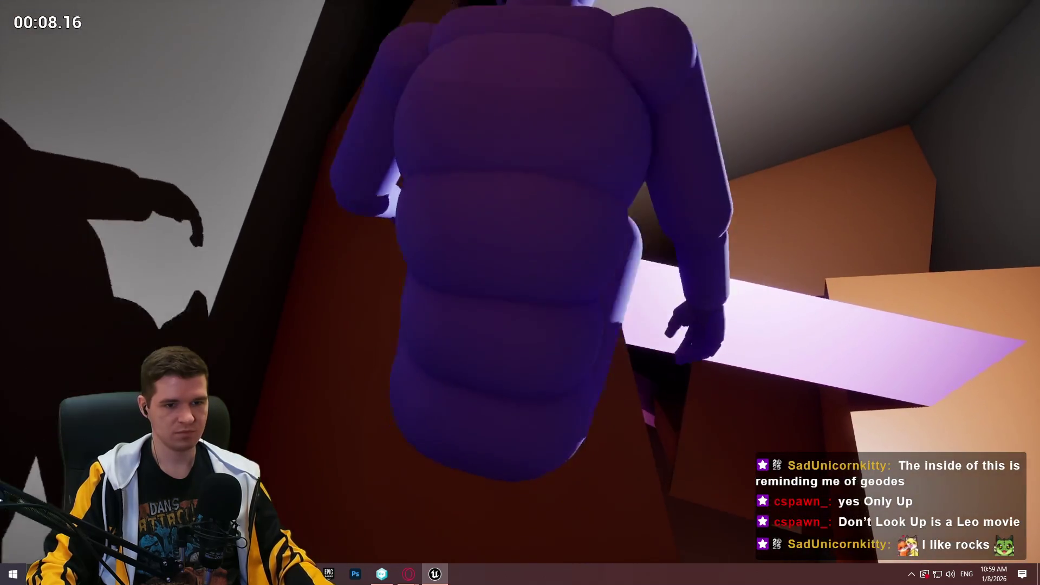
{"action": "key", "text": "Escape"}
{"action": "key", "text": "f"}
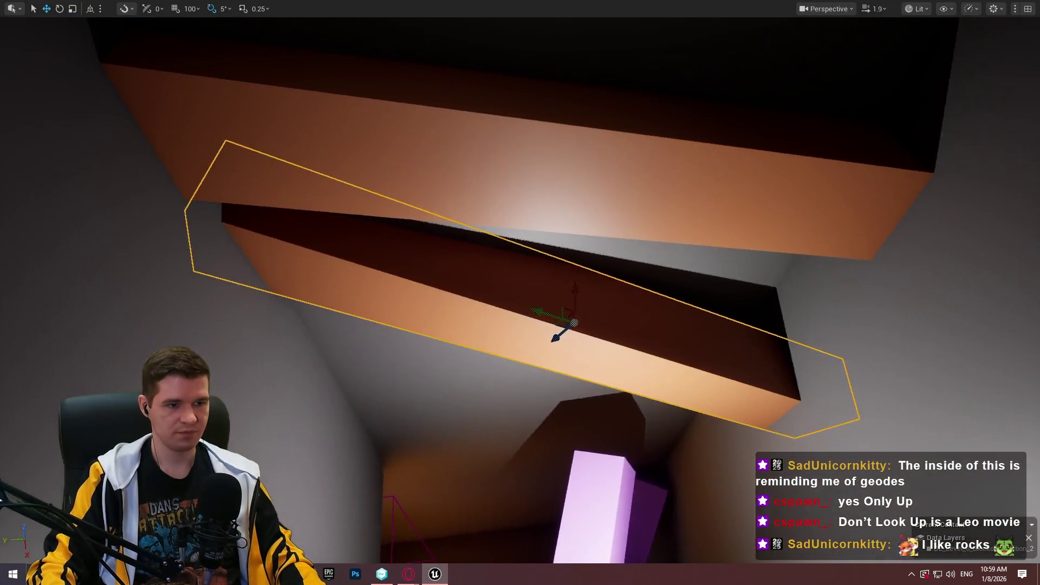
Duplicate the purple pillar and rotate the copy about 25 degrees.
{"action": "scroll", "coordinate": [605, 441], "scroll_direction": "up", "scroll_amount": 2}
{"action": "left_click", "coordinate": [605, 441]}
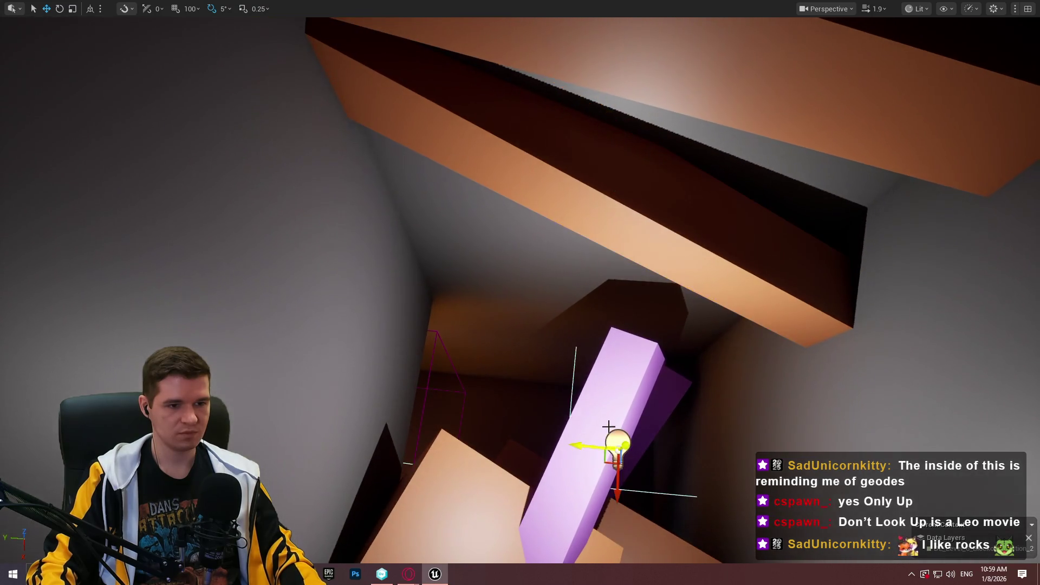
{"action": "left_click", "coordinate": [587, 433]}
{"action": "mouse_move", "coordinate": [569, 473]}
{"action": "left_mouse_down"}
{"action": "mouse_move", "coordinate": [506, 441]}
{"action": "mouse_move", "coordinate": [388, 332]}
{"action": "left_mouse_up"}
{"action": "key", "text": "e"}
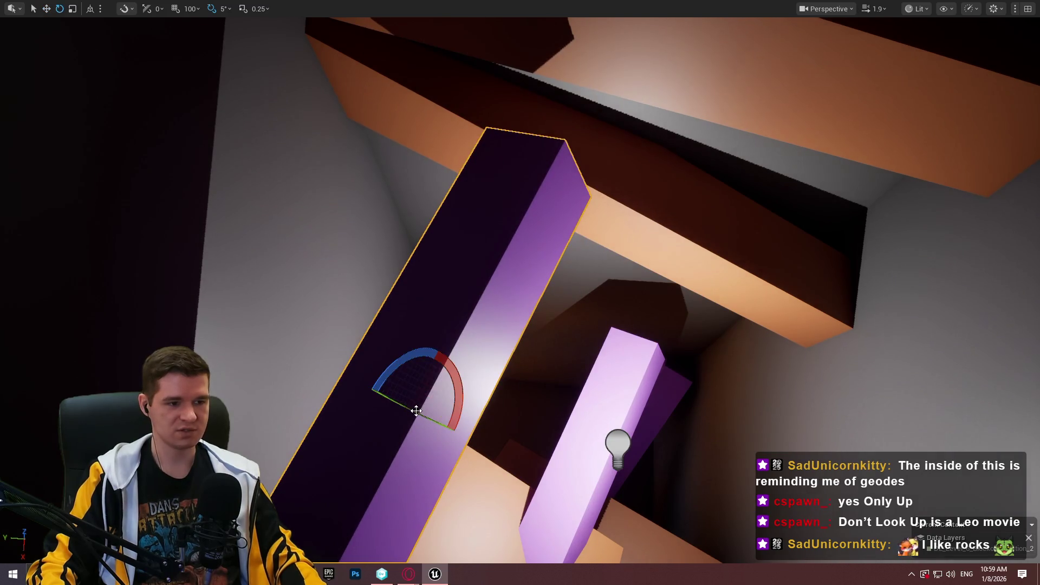
{"action": "mouse_move", "coordinate": [410, 405]}
{"action": "left_mouse_down"}
{"action": "mouse_move", "coordinate": [430, 402]}
{"action": "mouse_move", "coordinate": [359, 232]}
{"action": "mouse_move", "coordinate": [373, 197]}
{"action": "left_mouse_up"}
Frame the copy and turn it to lie nearly horizontal across the wall.
{"action": "key", "text": "w"}
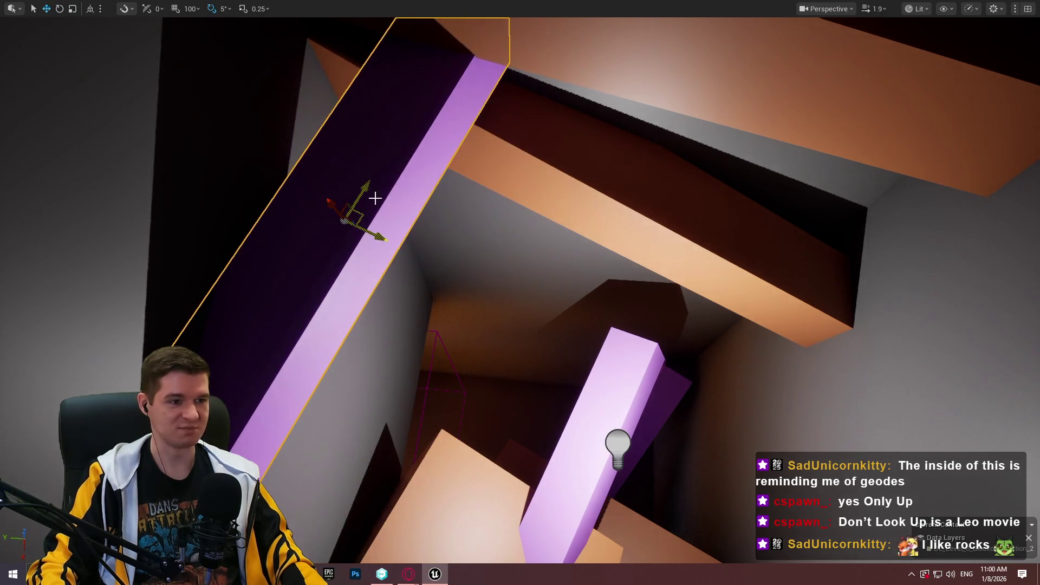
{"action": "key", "text": "f"}
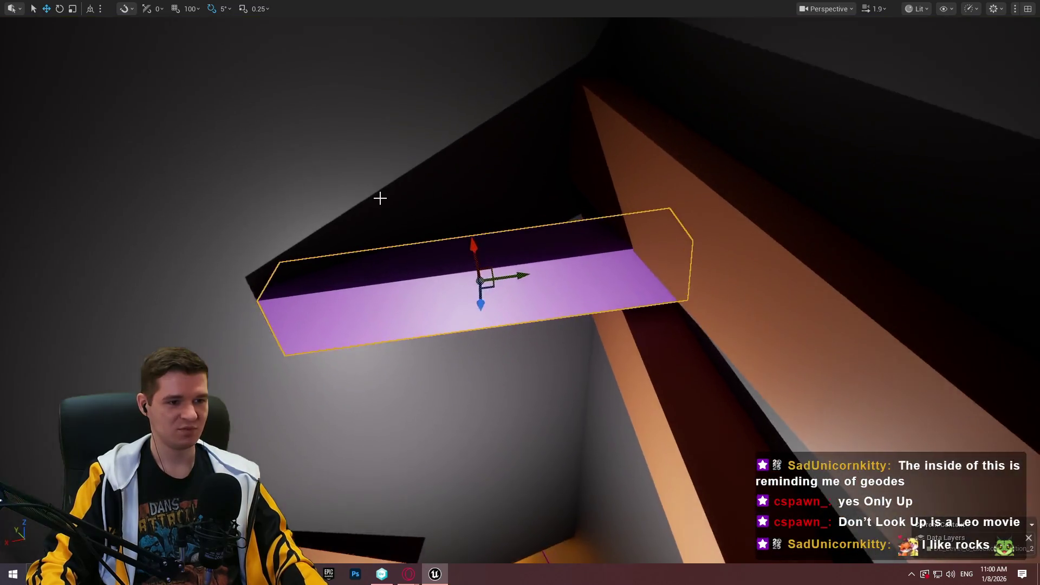
{"action": "key", "text": "e"}
{"action": "mouse_move", "coordinate": [488, 232]}
{"action": "left_mouse_down"}
{"action": "mouse_move", "coordinate": [476, 217]}
{"action": "mouse_move", "coordinate": [585, 225]}
{"action": "left_mouse_up"}
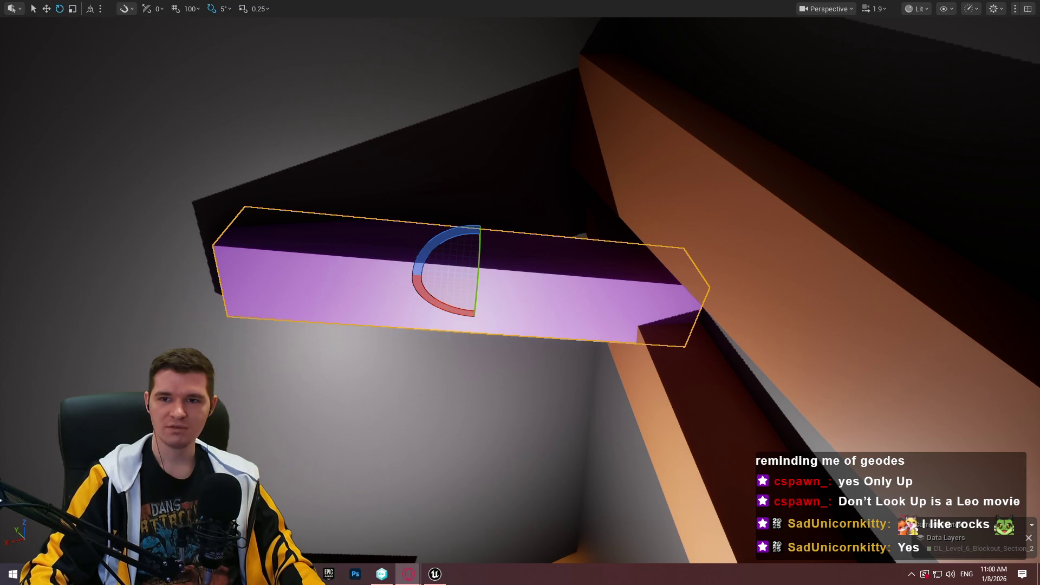
{"action": "key", "text": "alt+Tab"}
Scroll through the Ruri no Houseki AniList page, then close Opera.
{"action": "scroll", "coordinate": [951, 238], "scroll_direction": "down", "scroll_amount": 1}
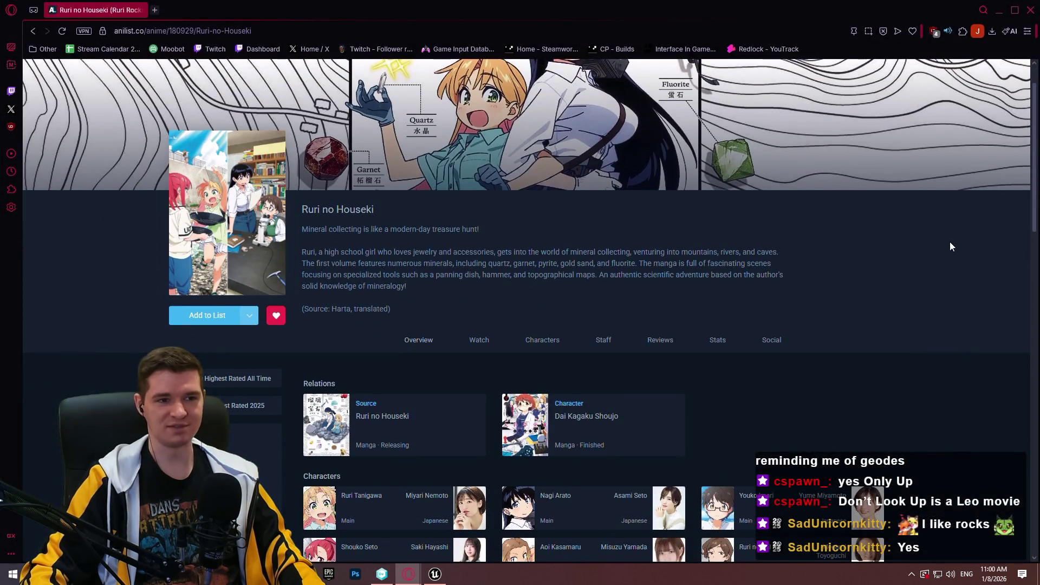
{"action": "scroll", "coordinate": [950, 247], "scroll_direction": "up", "scroll_amount": 1}
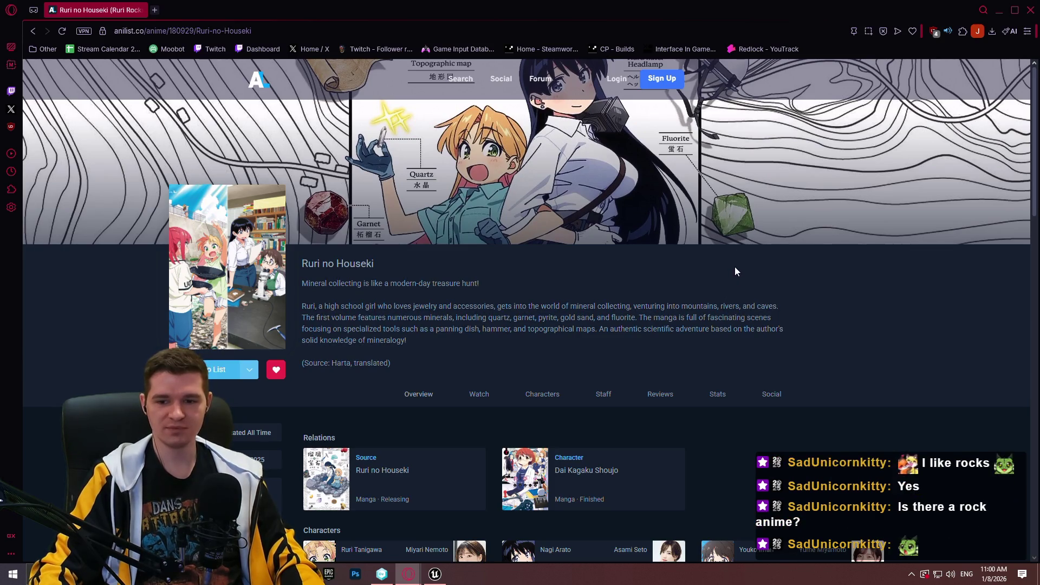
{"action": "scroll", "coordinate": [756, 230], "scroll_direction": "down", "scroll_amount": 2}
{"action": "scroll", "coordinate": [772, 210], "scroll_direction": "down", "scroll_amount": 2}
{"action": "scroll", "coordinate": [807, 182], "scroll_direction": "up", "scroll_amount": 2}
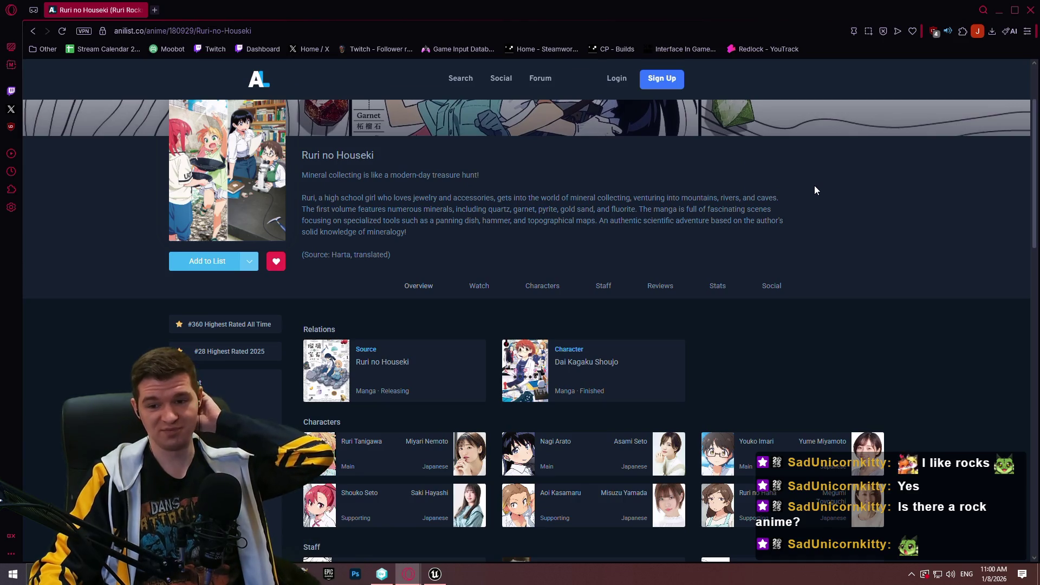
{"action": "scroll", "coordinate": [813, 189], "scroll_direction": "up", "scroll_amount": 2}
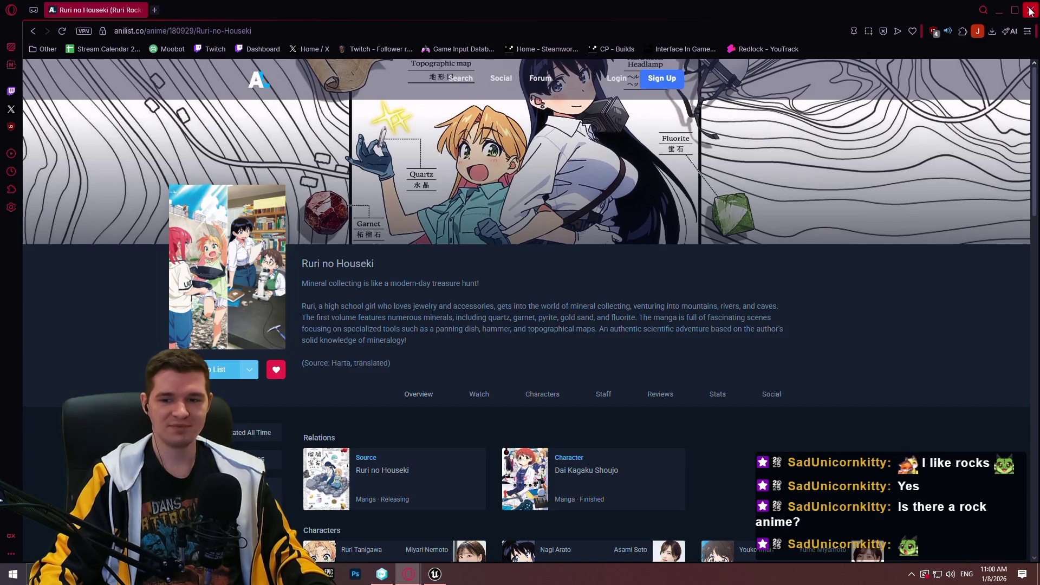
{"action": "left_click", "coordinate": [575, 25]}
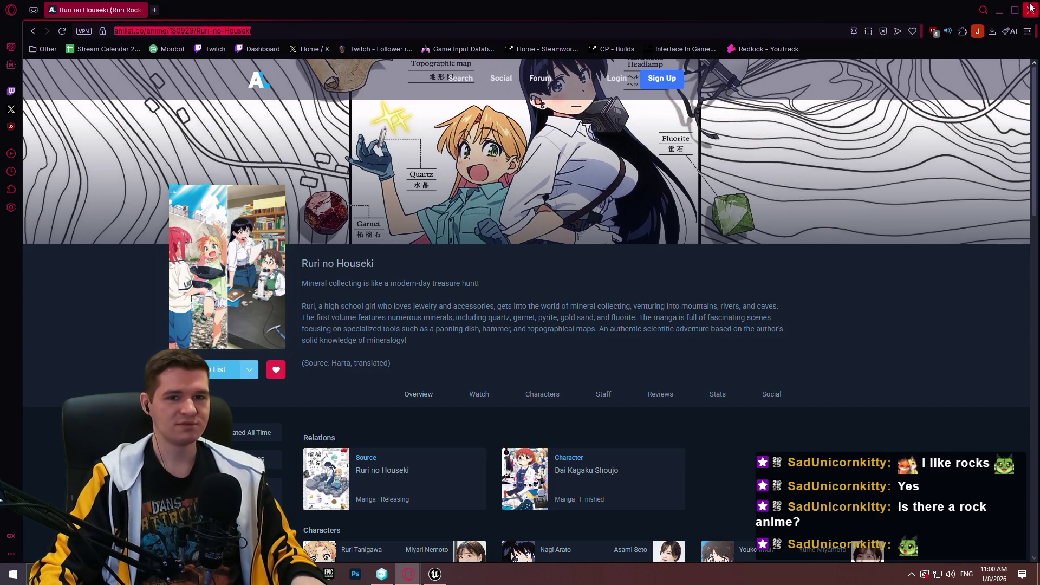
{"action": "left_click", "coordinate": [1031, 7]}
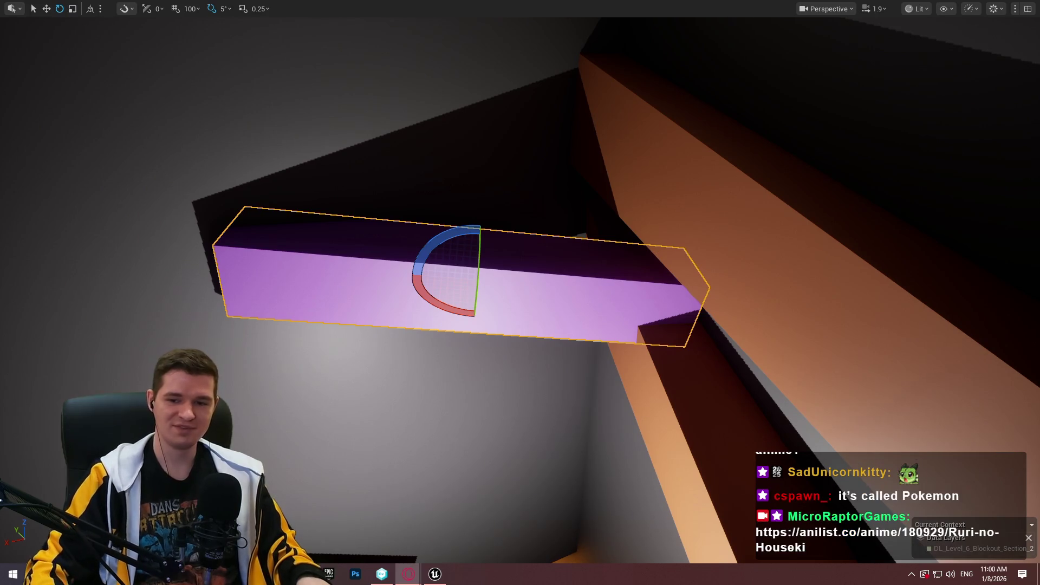
Slide the purple ledge against the wall just beneath the orange beam.
{"action": "scroll", "coordinate": [434, 191], "scroll_direction": "up", "scroll_amount": 5}
{"action": "key", "text": "w"}
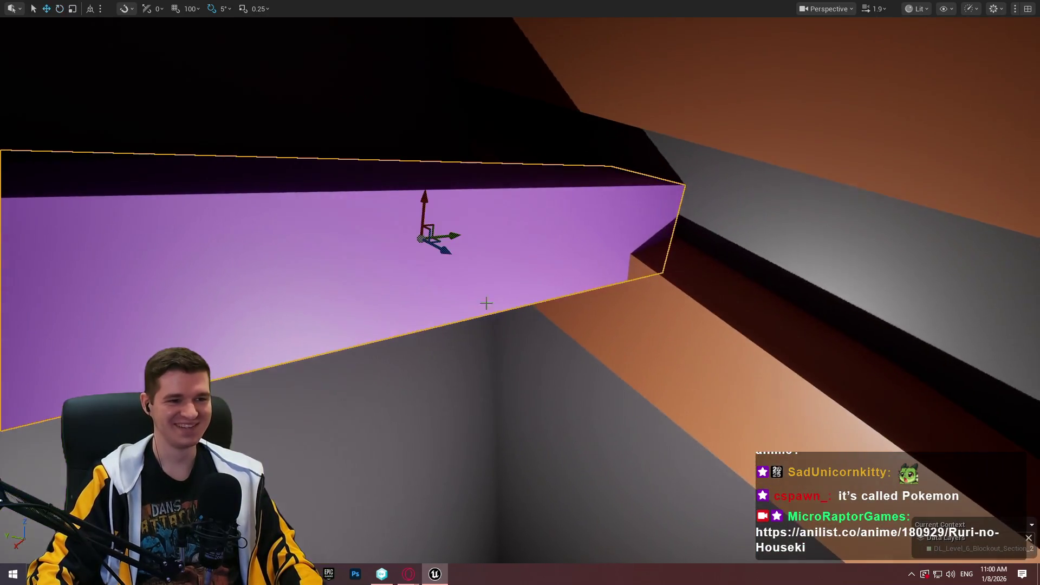
{"action": "left_click_drag", "start_coordinate": [441, 303], "coordinate": [440, 267]}
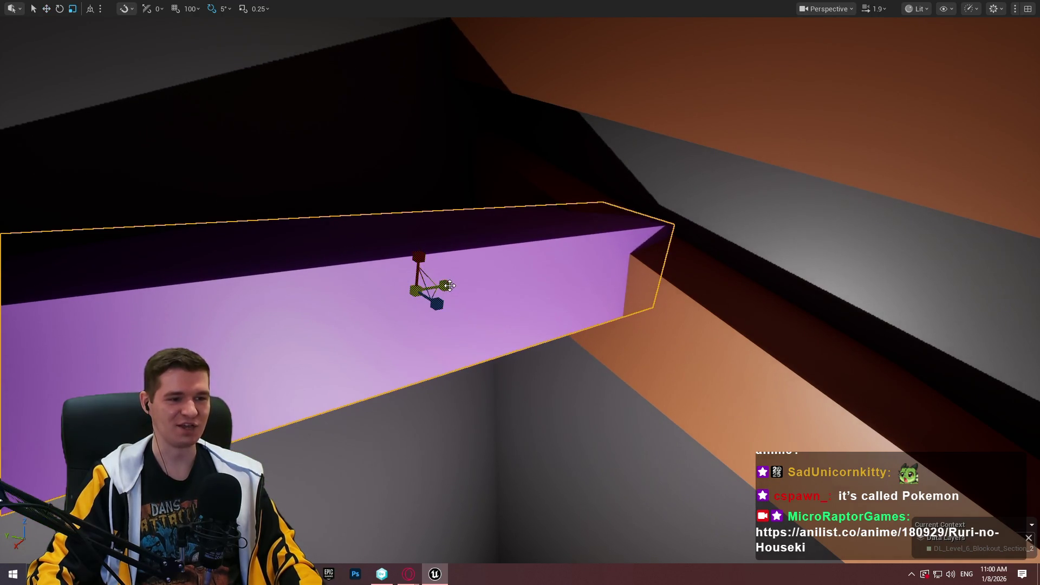
{"action": "scroll", "coordinate": [450, 287], "scroll_direction": "down", "scroll_amount": 3}
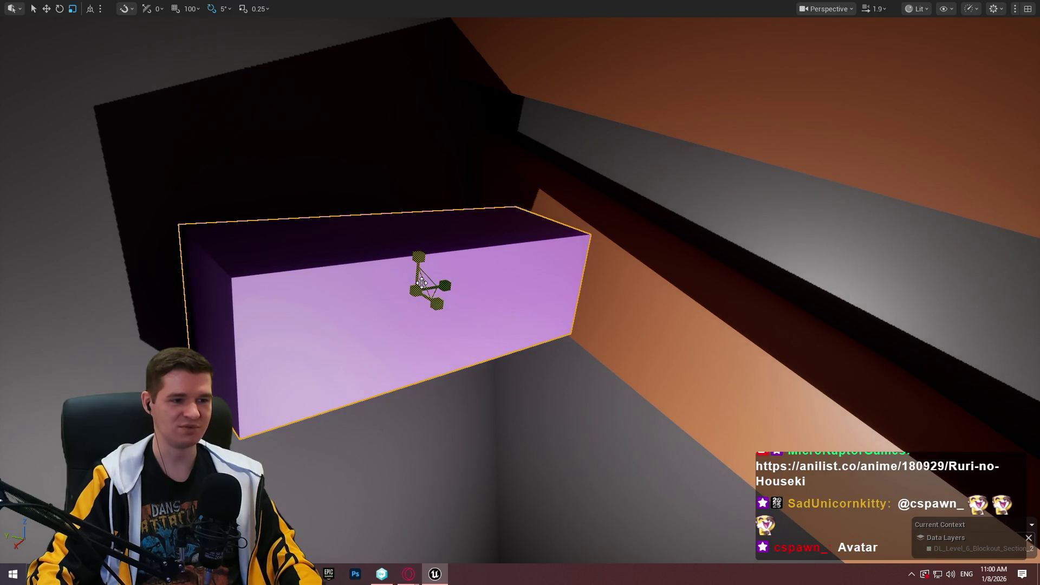
{"action": "mouse_move", "coordinate": [422, 282]}
{"action": "left_mouse_down"}
{"action": "mouse_move", "coordinate": [526, 275]}
{"action": "mouse_move", "coordinate": [501, 246]}
{"action": "mouse_move", "coordinate": [507, 260]}
{"action": "left_mouse_up"}
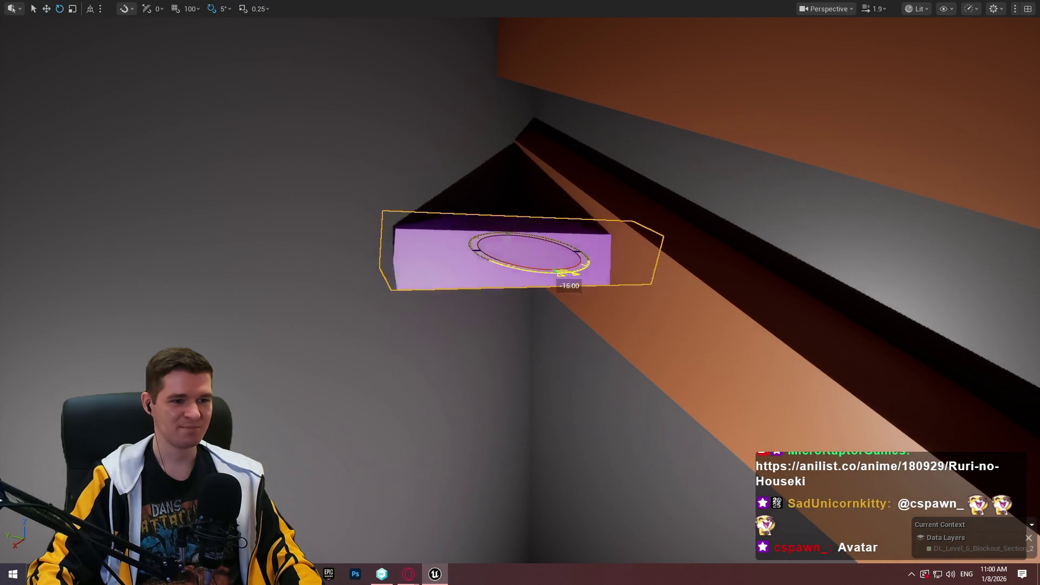
{"action": "key", "text": "w"}
{"action": "mouse_move", "coordinate": [545, 255]}
{"action": "left_mouse_down"}
{"action": "mouse_move", "coordinate": [641, 270]}
{"action": "mouse_move", "coordinate": [515, 232]}
{"action": "mouse_move", "coordinate": [506, 241]}
{"action": "mouse_move", "coordinate": [336, 33]}
{"action": "mouse_move", "coordinate": [246, 70]}
{"action": "left_mouse_up"}
{"action": "left_click_drag", "start_coordinate": [576, 367], "coordinate": [576, 367]}
Play from a spot near the purple ledge, stop, then play again from the orange beam.
{"action": "right_click", "coordinate": [515, 420]}
{"action": "left_click", "coordinate": [607, 404]}
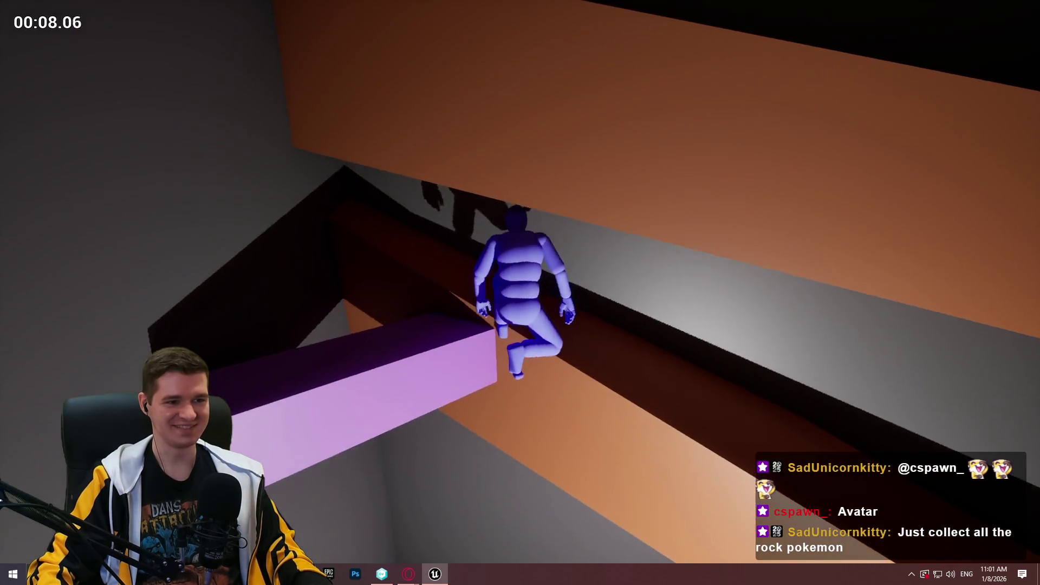
{"action": "key", "text": "Escape"}
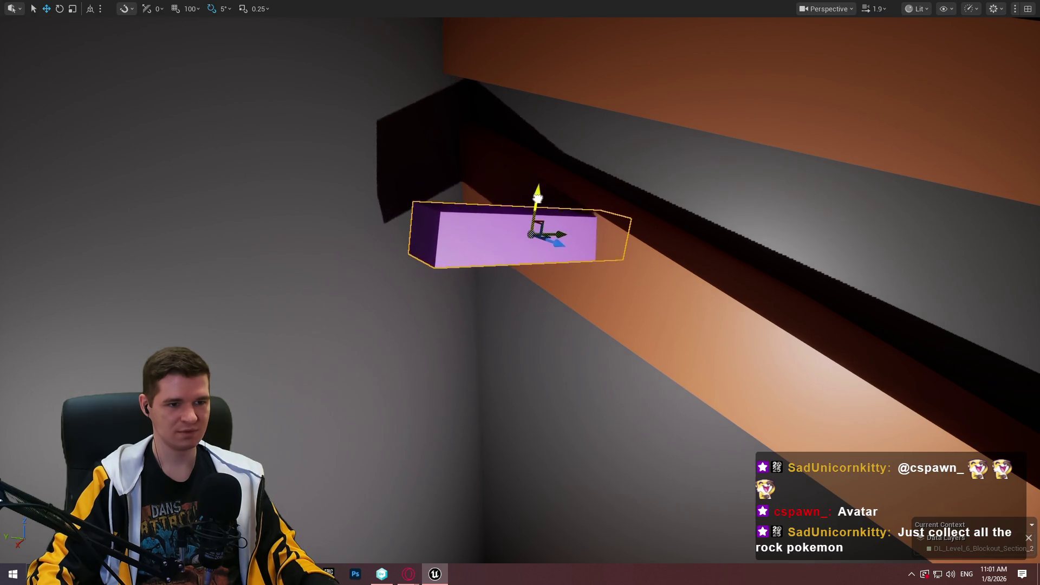
{"action": "right_click", "coordinate": [984, 417]}
{"action": "left_click", "coordinate": [903, 415]}
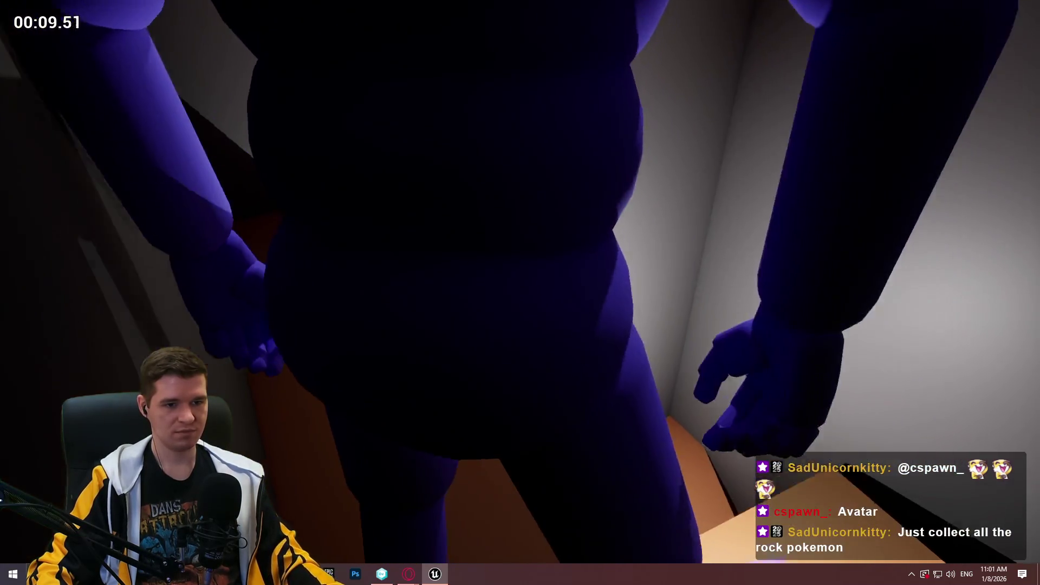
Stop the playtest and raise the orange pillar, tilting it -30 degrees.
{"action": "key", "text": "Escape"}
{"action": "left_click_drag", "start_coordinate": [759, 371], "coordinate": [760, 371]}
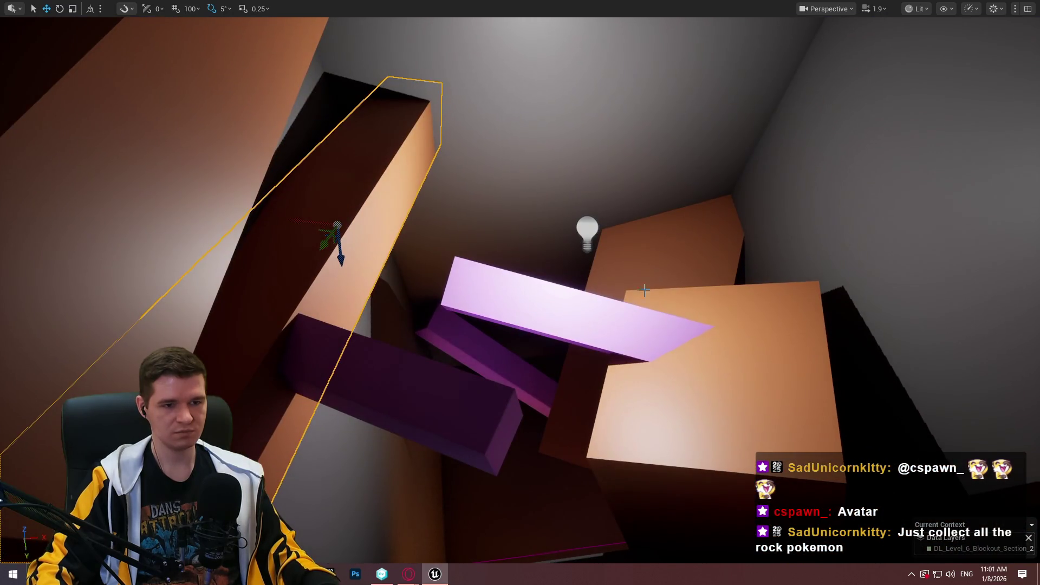
{"action": "left_click_drag", "start_coordinate": [437, 168], "coordinate": [348, 195]}
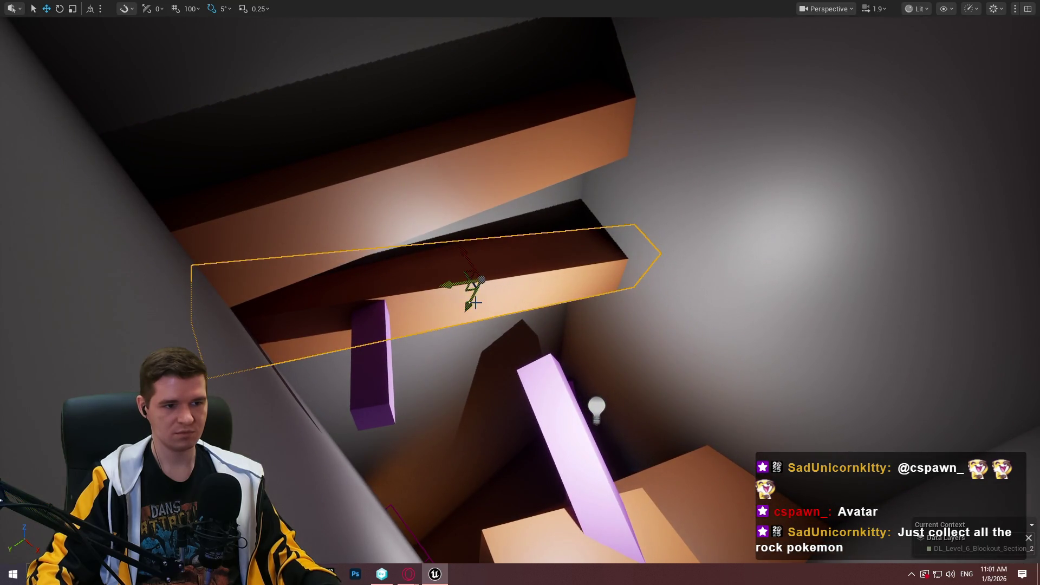
{"action": "mouse_move", "coordinate": [470, 296]}
{"action": "left_mouse_down"}
{"action": "mouse_move", "coordinate": [524, 177]}
{"action": "mouse_move", "coordinate": [512, 118]}
{"action": "mouse_move", "coordinate": [581, 125]}
{"action": "mouse_move", "coordinate": [544, 101]}
{"action": "left_mouse_up"}
{"action": "key", "text": "e"}
Try repositioning the orange block, then undo it back to its earlier position.
{"action": "mouse_move", "coordinate": [544, 159]}
{"action": "left_mouse_down"}
{"action": "mouse_move", "coordinate": [737, 285]}
{"action": "mouse_move", "coordinate": [685, 260]}
{"action": "mouse_move", "coordinate": [677, 237]}
{"action": "left_mouse_up"}
{"action": "mouse_move", "coordinate": [689, 289]}
{"action": "left_mouse_down"}
{"action": "mouse_move", "coordinate": [671, 141]}
{"action": "mouse_move", "coordinate": [756, 277]}
{"action": "mouse_move", "coordinate": [708, 329]}
{"action": "mouse_move", "coordinate": [852, 309]}
{"action": "left_mouse_up"}
{"action": "key", "text": "ctrl+z"}
{"action": "key", "text": "ctrl+y"}
{"action": "key", "text": "ctrl+z"}
{"action": "key", "text": "f"}
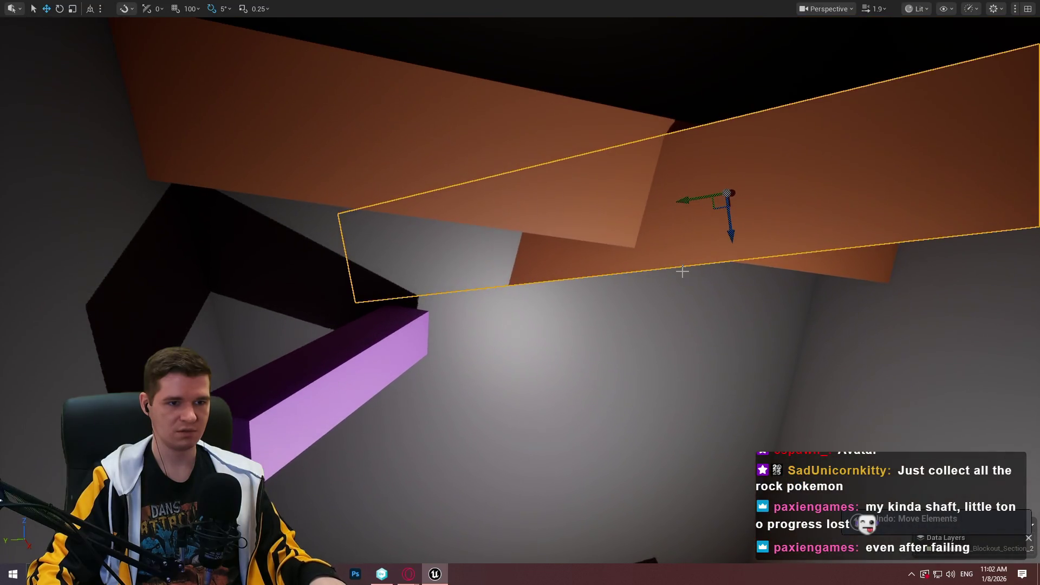
{"action": "key", "text": "ctrl+z"}
{"action": "key", "text": "ctrl+z"}
{"action": "key", "text": "ctrl+z"}
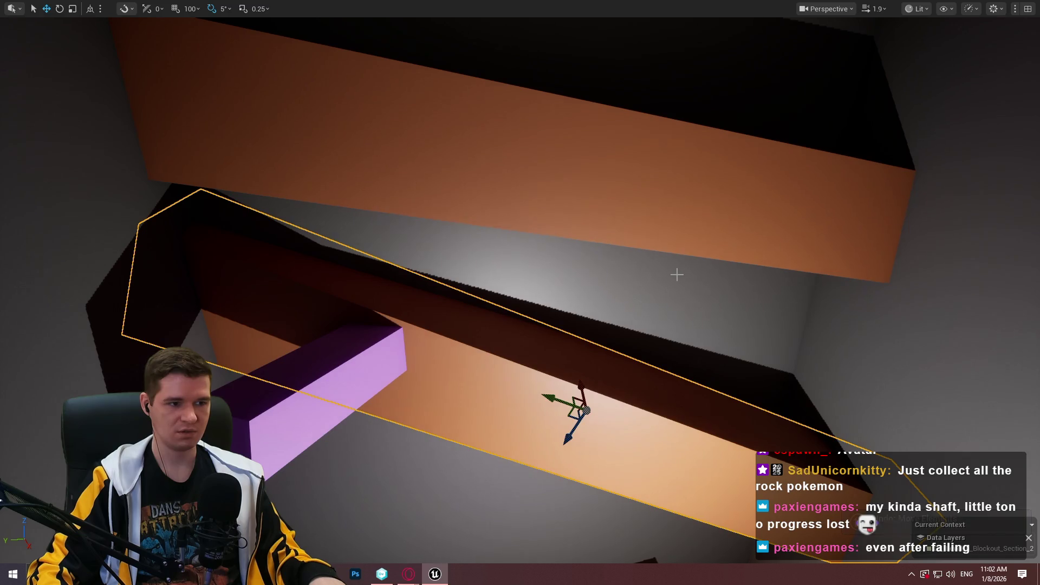
{"action": "key", "text": "ctrl+z"}
{"action": "key", "text": "ctrl+y"}
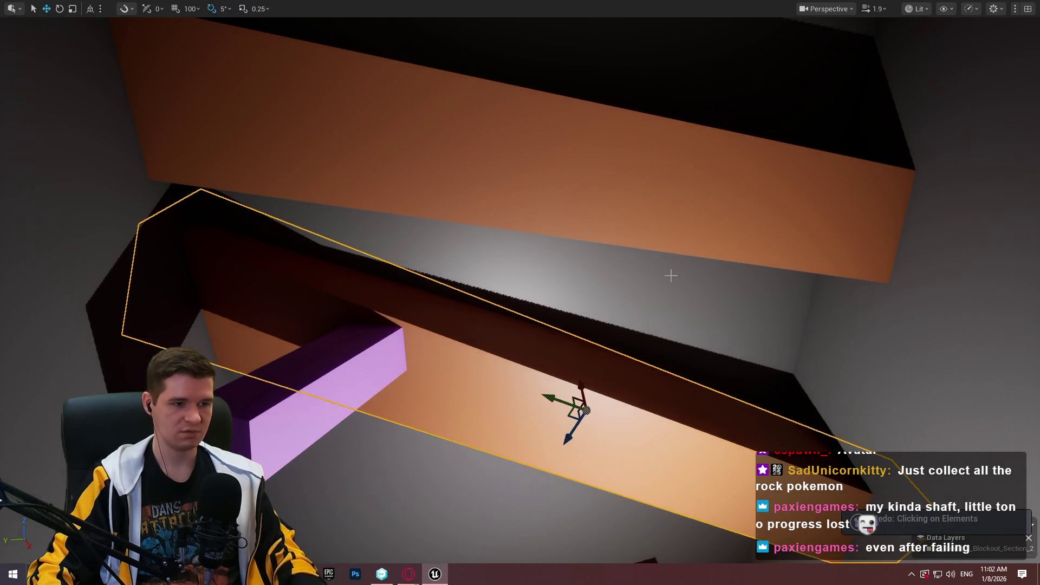
{"action": "key", "text": "f"}
Raise the selected brown block upward within the shaft.
{"action": "left_click_drag", "start_coordinate": [568, 340], "coordinate": [444, 385]}
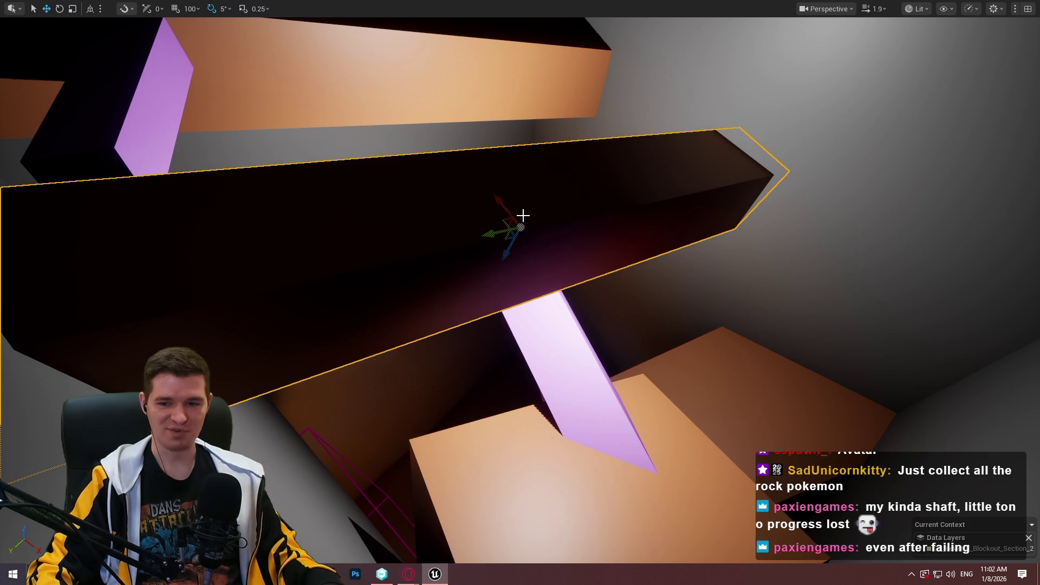
{"action": "mouse_move", "coordinate": [501, 249]}
{"action": "left_mouse_down"}
{"action": "mouse_move", "coordinate": [555, 125]}
{"action": "mouse_move", "coordinate": [542, 51]}
{"action": "mouse_move", "coordinate": [552, 99]}
{"action": "left_mouse_up"}
{"action": "left_click_drag", "start_coordinate": [607, 204], "coordinate": [607, 204]}
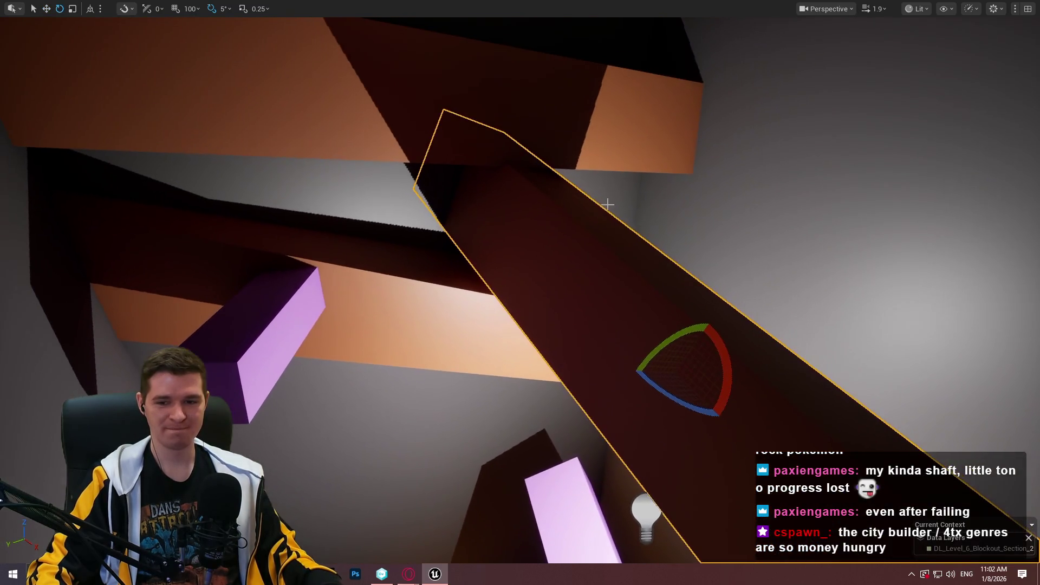
{"action": "left_click_drag", "start_coordinate": [713, 347], "coordinate": [712, 347]}
{"action": "left_click_drag", "start_coordinate": [640, 343], "coordinate": [641, 343]}
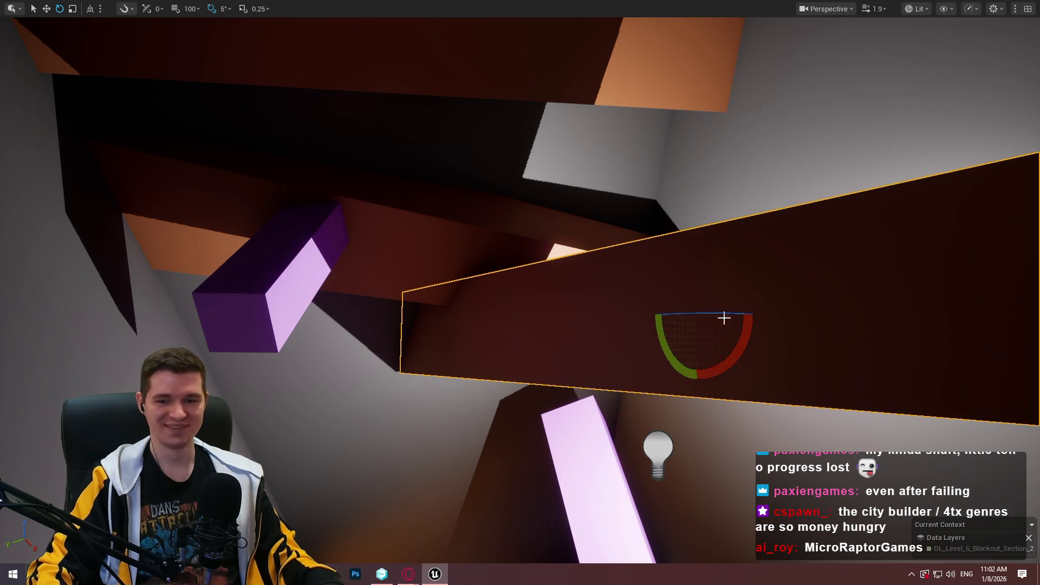
{"action": "mouse_move", "coordinate": [896, 281]}
{"action": "left_mouse_down"}
{"action": "mouse_move", "coordinate": [733, 290]}
{"action": "mouse_move", "coordinate": [693, 303]}
{"action": "left_mouse_up"}
Rotate the selected brown beam -45 degrees around the vertical axis.
{"action": "key", "text": "e"}
{"action": "left_click_drag", "start_coordinate": [746, 253], "coordinate": [865, 243]}
{"action": "key", "text": "f"}
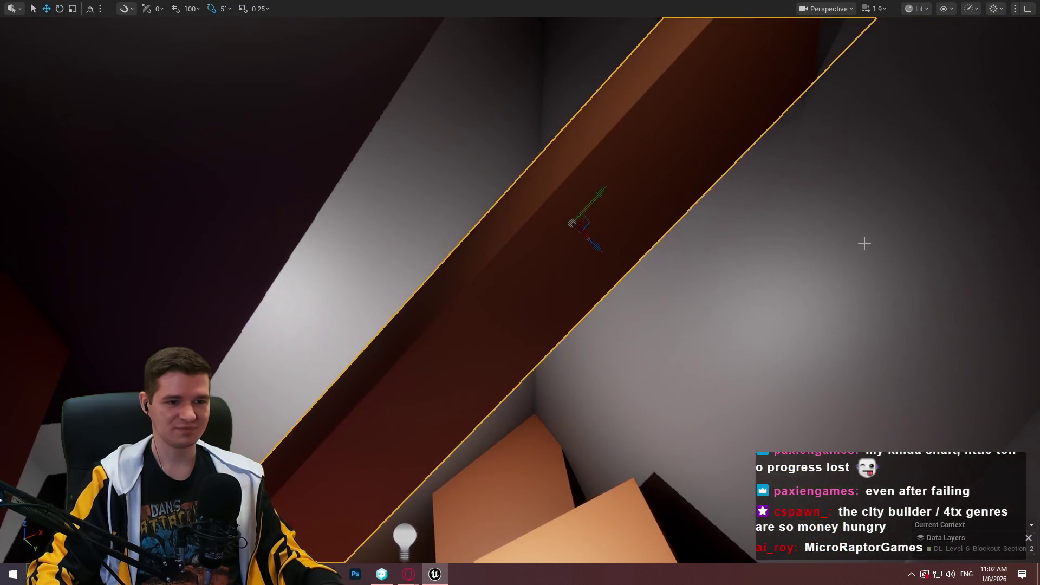
{"action": "mouse_move", "coordinate": [523, 208]}
{"action": "left_mouse_down"}
{"action": "mouse_move", "coordinate": [596, 283]}
{"action": "mouse_move", "coordinate": [638, 222]}
{"action": "left_mouse_up"}
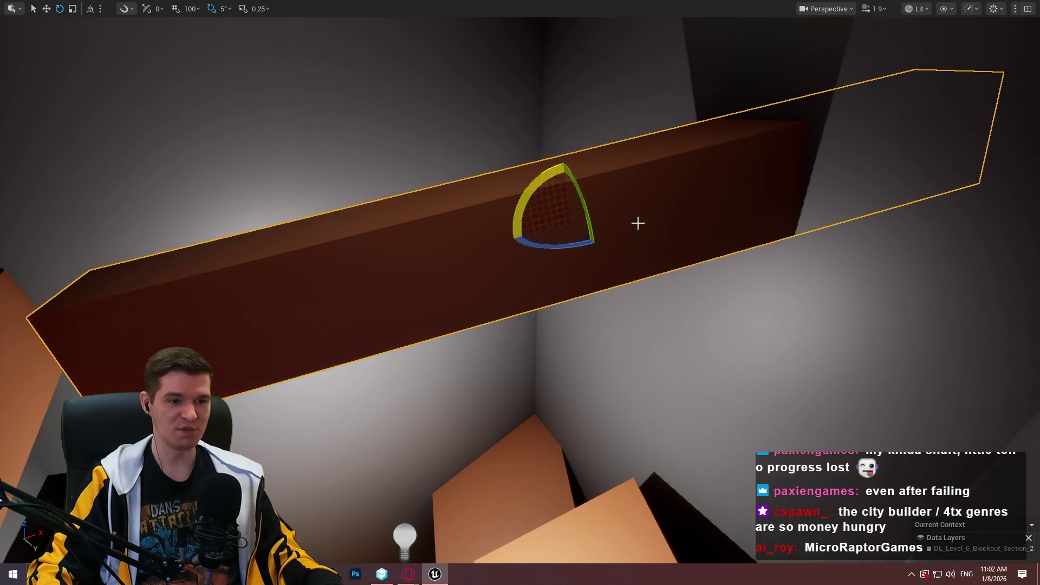
{"action": "left_click_drag", "start_coordinate": [581, 246], "coordinate": [531, 257]}
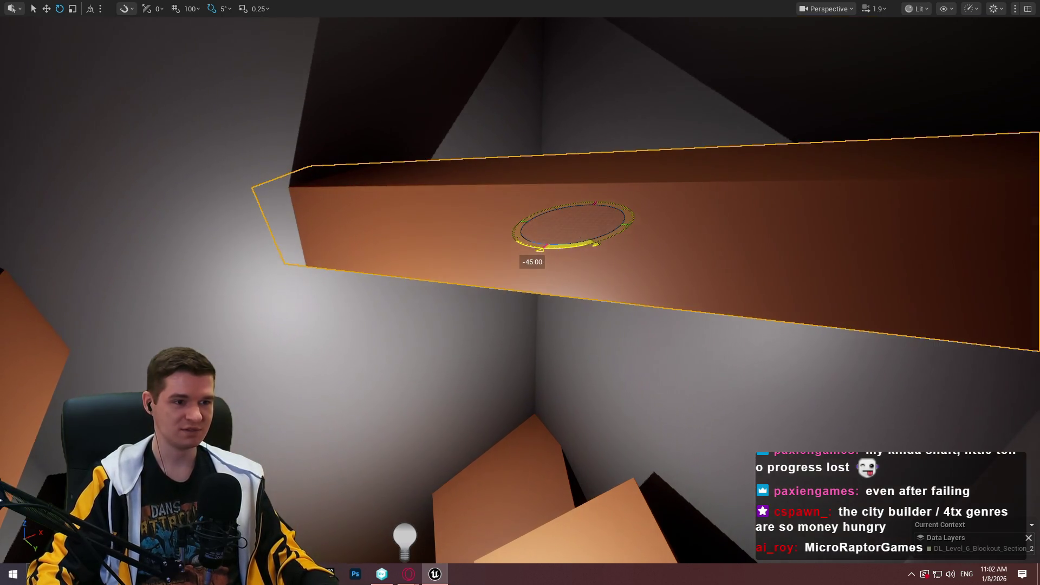
{"action": "left_click_drag", "start_coordinate": [580, 227], "coordinate": [460, 254]}
{"action": "mouse_move", "coordinate": [520, 292]}
{"action": "left_mouse_down"}
{"action": "mouse_move", "coordinate": [477, 276]}
{"action": "mouse_move", "coordinate": [510, 314]}
{"action": "mouse_move", "coordinate": [487, 298]}
{"action": "mouse_move", "coordinate": [520, 293]}
{"action": "left_mouse_up"}
Rotate the brown beam to -30 degrees and stretch it larger.
{"action": "key", "text": "e"}
{"action": "left_click_drag", "start_coordinate": [677, 311], "coordinate": [664, 314]}
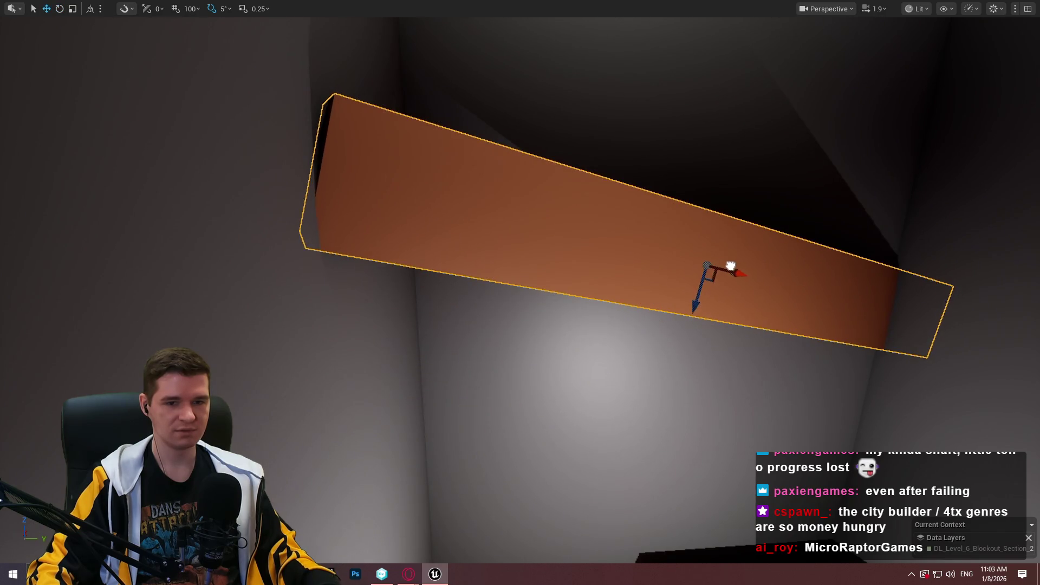
{"action": "mouse_move", "coordinate": [732, 270]}
{"action": "left_mouse_down"}
{"action": "mouse_move", "coordinate": [768, 262]}
{"action": "mouse_move", "coordinate": [797, 279]}
{"action": "mouse_move", "coordinate": [775, 285]}
{"action": "left_mouse_up"}
{"action": "key", "text": "r"}
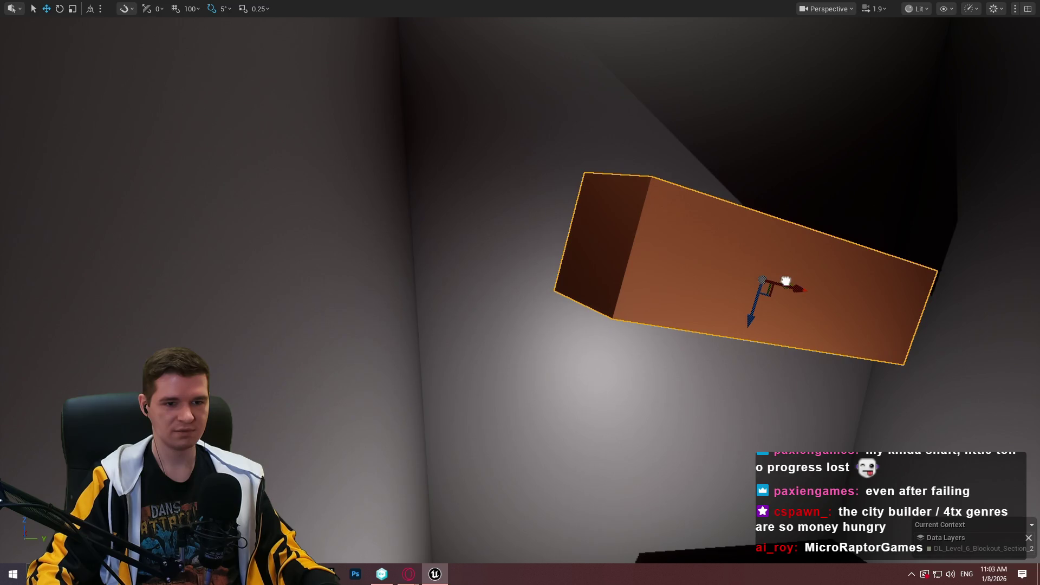
{"action": "mouse_move", "coordinate": [842, 279]}
{"action": "left_mouse_down"}
{"action": "mouse_move", "coordinate": [731, 320]}
{"action": "mouse_move", "coordinate": [824, 301]}
{"action": "mouse_move", "coordinate": [842, 279]}
{"action": "left_mouse_up"}
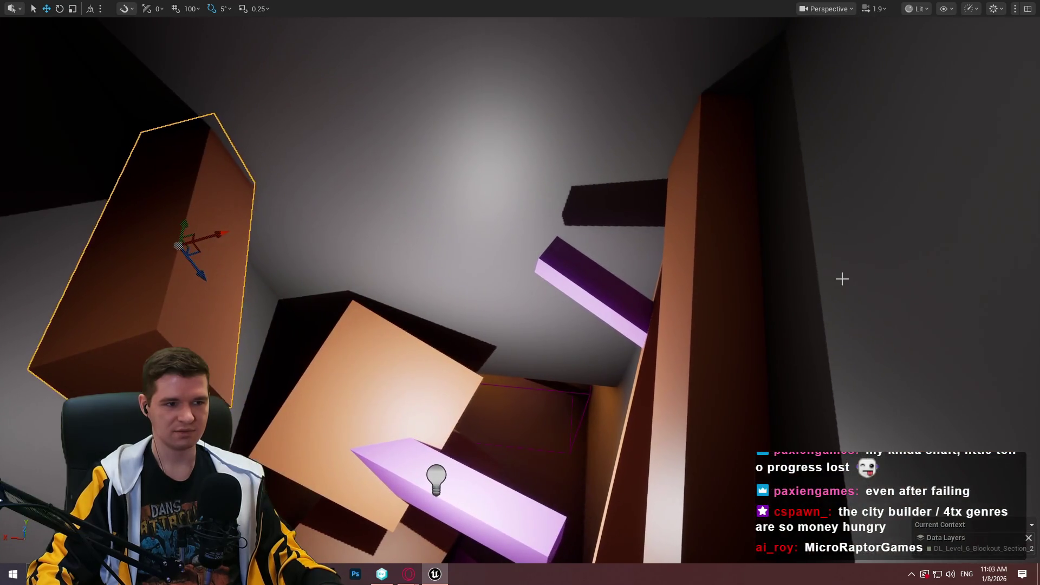
{"action": "right_click", "coordinate": [581, 194]}
{"action": "left_click", "coordinate": [660, 528]}
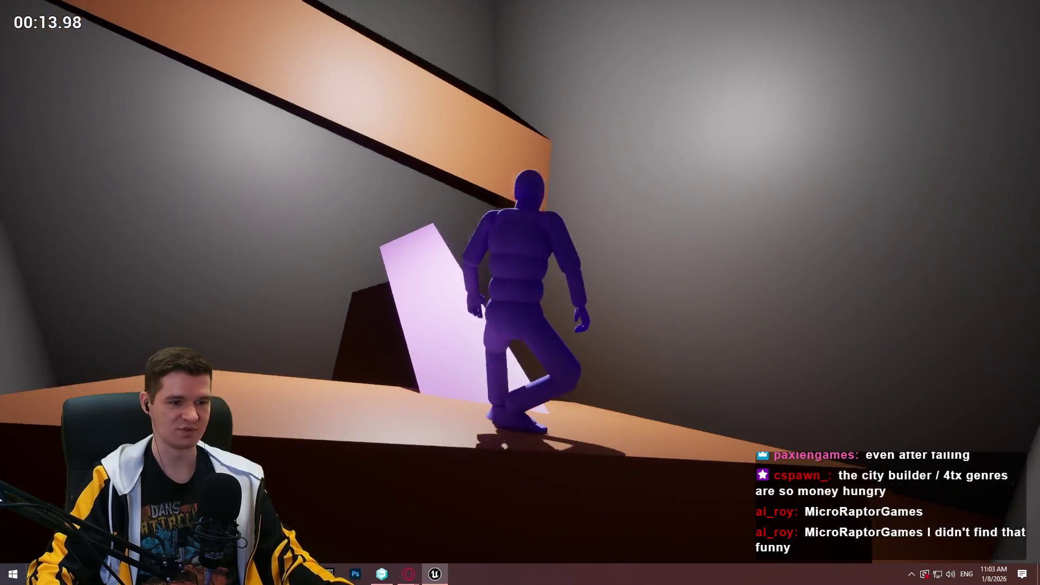
{"action": "key", "text": "Escape"}
{"action": "mouse_move", "coordinate": [3, 281]}
{"action": "left_mouse_down"}
{"action": "mouse_move", "coordinate": [70, 195]}
{"action": "mouse_move", "coordinate": [496, 189]}
{"action": "left_mouse_up"}
{"action": "scroll", "coordinate": [635, 209], "scroll_direction": "down", "scroll_amount": 3}
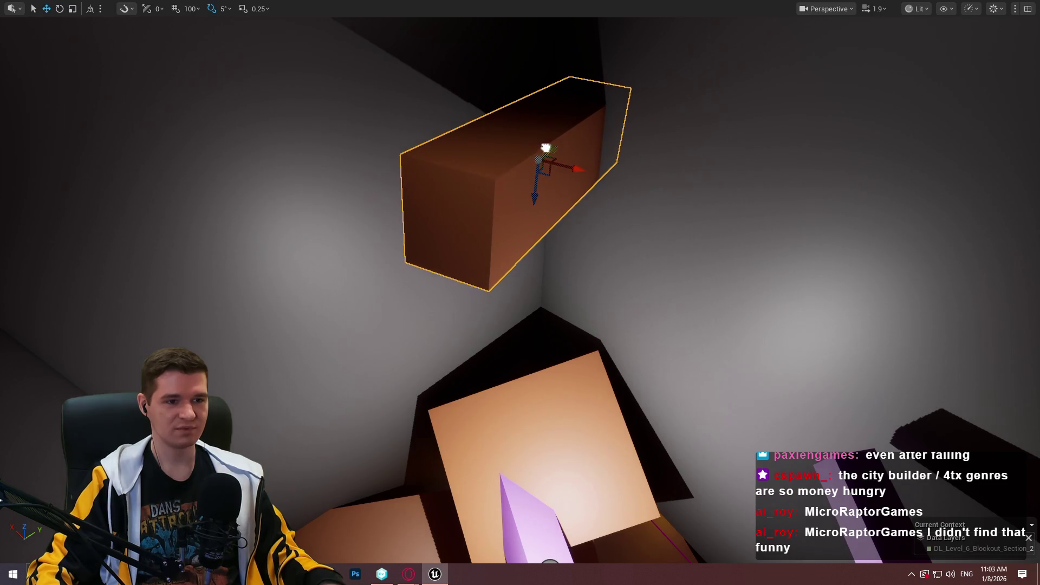
Run a quick playtest from the tall brown beam, then stop it.
{"action": "left_click_drag", "start_coordinate": [671, 203], "coordinate": [670, 204]}
{"action": "right_click", "coordinate": [663, 214]}
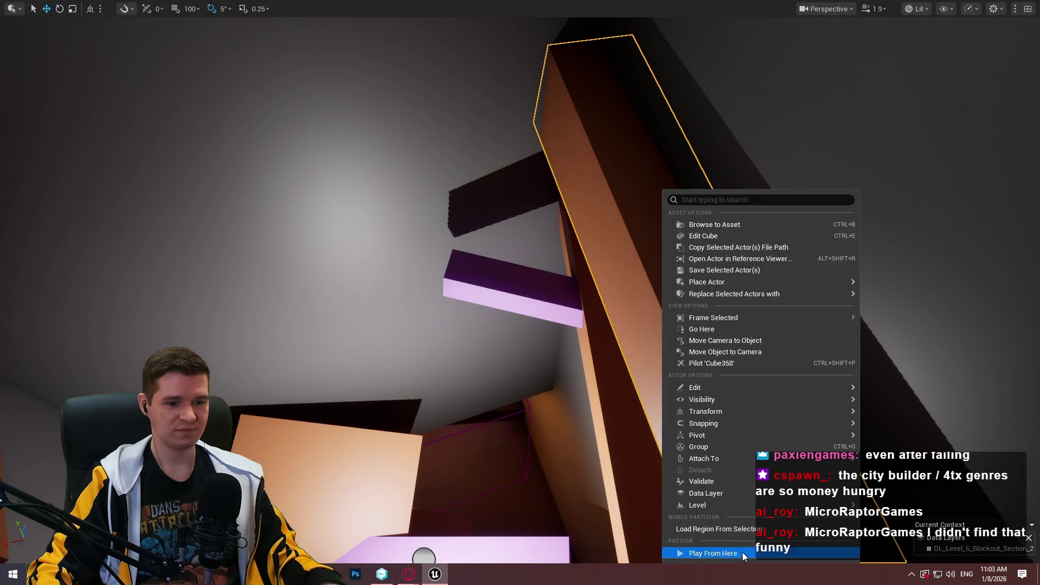
{"action": "left_click", "coordinate": [742, 551]}
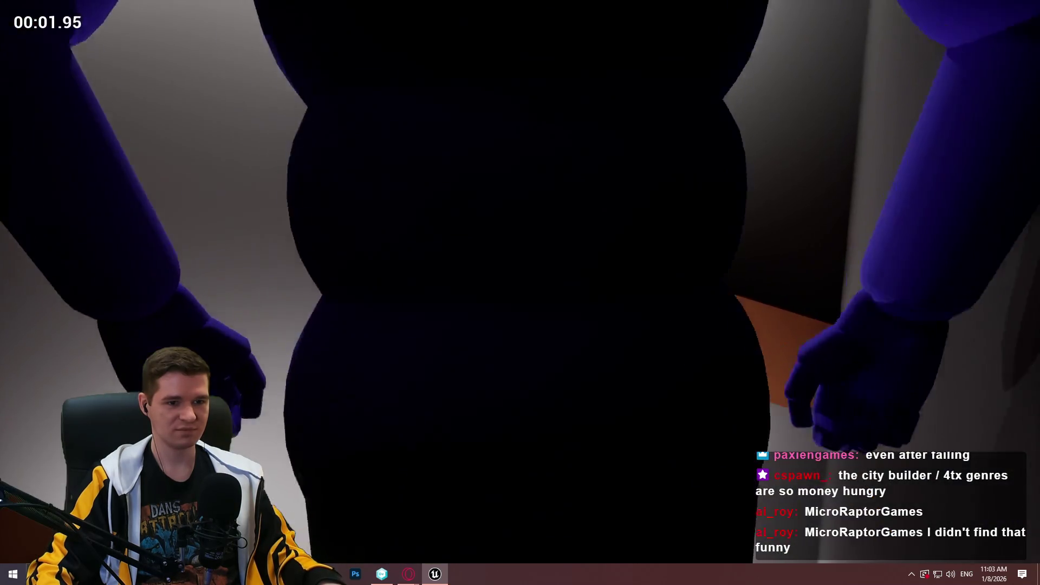
{"action": "key", "text": "Escape"}
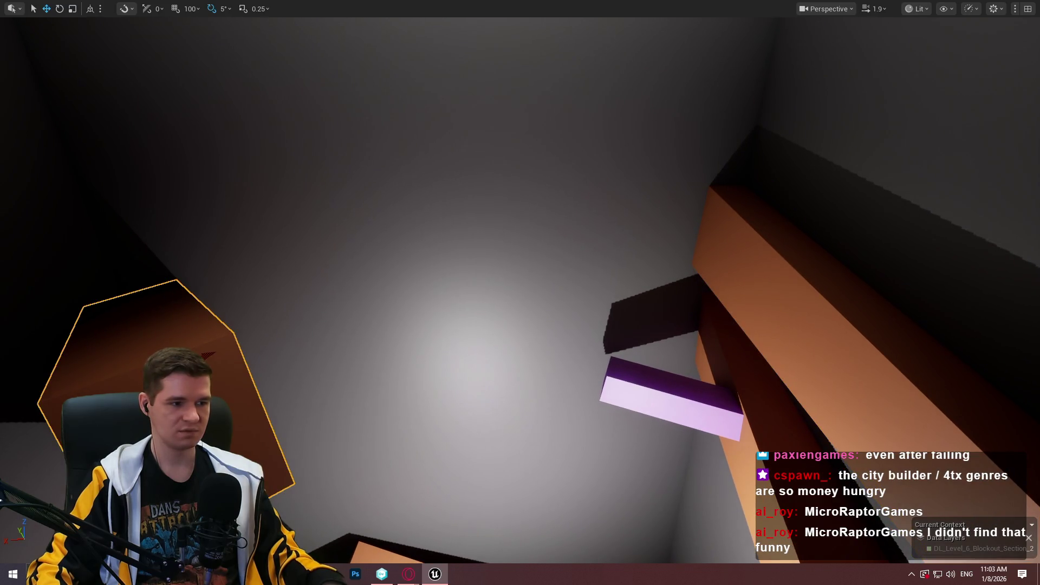
Select the brown post and, in world space, slide it left out of the wall.
{"action": "left_click", "coordinate": [739, 212]}
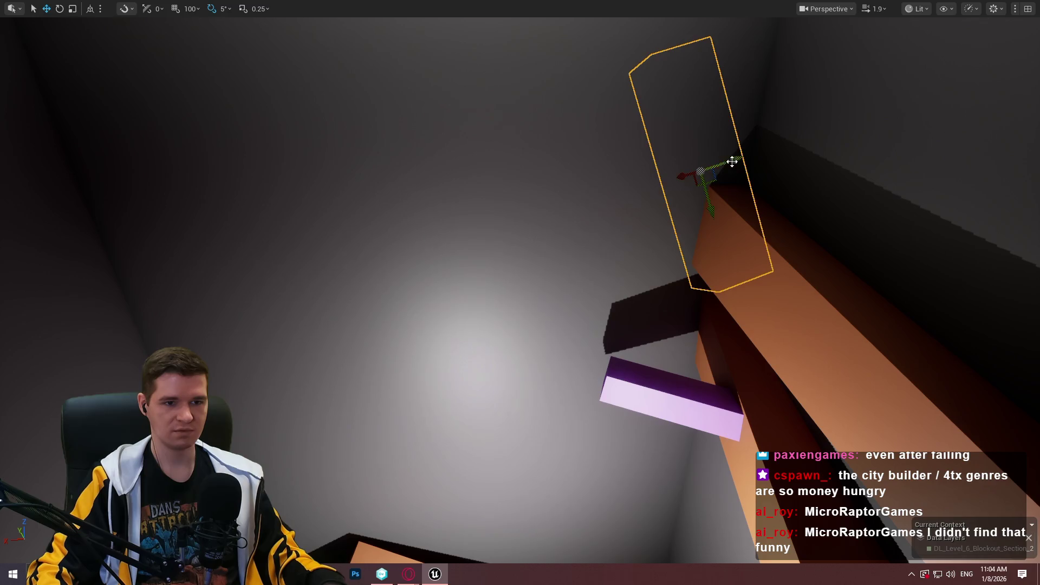
{"action": "key", "text": "ctrl+grave"}
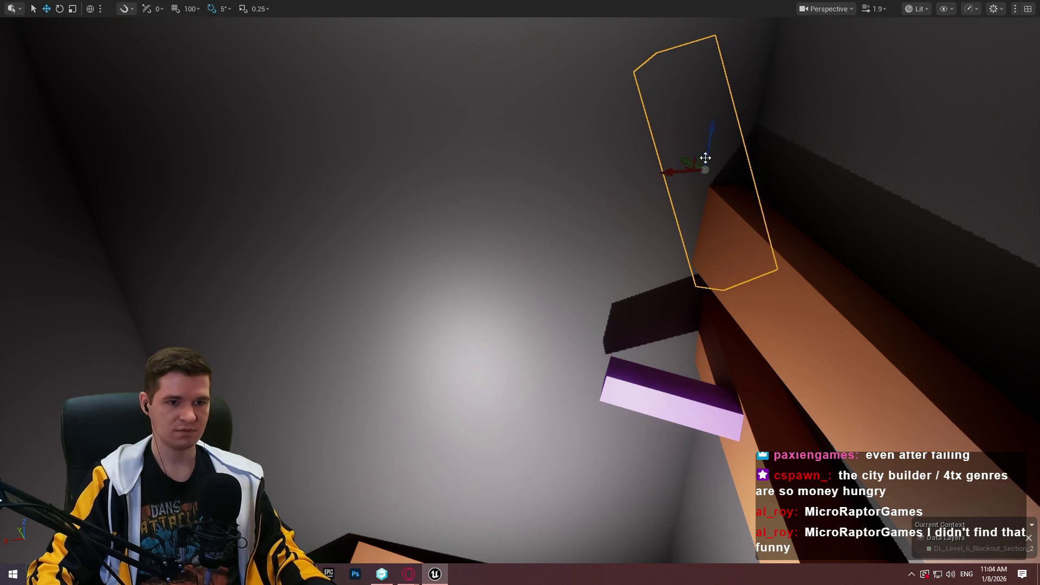
{"action": "mouse_move", "coordinate": [767, 214]}
{"action": "left_mouse_down"}
{"action": "mouse_move", "coordinate": [669, 230]}
{"action": "mouse_move", "coordinate": [702, 231]}
{"action": "mouse_move", "coordinate": [749, 215]}
{"action": "left_mouse_up"}
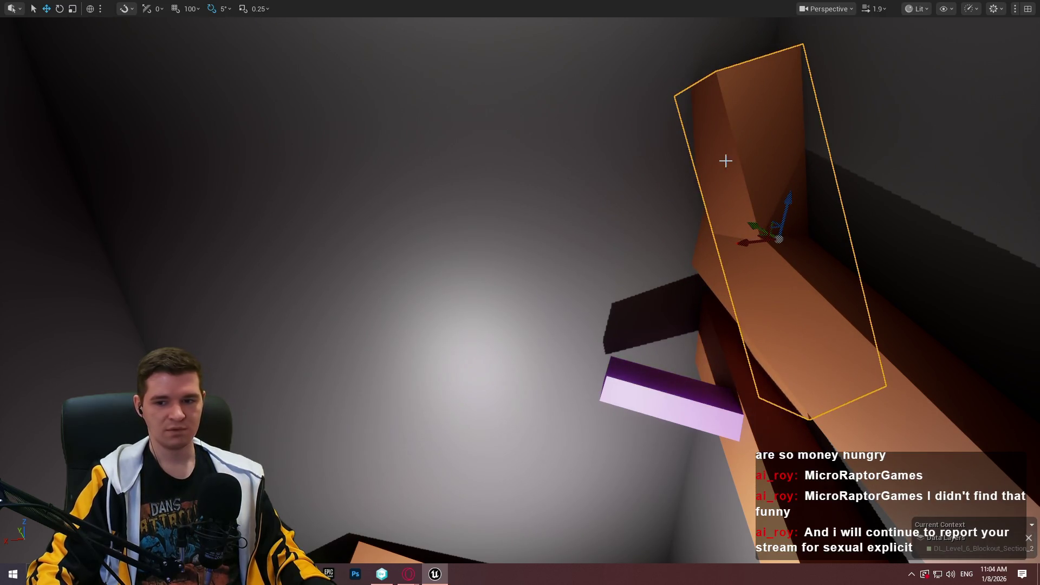
{"action": "key", "text": "w"}
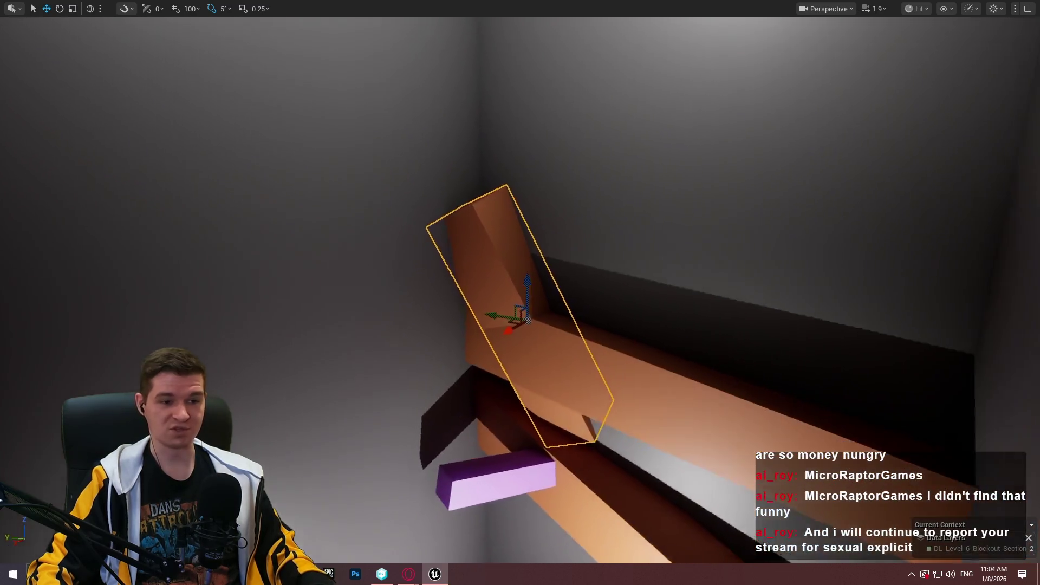
{"action": "scroll", "coordinate": [675, 357], "scroll_direction": "down", "scroll_amount": 5}
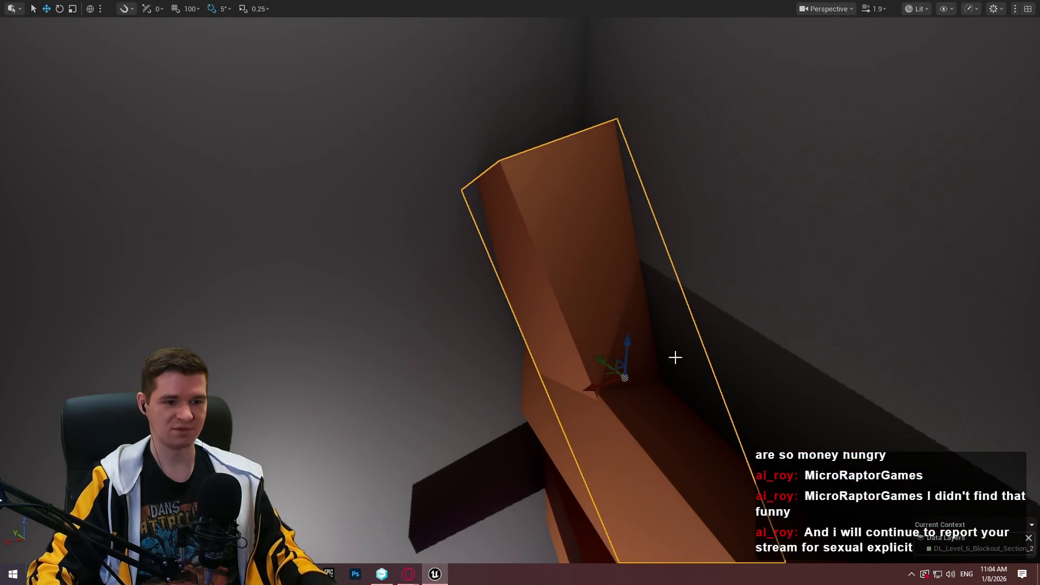
{"action": "left_click_drag", "start_coordinate": [606, 377], "coordinate": [656, 374]}
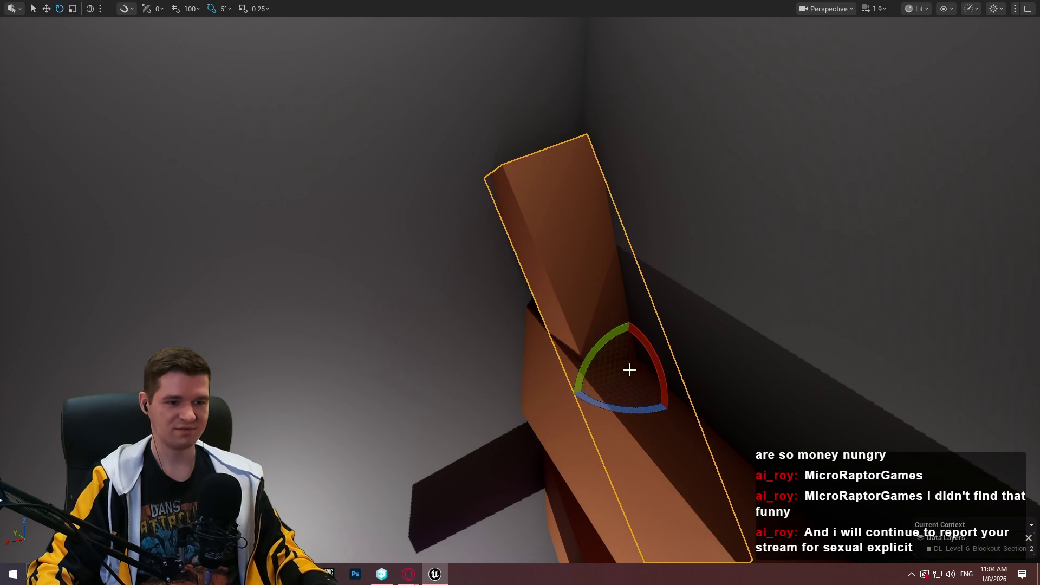
Tilt the post -10 degrees, turn it 5 degrees around vertical, and nudge it onto the beam.
{"action": "left_click_drag", "start_coordinate": [629, 320], "coordinate": [635, 325]}
{"action": "mouse_move", "coordinate": [773, 335]}
{"action": "left_mouse_down"}
{"action": "mouse_move", "coordinate": [740, 355]}
{"action": "mouse_move", "coordinate": [728, 321]}
{"action": "mouse_move", "coordinate": [743, 291]}
{"action": "mouse_move", "coordinate": [712, 316]}
{"action": "mouse_move", "coordinate": [670, 309]}
{"action": "left_mouse_up"}
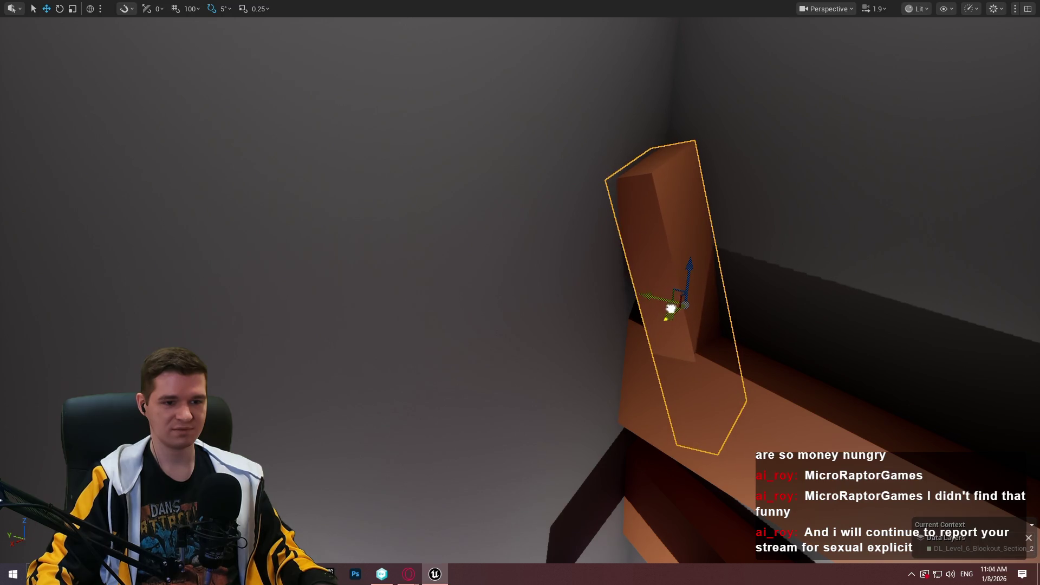
{"action": "left_click_drag", "start_coordinate": [704, 329], "coordinate": [696, 329]}
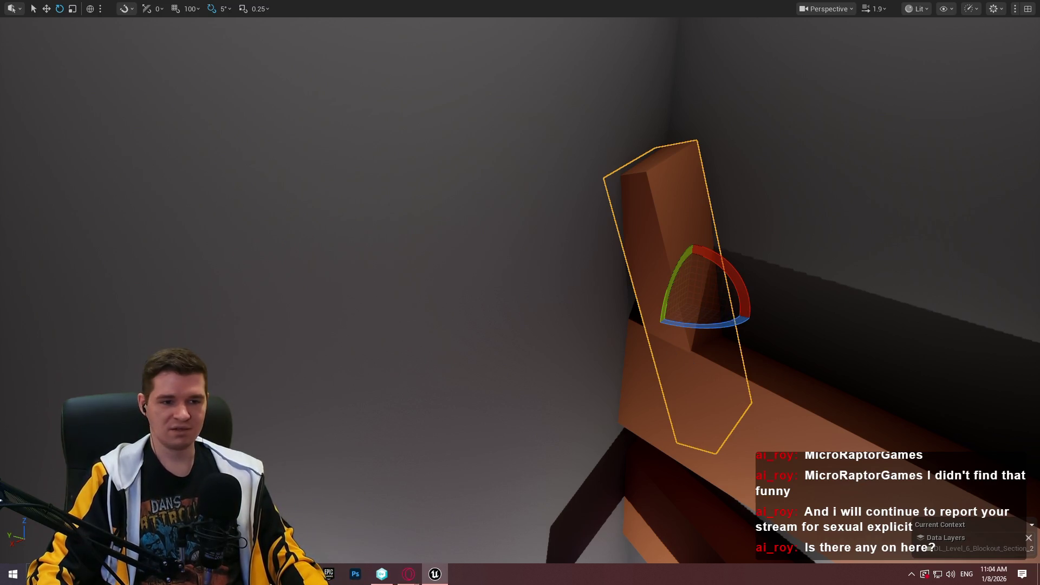
{"action": "key", "text": "w"}
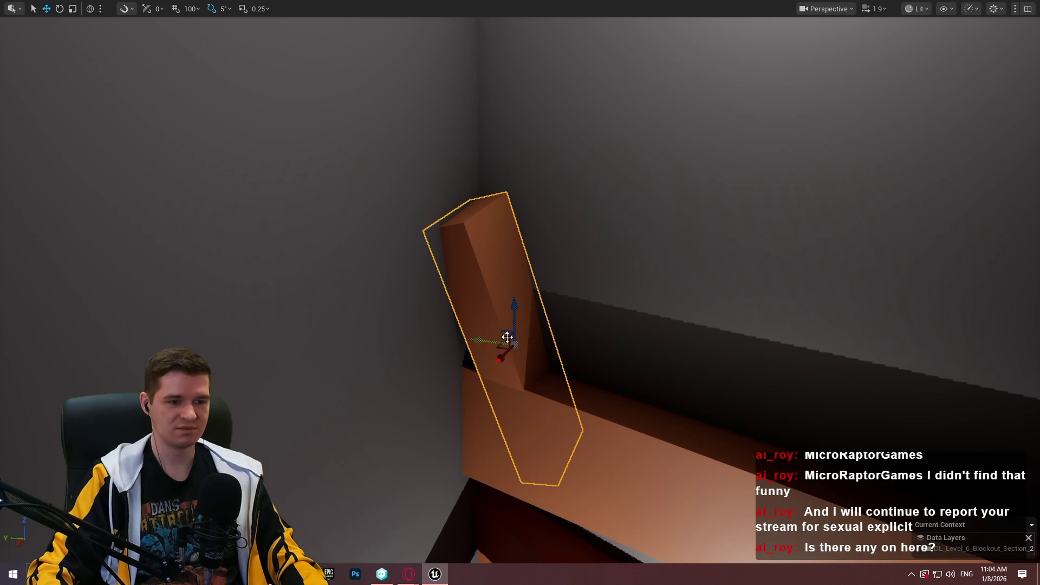
{"action": "mouse_move", "coordinate": [509, 340]}
{"action": "left_mouse_down"}
{"action": "mouse_move", "coordinate": [518, 343]}
{"action": "mouse_move", "coordinate": [429, 336]}
{"action": "mouse_move", "coordinate": [575, 371]}
{"action": "mouse_move", "coordinate": [524, 341]}
{"action": "left_mouse_up"}
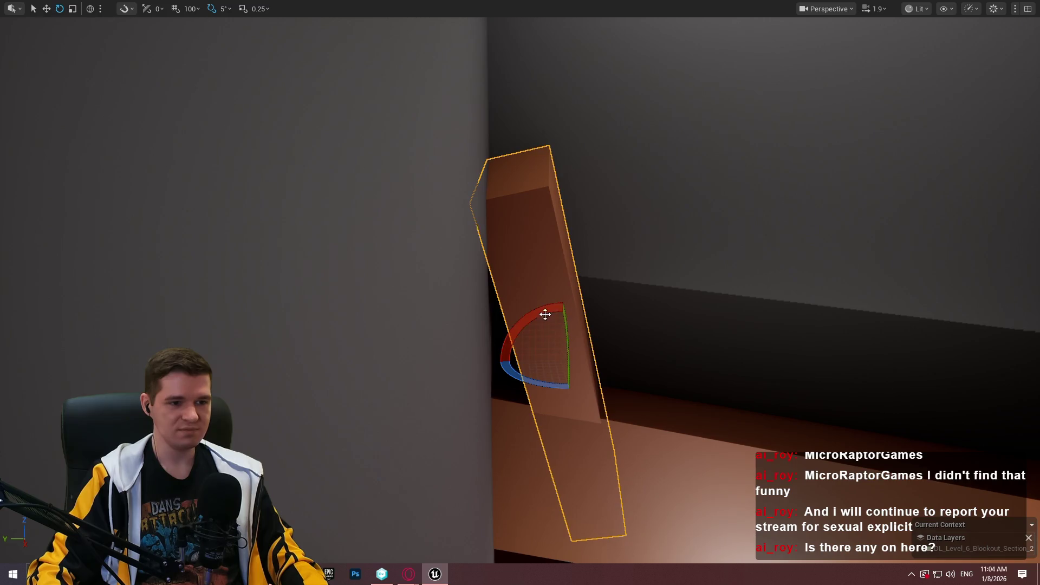
{"action": "key", "text": "w"}
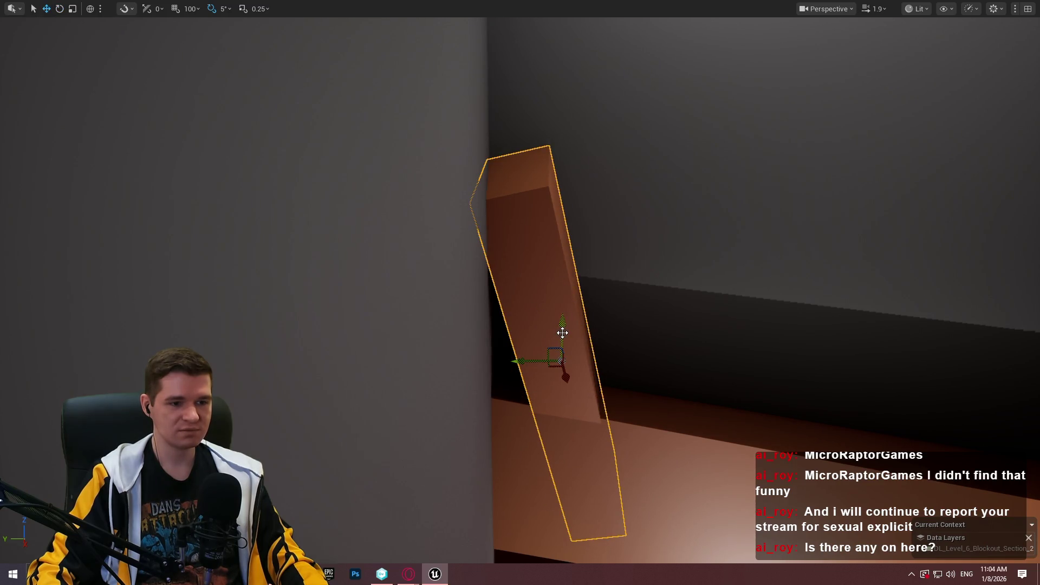
{"action": "left_click_drag", "start_coordinate": [570, 336], "coordinate": [550, 341]}
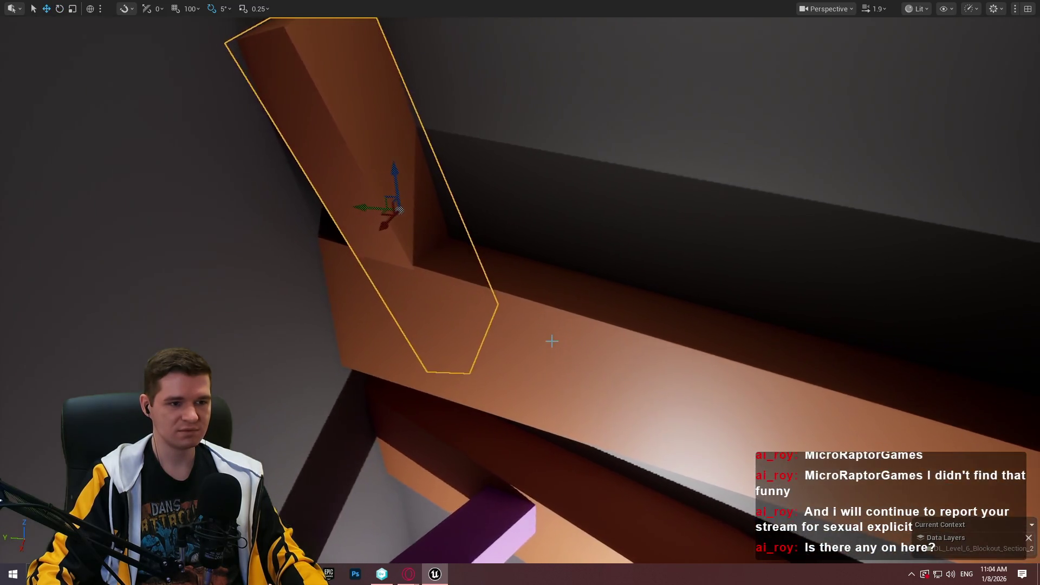
{"action": "right_click", "coordinate": [568, 525]}
{"action": "left_click", "coordinate": [564, 550]}
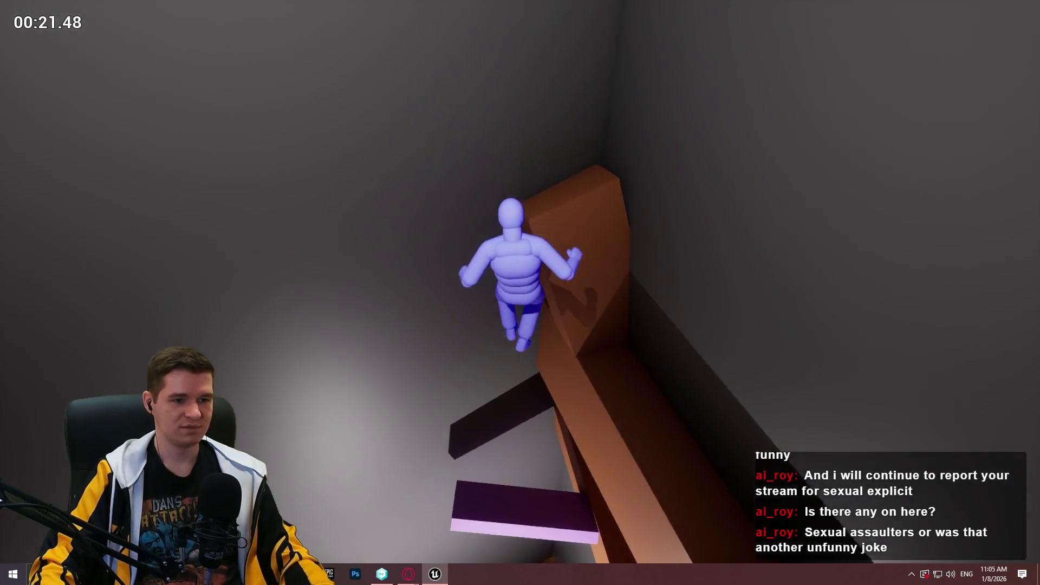
{"action": "key", "text": "Escape"}
Duplicate the pink block upward and tilt the copy -20 degrees.
{"action": "left_click", "coordinate": [532, 438]}
{"action": "left_click_drag", "start_coordinate": [541, 436], "coordinate": [553, 223]}
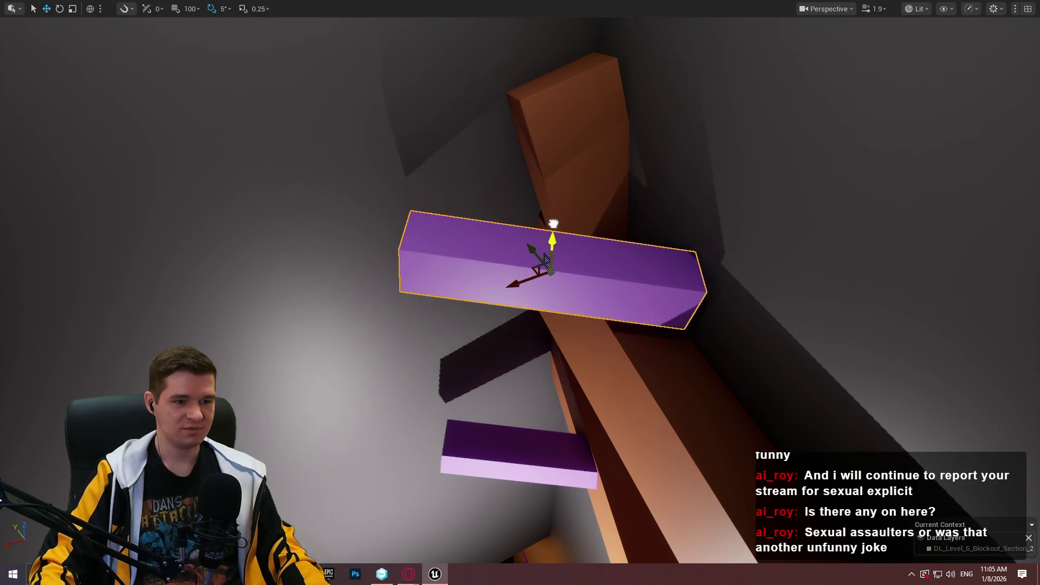
{"action": "left_click_drag", "start_coordinate": [527, 257], "coordinate": [459, 160]}
{"action": "key", "text": "e"}
{"action": "mouse_move", "coordinate": [460, 219]}
{"action": "left_mouse_down"}
{"action": "mouse_move", "coordinate": [431, 212]}
{"action": "mouse_move", "coordinate": [437, 220]}
{"action": "mouse_move", "coordinate": [437, 185]}
{"action": "mouse_move", "coordinate": [436, 201]}
{"action": "left_mouse_up"}
Raise the copied block toward the ceiling and fine-tune its position above the brown beams.
{"action": "mouse_move", "coordinate": [497, 176]}
{"action": "left_mouse_down"}
{"action": "mouse_move", "coordinate": [485, 123]}
{"action": "mouse_move", "coordinate": [385, 116]}
{"action": "mouse_move", "coordinate": [271, 162]}
{"action": "mouse_move", "coordinate": [121, 171]}
{"action": "mouse_move", "coordinate": [111, 180]}
{"action": "left_mouse_up"}
{"action": "key", "text": "f"}
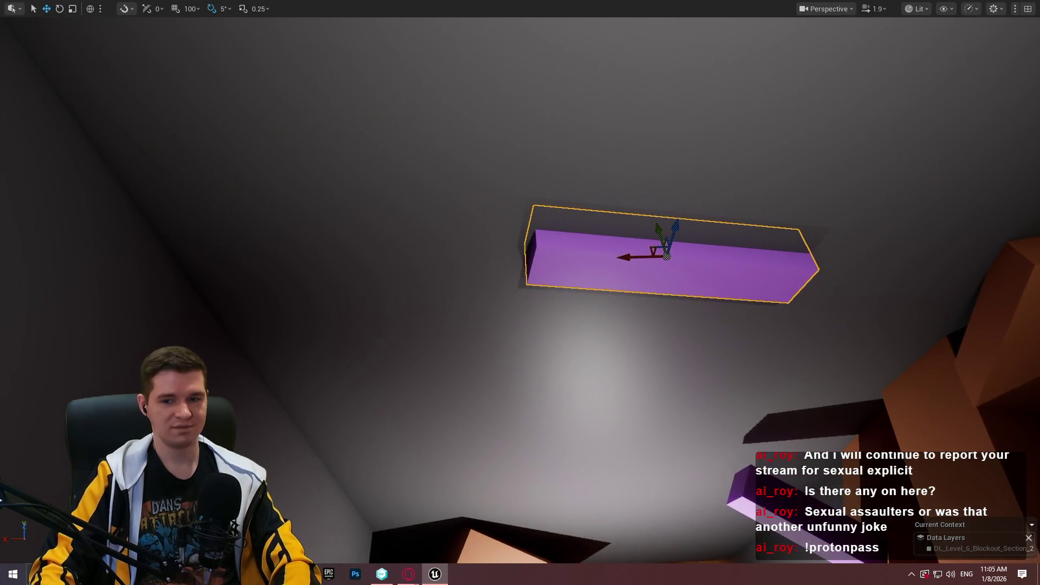
{"action": "left_click_drag", "start_coordinate": [615, 250], "coordinate": [581, 260]}
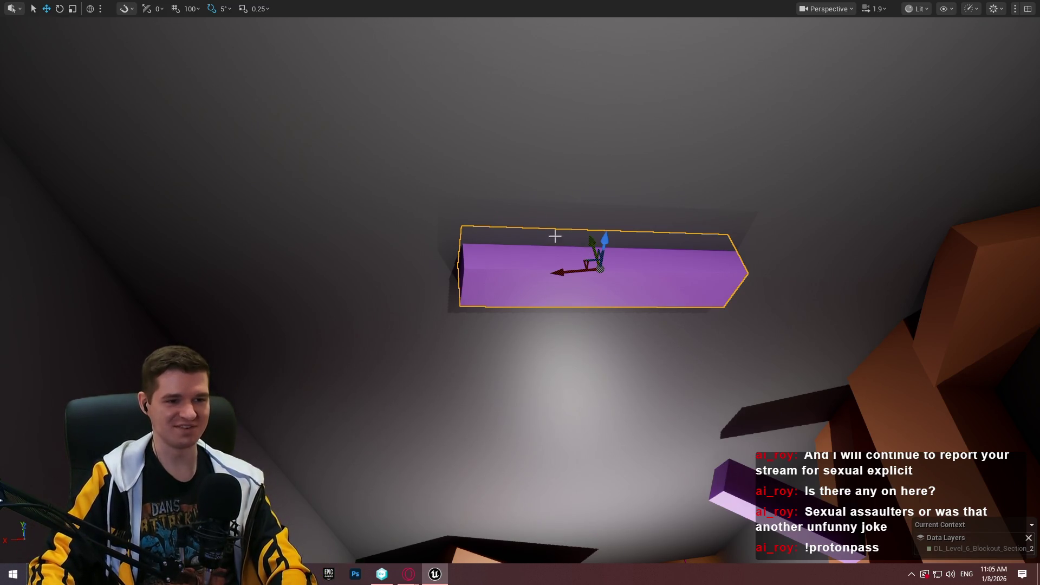
{"action": "mouse_move", "coordinate": [605, 238]}
{"action": "left_mouse_down"}
{"action": "mouse_move", "coordinate": [601, 258]}
{"action": "mouse_move", "coordinate": [606, 225]}
{"action": "mouse_move", "coordinate": [606, 250]}
{"action": "mouse_move", "coordinate": [603, 232]}
{"action": "mouse_move", "coordinate": [668, 232]}
{"action": "mouse_move", "coordinate": [629, 228]}
{"action": "mouse_move", "coordinate": [613, 249]}
{"action": "mouse_move", "coordinate": [617, 216]}
{"action": "mouse_move", "coordinate": [601, 255]}
{"action": "mouse_move", "coordinate": [601, 179]}
{"action": "mouse_move", "coordinate": [604, 279]}
{"action": "left_mouse_up"}
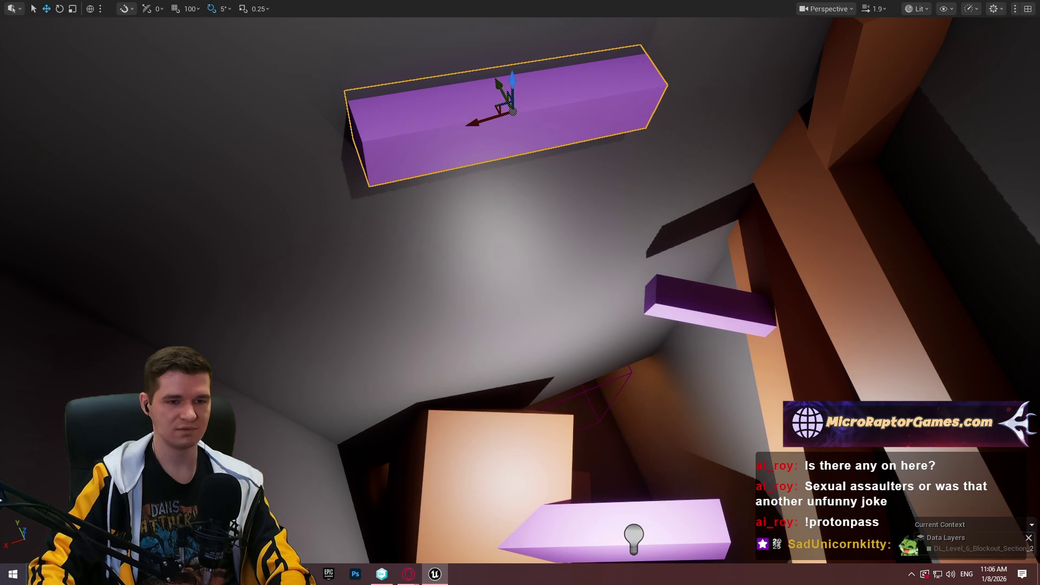
{"action": "mouse_move", "coordinate": [604, 279]}
{"action": "left_mouse_down"}
{"action": "mouse_move", "coordinate": [601, 244]}
{"action": "mouse_move", "coordinate": [574, 227]}
{"action": "left_mouse_up"}
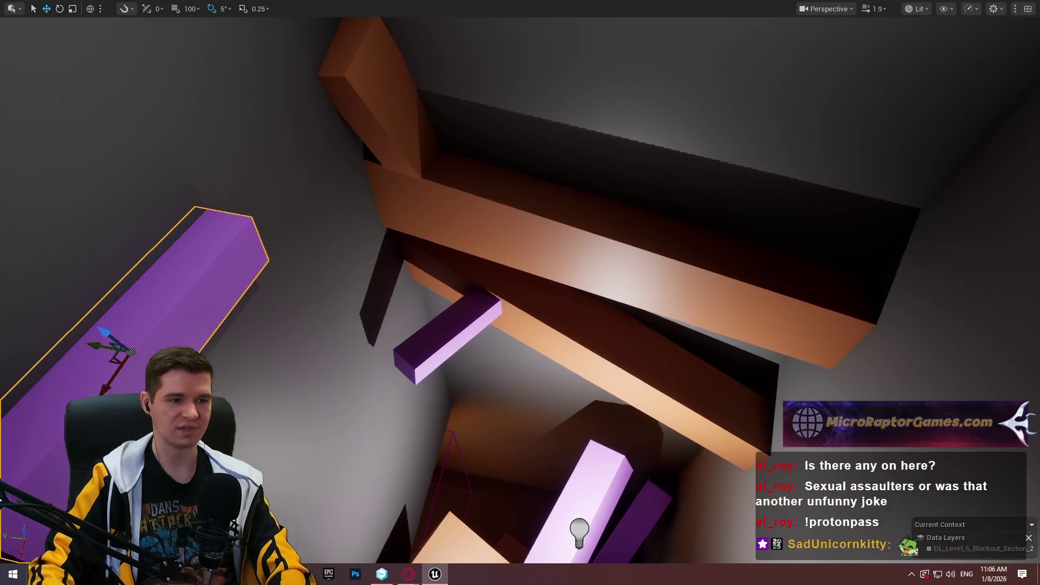
Rotate the purple block to lie horizontally, using its local axes.
{"action": "key", "text": "f"}
{"action": "mouse_move", "coordinate": [538, 198]}
{"action": "left_mouse_down"}
{"action": "mouse_move", "coordinate": [530, 184]}
{"action": "mouse_move", "coordinate": [534, 192]}
{"action": "left_mouse_up"}
{"action": "key", "text": "e"}
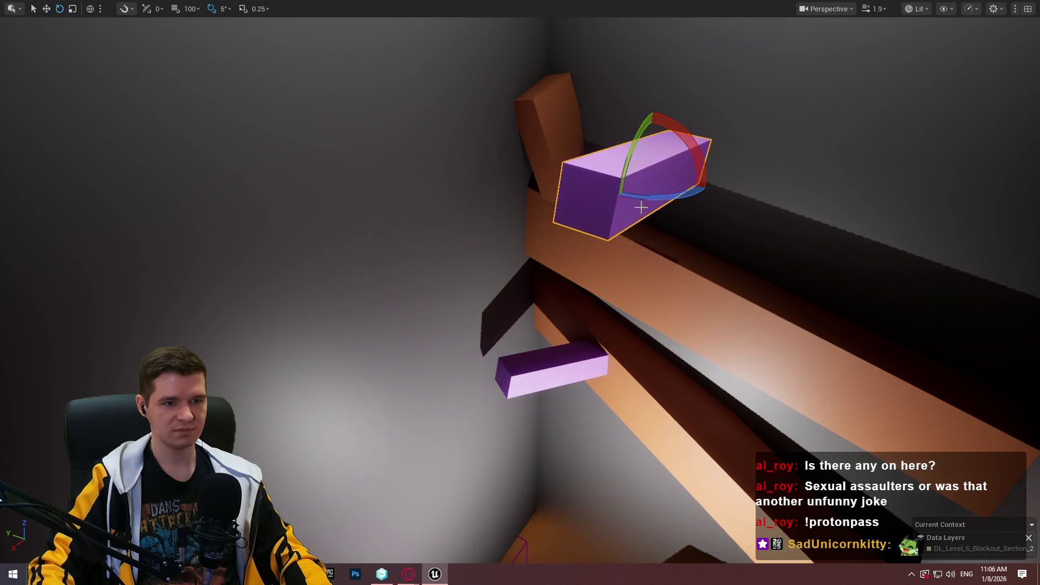
{"action": "mouse_move", "coordinate": [693, 190]}
{"action": "left_mouse_down"}
{"action": "mouse_move", "coordinate": [708, 146]}
{"action": "mouse_move", "coordinate": [698, 108]}
{"action": "left_mouse_up"}
{"action": "key", "text": "ctrl+grave"}
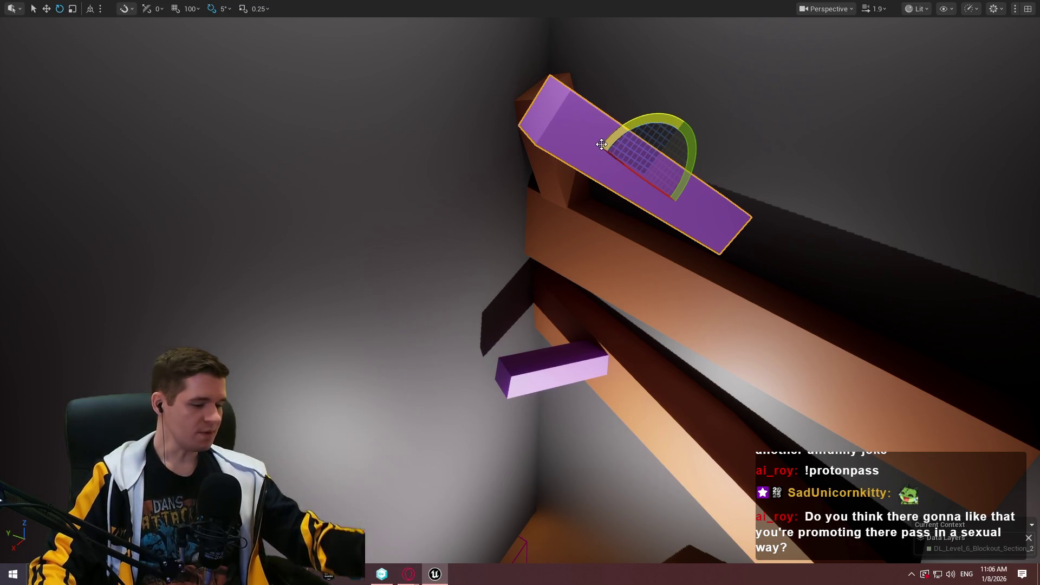
{"action": "left_click_drag", "start_coordinate": [630, 153], "coordinate": [621, 186]}
Stretch the purple block much longer and move it down along the brown beam.
{"action": "key", "text": "r"}
{"action": "key", "text": "w"}
{"action": "left_click_drag", "start_coordinate": [604, 223], "coordinate": [742, 370]}
{"action": "mouse_move", "coordinate": [736, 305]}
{"action": "left_mouse_down"}
{"action": "mouse_move", "coordinate": [708, 355]}
{"action": "mouse_move", "coordinate": [831, 367]}
{"action": "mouse_move", "coordinate": [859, 383]}
{"action": "left_mouse_up"}
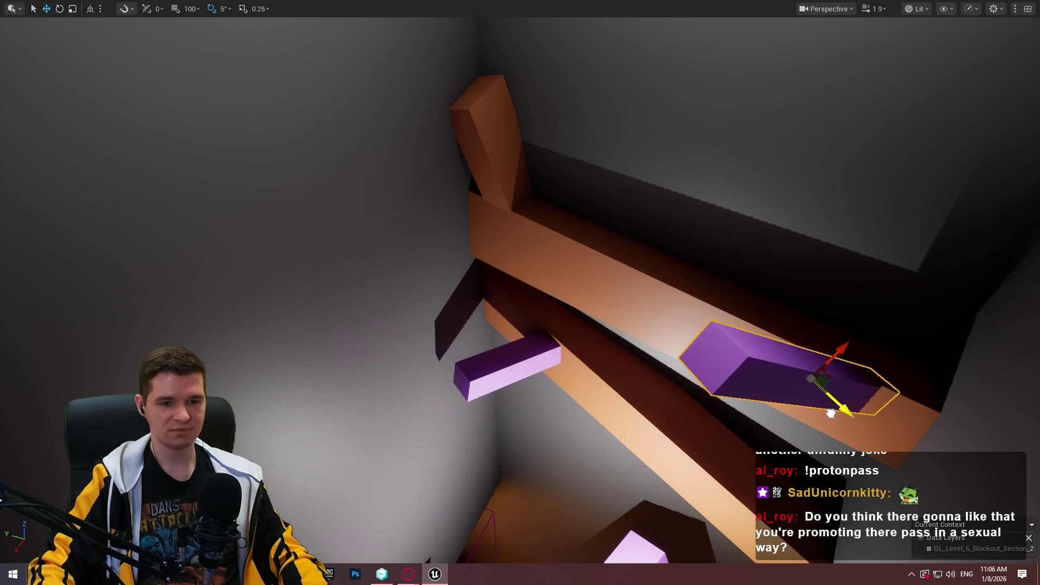
{"action": "mouse_move", "coordinate": [857, 421]}
{"action": "left_mouse_down"}
{"action": "mouse_move", "coordinate": [758, 347]}
{"action": "mouse_move", "coordinate": [541, 281]}
{"action": "mouse_move", "coordinate": [512, 254]}
{"action": "mouse_move", "coordinate": [547, 284]}
{"action": "mouse_move", "coordinate": [487, 282]}
{"action": "mouse_move", "coordinate": [423, 216]}
{"action": "mouse_move", "coordinate": [575, 270]}
{"action": "left_mouse_up"}
Tilt the purple beam 5 degrees, then duplicate it into a short rotated purple box.
{"action": "key", "text": "e"}
{"action": "key", "text": "w"}
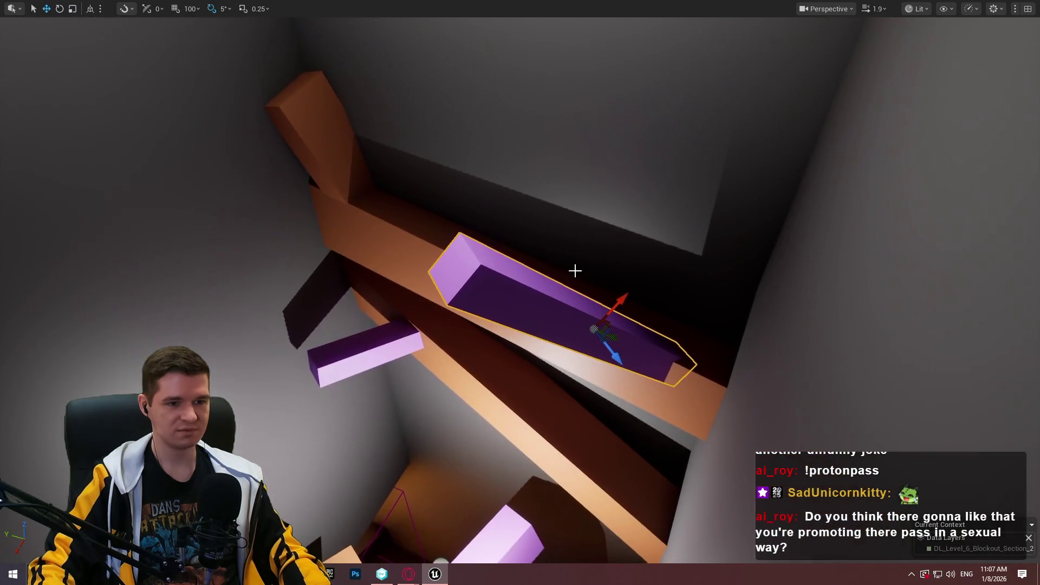
{"action": "mouse_move", "coordinate": [618, 338]}
{"action": "left_mouse_down"}
{"action": "mouse_move", "coordinate": [469, 325]}
{"action": "mouse_move", "coordinate": [293, 289]}
{"action": "left_mouse_up"}
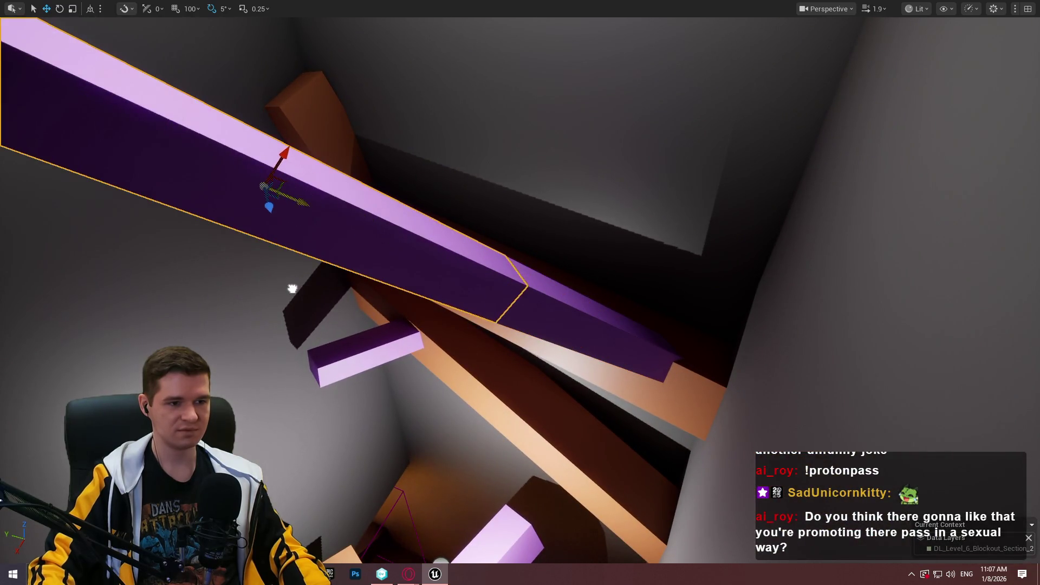
{"action": "left_click_drag", "start_coordinate": [304, 209], "coordinate": [297, 206]}
{"action": "key", "text": "e"}
{"action": "mouse_move", "coordinate": [269, 146]}
{"action": "left_mouse_down"}
{"action": "mouse_move", "coordinate": [269, 167]}
{"action": "mouse_move", "coordinate": [317, 187]}
{"action": "mouse_move", "coordinate": [346, 184]}
{"action": "mouse_move", "coordinate": [359, 204]}
{"action": "mouse_move", "coordinate": [423, 239]}
{"action": "mouse_move", "coordinate": [456, 211]}
{"action": "mouse_move", "coordinate": [440, 249]}
{"action": "mouse_move", "coordinate": [440, 358]}
{"action": "mouse_move", "coordinate": [439, 293]}
{"action": "left_mouse_up"}
Undo raising the purple box and rotate it upright on the slanted pillar.
{"action": "key", "text": "w"}
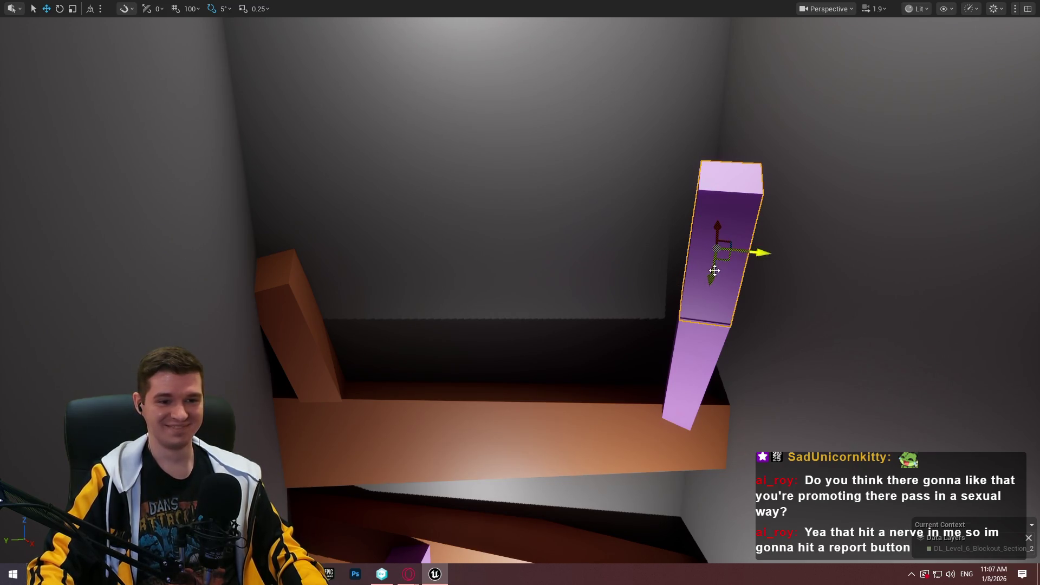
{"action": "mouse_move", "coordinate": [711, 278]}
{"action": "left_mouse_down"}
{"action": "mouse_move", "coordinate": [720, 227]}
{"action": "mouse_move", "coordinate": [714, 240]}
{"action": "left_mouse_up"}
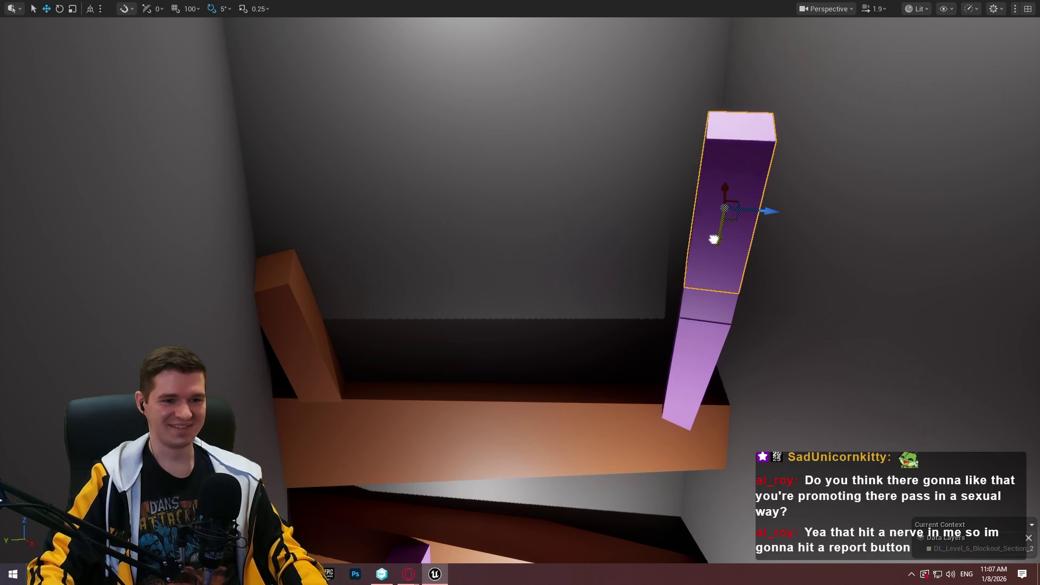
{"action": "key", "text": "ctrl+z"}
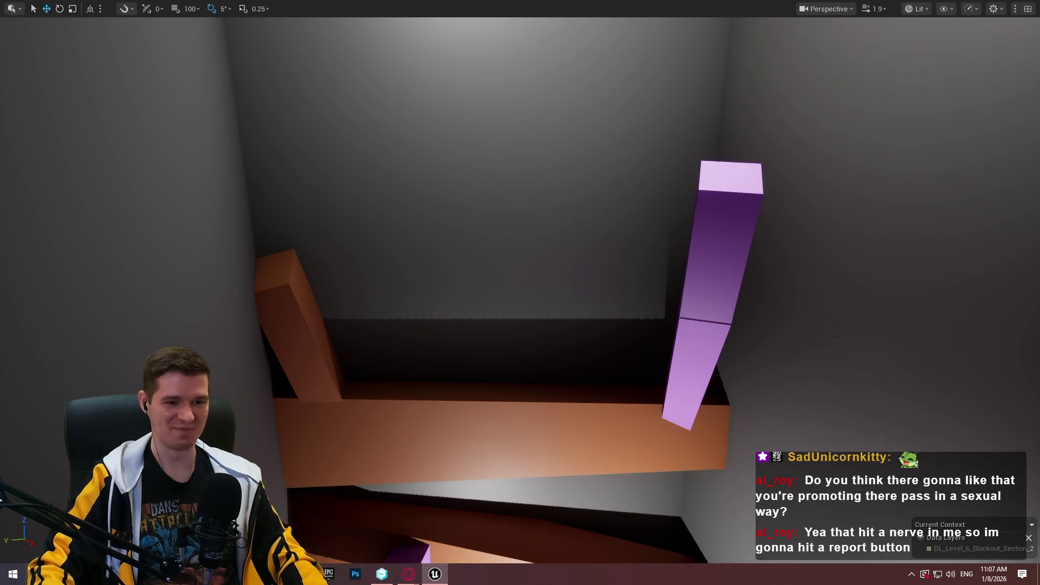
{"action": "key", "text": "ctrl+z"}
{"action": "key", "text": "ctrl+z"}
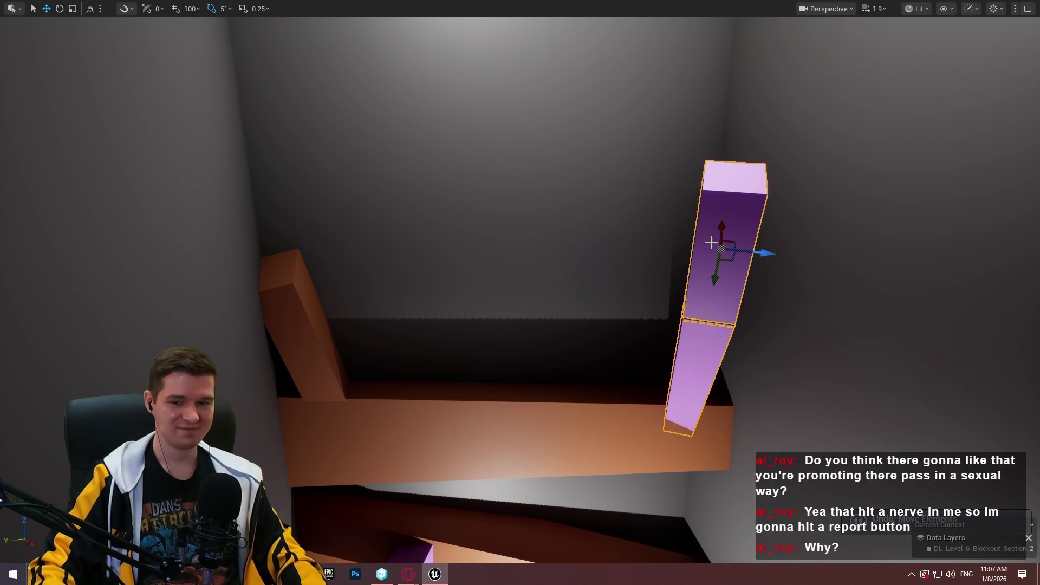
{"action": "key", "text": "e"}
{"action": "mouse_move", "coordinate": [694, 211]}
{"action": "left_mouse_down"}
{"action": "mouse_move", "coordinate": [784, 248]}
{"action": "mouse_move", "coordinate": [639, 237]}
{"action": "left_mouse_up"}
{"action": "key", "text": "w"}
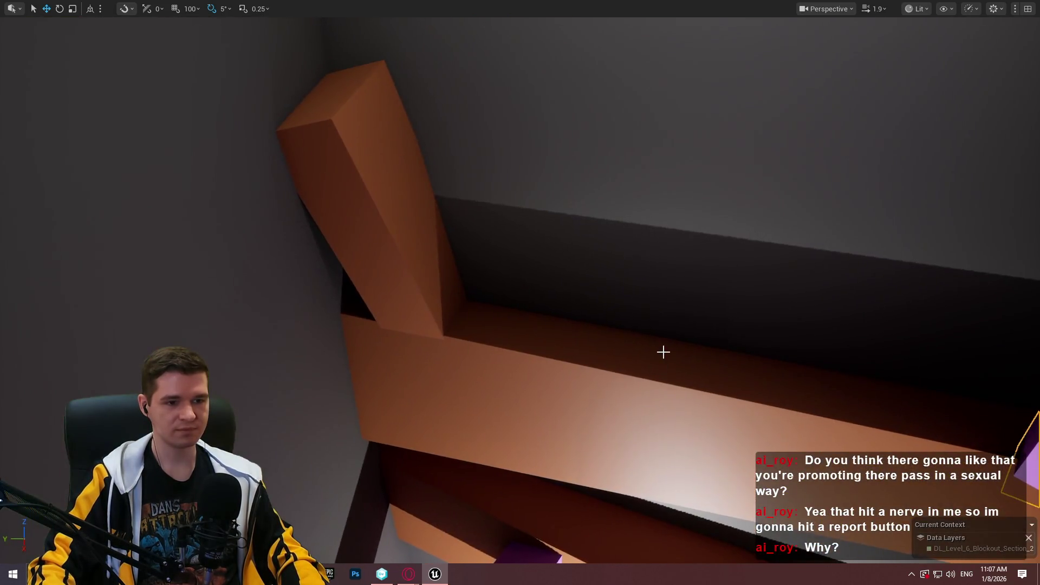
{"action": "right_click", "coordinate": [662, 351]}
Play from the brown beam and walk forward to the purple block, then stop the playtest.
{"action": "left_click", "coordinate": [705, 553]}
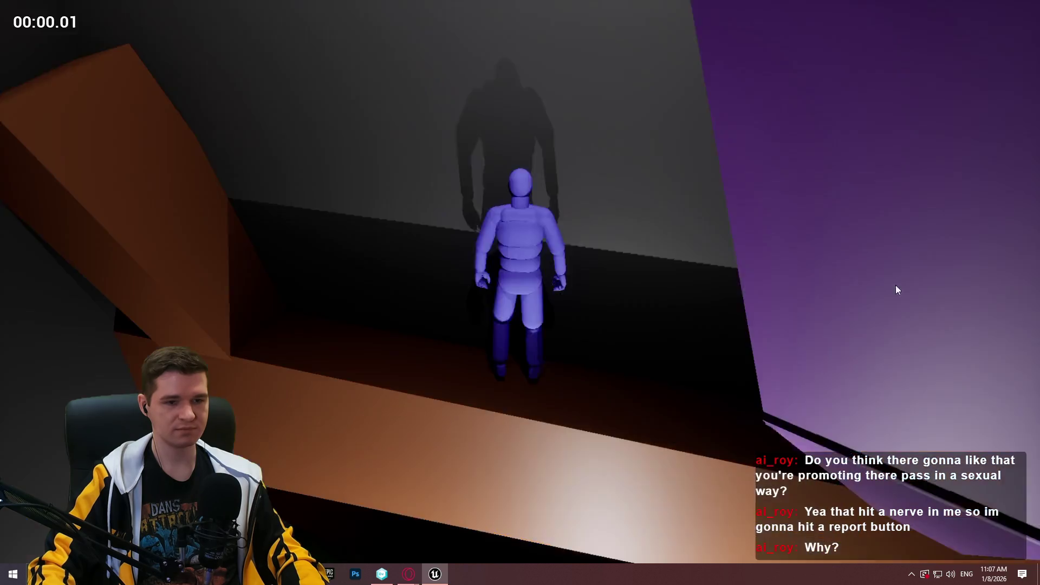
{"action": "key", "text": "w"}
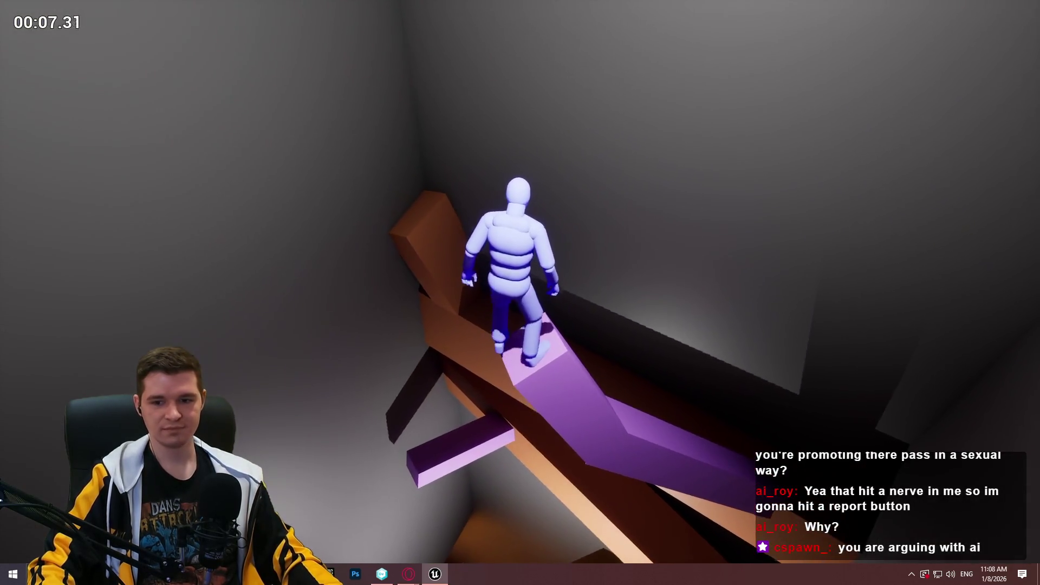
{"action": "key", "text": "Escape"}
{"action": "left_click_drag", "start_coordinate": [22, 164], "coordinate": [557, 252]}
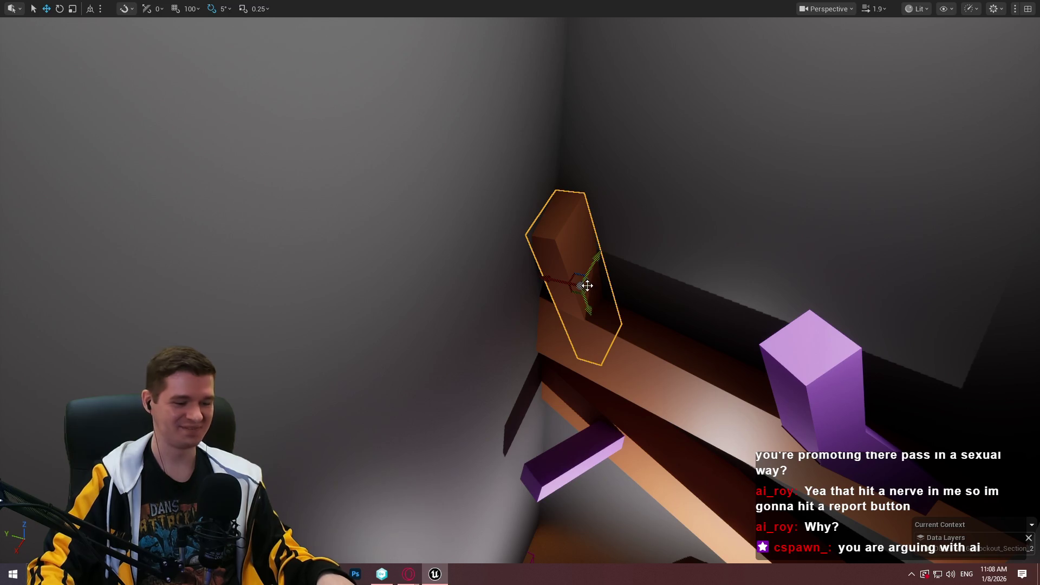
{"action": "mouse_move", "coordinate": [742, 284]}
{"action": "left_mouse_down"}
{"action": "mouse_move", "coordinate": [743, 331]}
{"action": "mouse_move", "coordinate": [739, 285]}
{"action": "mouse_move", "coordinate": [672, 222]}
{"action": "mouse_move", "coordinate": [671, 244]}
{"action": "mouse_move", "coordinate": [620, 228]}
{"action": "mouse_move", "coordinate": [636, 347]}
{"action": "left_mouse_up"}
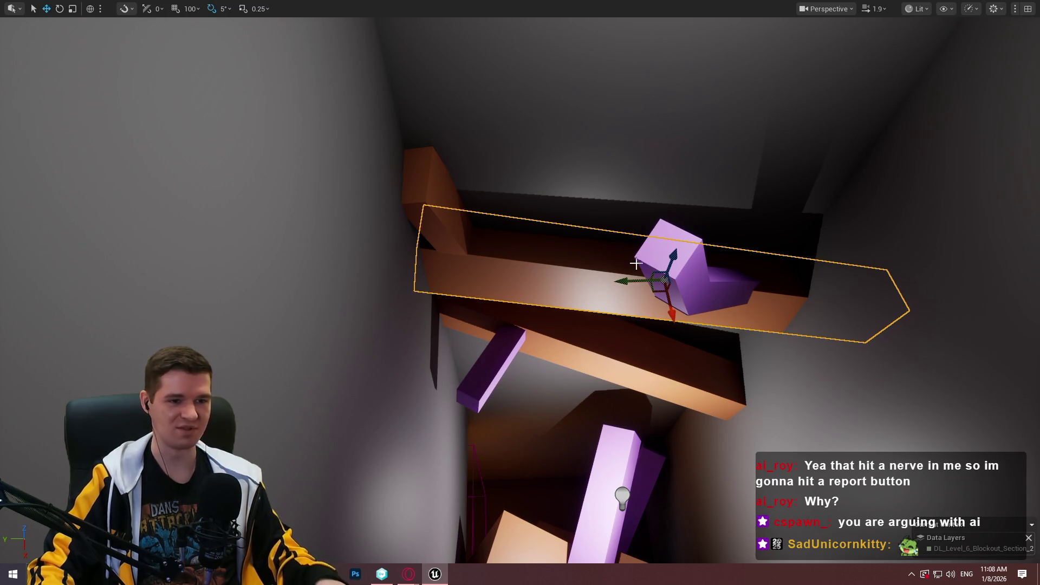
{"action": "mouse_move", "coordinate": [673, 255]}
{"action": "left_mouse_down"}
{"action": "mouse_move", "coordinate": [709, 122]}
{"action": "mouse_move", "coordinate": [707, 214]}
{"action": "mouse_move", "coordinate": [657, 312]}
{"action": "left_mouse_up"}
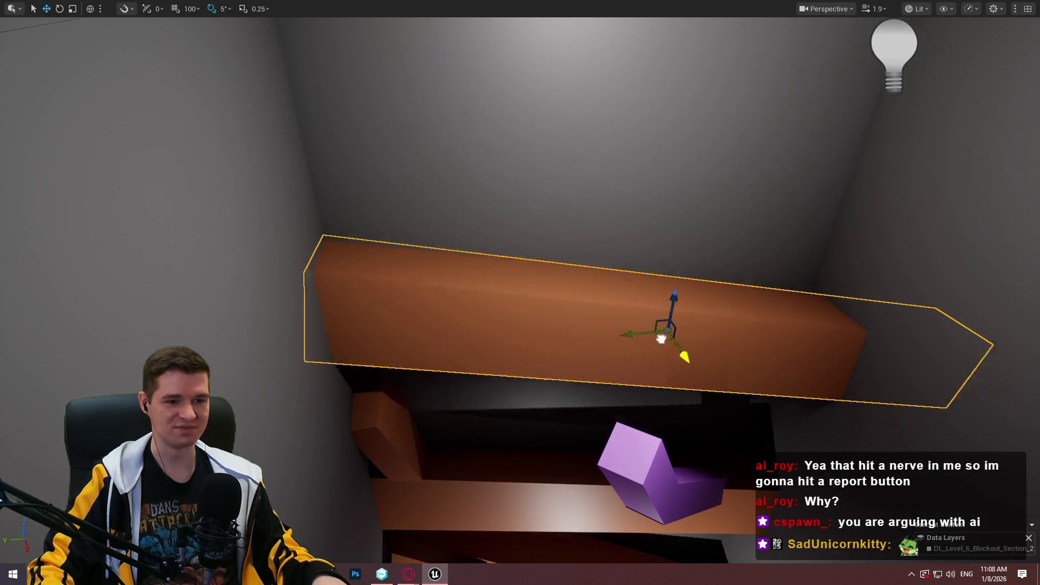
{"action": "scroll", "coordinate": [658, 334], "scroll_direction": "up", "scroll_amount": 3}
{"action": "mouse_move", "coordinate": [718, 418]}
{"action": "left_mouse_down"}
{"action": "mouse_move", "coordinate": [721, 390]}
{"action": "mouse_move", "coordinate": [720, 433]}
{"action": "mouse_move", "coordinate": [693, 390]}
{"action": "mouse_move", "coordinate": [687, 110]}
{"action": "left_mouse_up"}
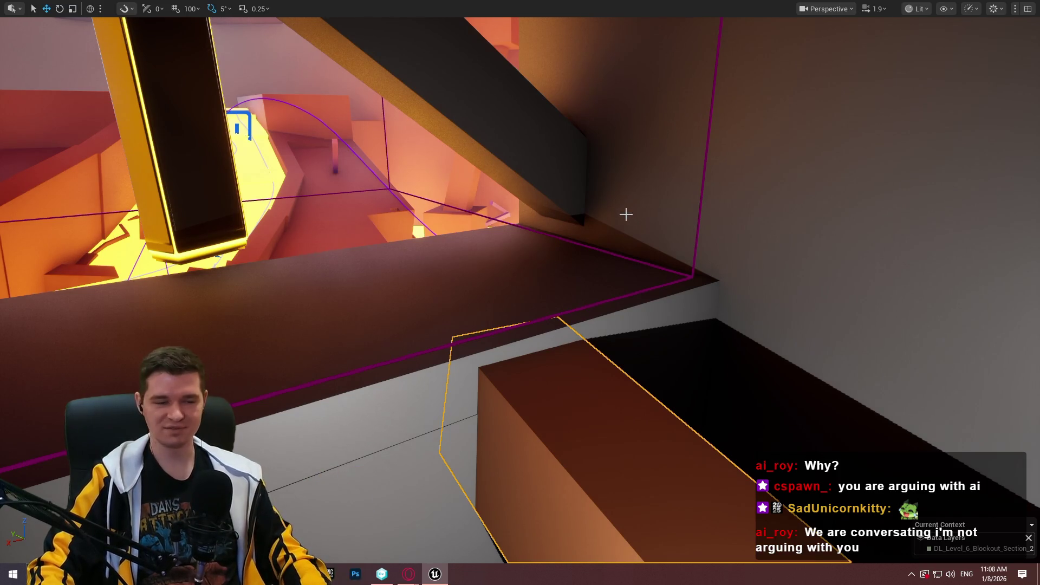
{"action": "key", "text": "f"}
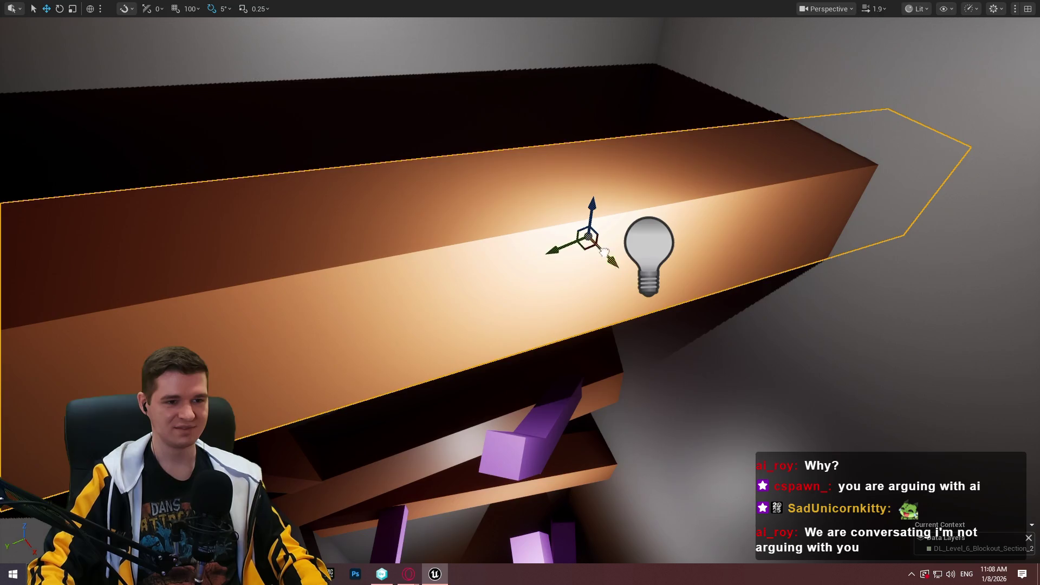
{"action": "mouse_move", "coordinate": [611, 291]}
{"action": "left_mouse_down"}
{"action": "mouse_move", "coordinate": [752, 342]}
{"action": "mouse_move", "coordinate": [475, 227]}
{"action": "mouse_move", "coordinate": [325, 282]}
{"action": "left_mouse_up"}
{"action": "mouse_move", "coordinate": [517, 321]}
{"action": "left_mouse_down"}
{"action": "mouse_move", "coordinate": [487, 303]}
{"action": "mouse_move", "coordinate": [517, 321]}
{"action": "left_mouse_up"}
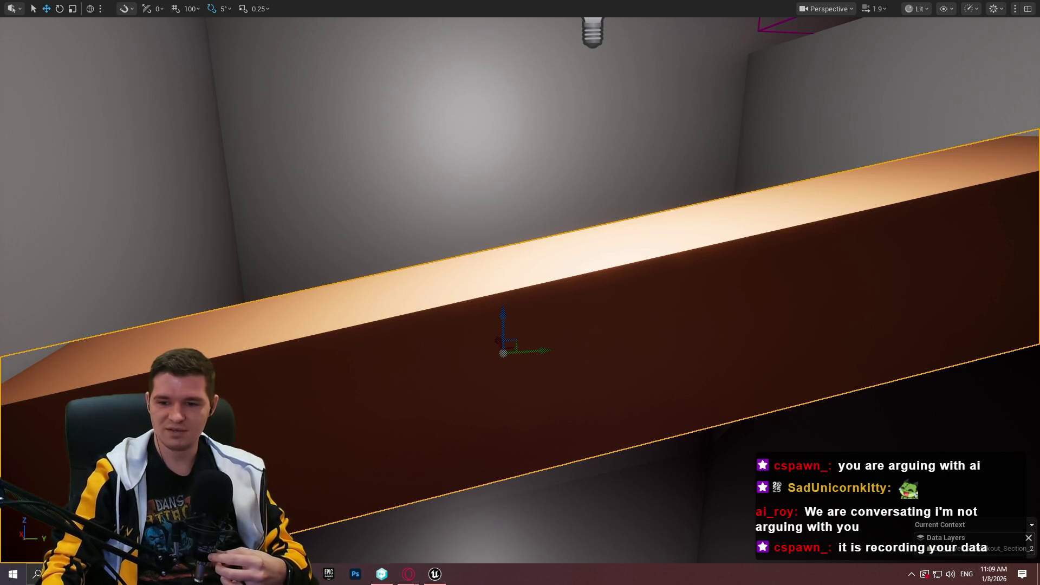
{"action": "left_click", "coordinate": [408, 574]}
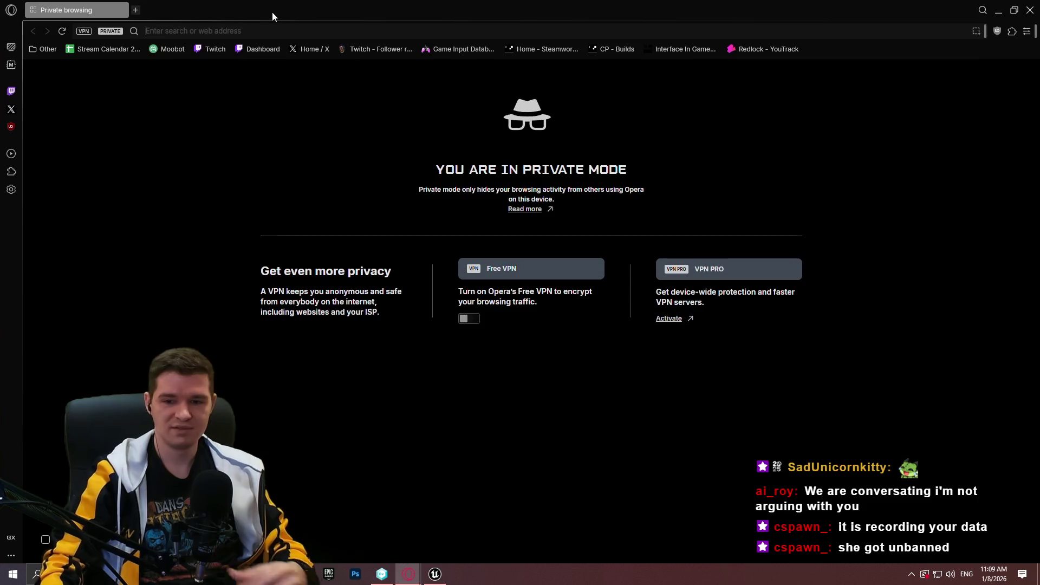
{"action": "type", "text": "nina lin twitc"}
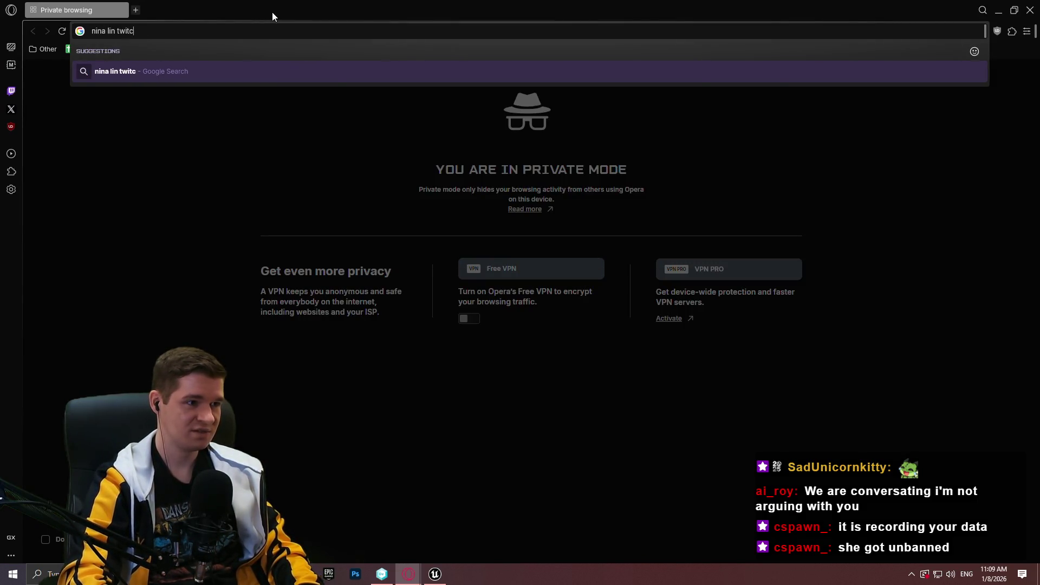
{"action": "type", "text": "h"}
{"action": "key", "text": "Return"}
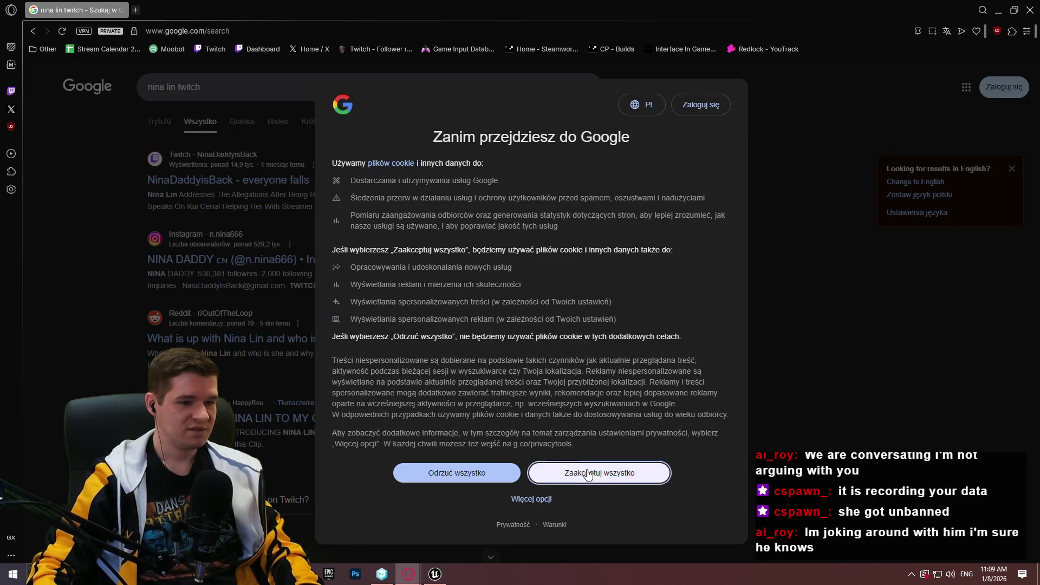
{"action": "left_click", "coordinate": [589, 475]}
{"action": "left_click", "coordinate": [289, 183]}
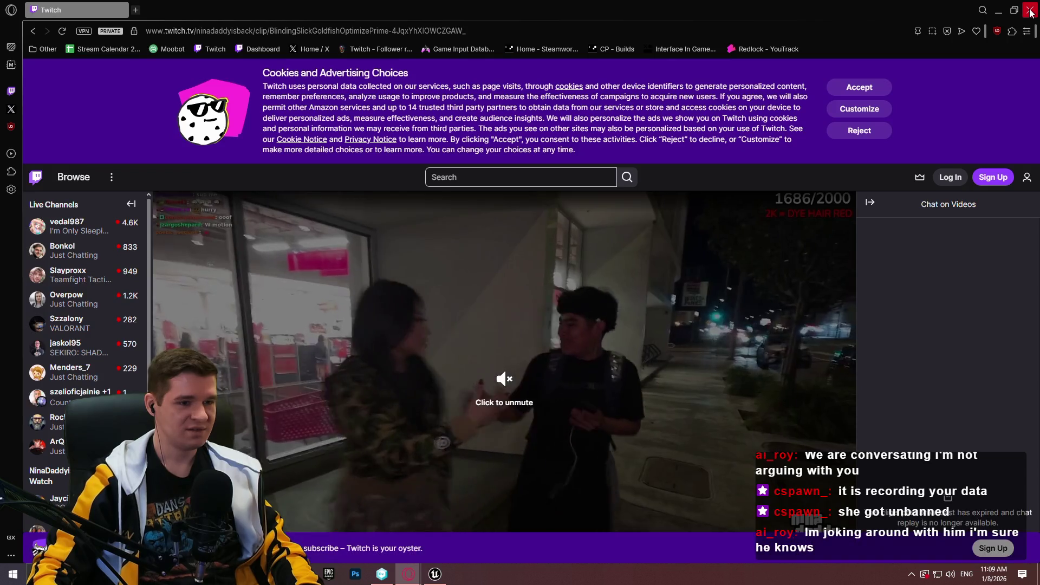
{"action": "left_click", "coordinate": [1030, 12]}
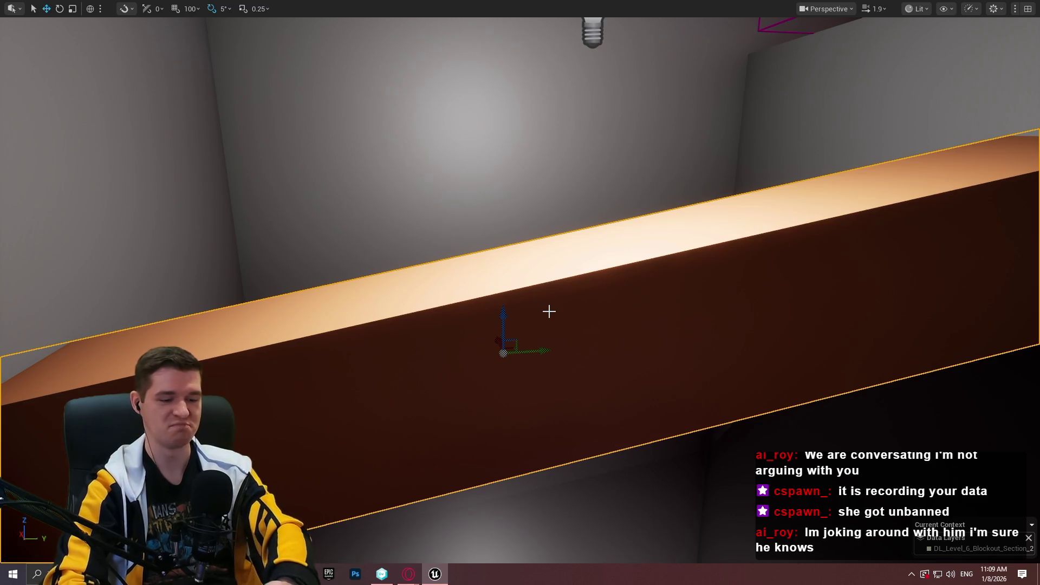
{"action": "mouse_move", "coordinate": [578, 291]}
{"action": "left_mouse_down"}
{"action": "mouse_move", "coordinate": [577, 325]}
{"action": "mouse_move", "coordinate": [541, 422]}
{"action": "mouse_move", "coordinate": [502, 195]}
{"action": "left_mouse_up"}
{"action": "mouse_move", "coordinate": [494, 148]}
{"action": "left_mouse_down"}
{"action": "mouse_move", "coordinate": [512, 264]}
{"action": "mouse_move", "coordinate": [674, 274]}
{"action": "left_mouse_up"}
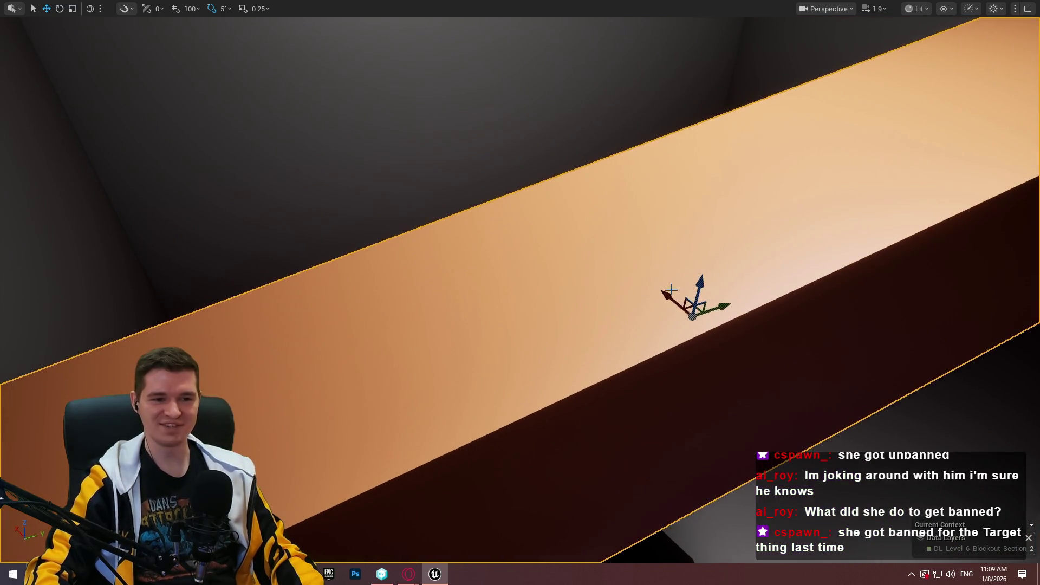
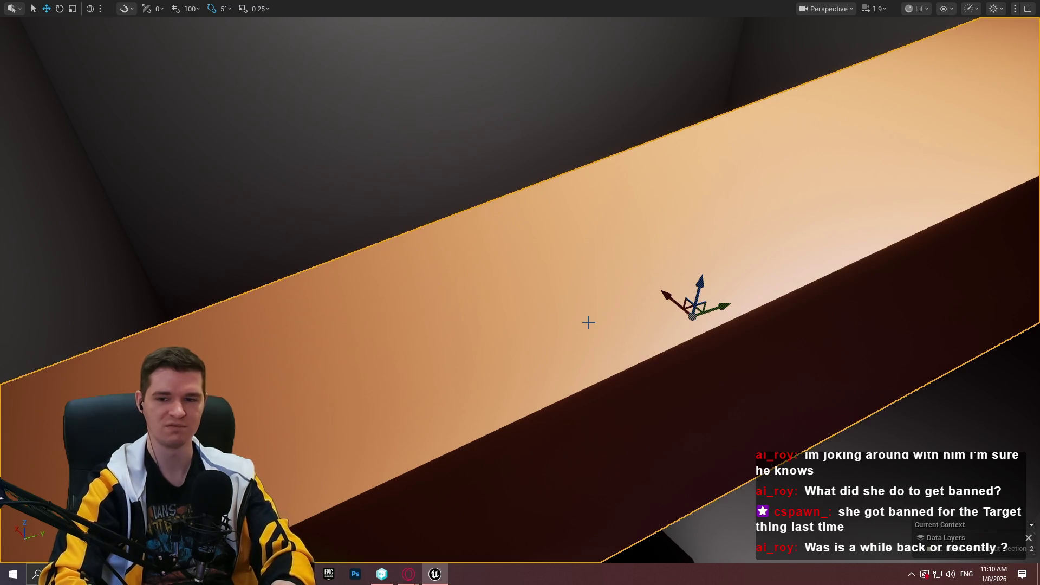
Orbit around the orange ledge block and scale it up uniformly.
{"action": "mouse_move", "coordinate": [524, 271]}
{"action": "left_mouse_down"}
{"action": "mouse_move", "coordinate": [477, 260]}
{"action": "mouse_move", "coordinate": [470, 271]}
{"action": "mouse_move", "coordinate": [649, 149]}
{"action": "mouse_move", "coordinate": [683, 227]}
{"action": "mouse_move", "coordinate": [777, 342]}
{"action": "mouse_move", "coordinate": [580, 495]}
{"action": "mouse_move", "coordinate": [623, 379]}
{"action": "mouse_move", "coordinate": [687, 292]}
{"action": "left_mouse_up"}
{"action": "mouse_move", "coordinate": [490, 309]}
{"action": "left_mouse_down"}
{"action": "mouse_move", "coordinate": [455, 341]}
{"action": "mouse_move", "coordinate": [542, 244]}
{"action": "mouse_move", "coordinate": [641, 163]}
{"action": "left_mouse_up"}
{"action": "key", "text": "r"}
{"action": "mouse_move", "coordinate": [666, 203]}
{"action": "left_mouse_down"}
{"action": "mouse_move", "coordinate": [660, 193]}
{"action": "mouse_move", "coordinate": [670, 181]}
{"action": "mouse_move", "coordinate": [598, 63]}
{"action": "mouse_move", "coordinate": [599, 81]}
{"action": "left_mouse_up"}
Frame the block, switch to local space and shorten it along its own length.
{"action": "key", "text": "w"}
{"action": "key", "text": "f"}
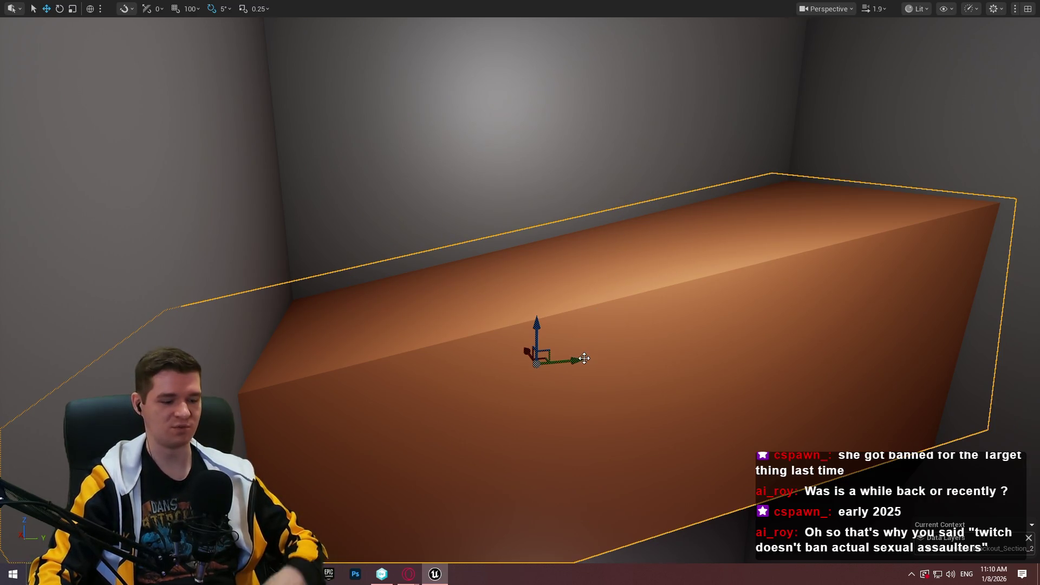
{"action": "key", "text": "ctrl+grave"}
{"action": "mouse_move", "coordinate": [574, 352]}
{"action": "left_mouse_down"}
{"action": "mouse_move", "coordinate": [643, 327]}
{"action": "mouse_move", "coordinate": [614, 343]}
{"action": "mouse_move", "coordinate": [602, 371]}
{"action": "left_mouse_up"}
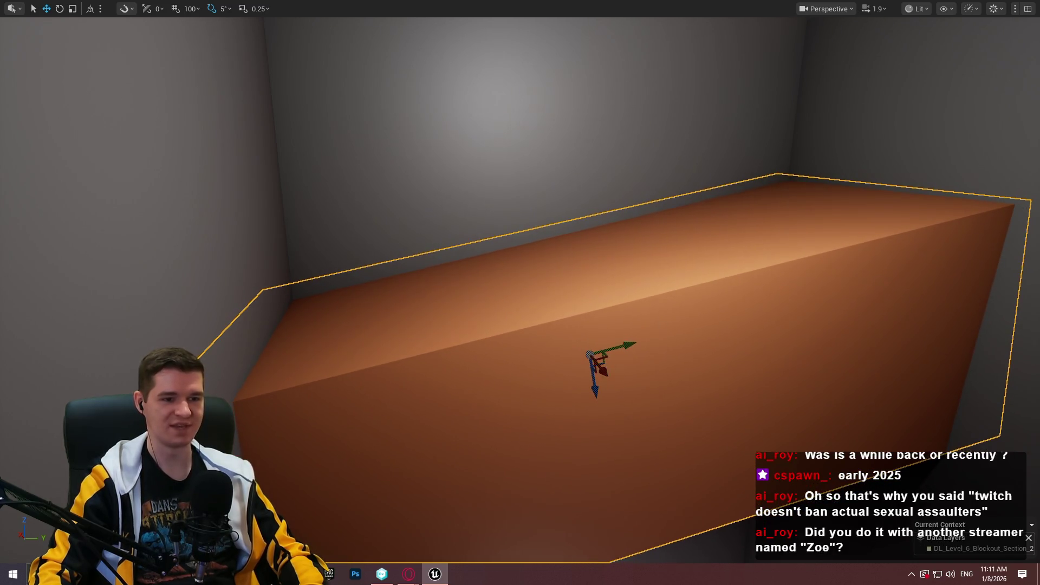
Rotate the orange block past 15° so it slants across the room's upper corner.
{"action": "scroll", "coordinate": [664, 330], "scroll_direction": "down", "scroll_amount": 3}
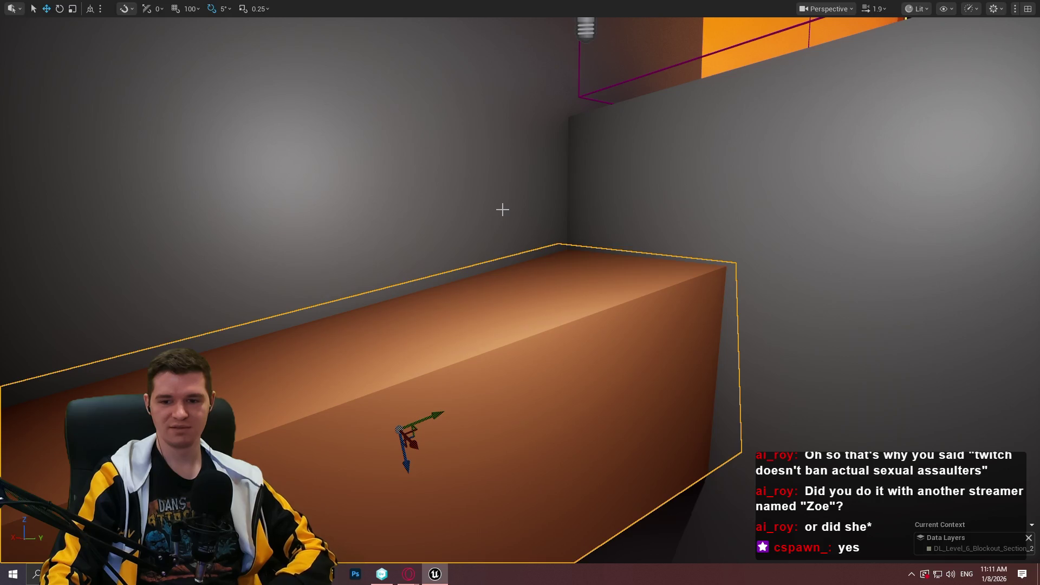
{"action": "mouse_move", "coordinate": [534, 220]}
{"action": "left_mouse_down"}
{"action": "mouse_move", "coordinate": [547, 221]}
{"action": "mouse_move", "coordinate": [571, 255]}
{"action": "mouse_move", "coordinate": [571, 287]}
{"action": "left_mouse_up"}
{"action": "key", "text": "e"}
{"action": "left_click_drag", "start_coordinate": [563, 149], "coordinate": [568, 200]}
{"action": "mouse_move", "coordinate": [287, 157]}
{"action": "left_mouse_down"}
{"action": "mouse_move", "coordinate": [333, 198]}
{"action": "mouse_move", "coordinate": [347, 228]}
{"action": "left_mouse_up"}
{"action": "left_click_drag", "start_coordinate": [567, 201], "coordinate": [567, 287]}
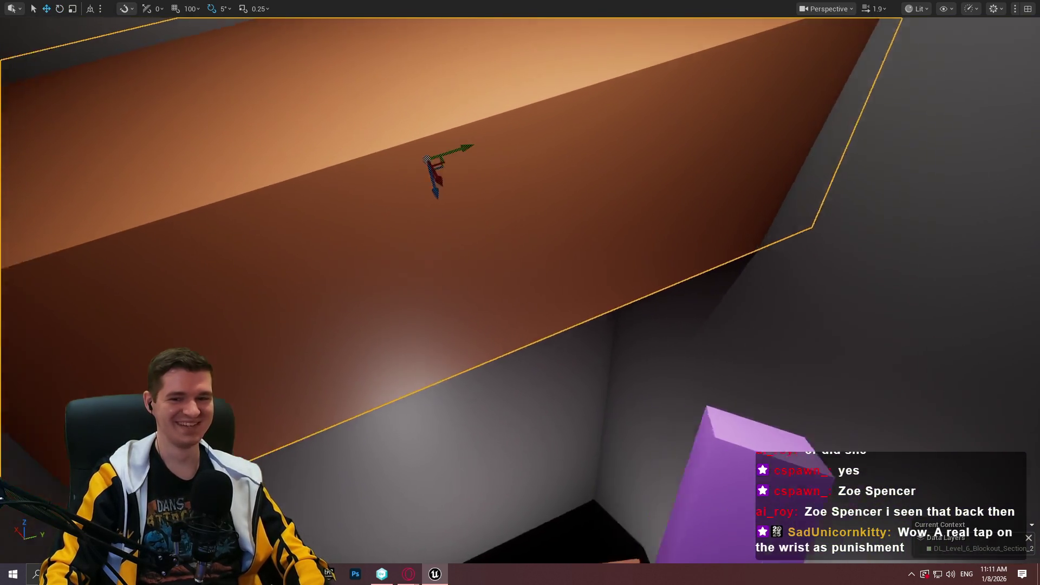
{"action": "key", "text": "w"}
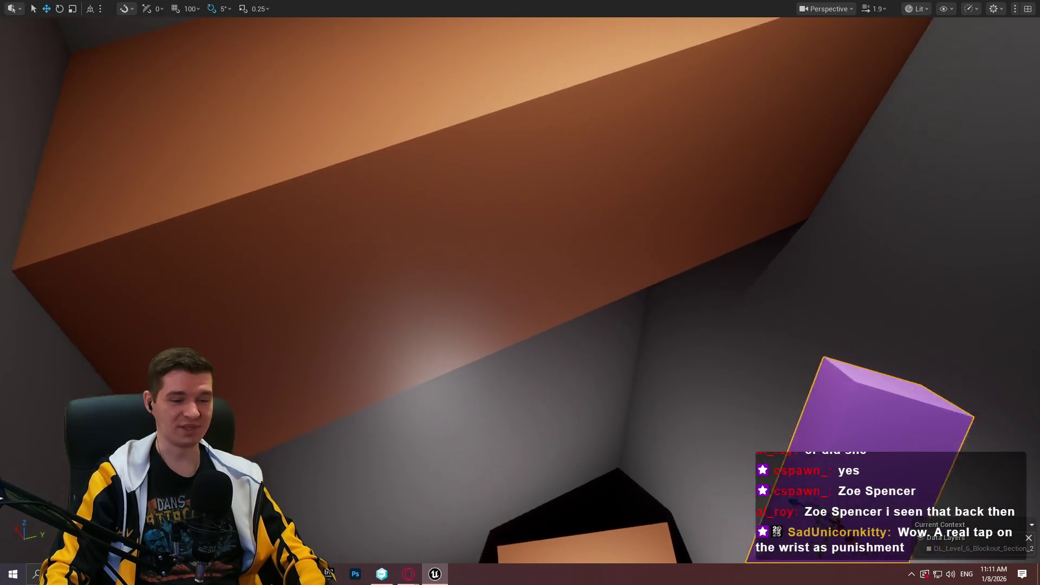
{"action": "left_click", "coordinate": [721, 298]}
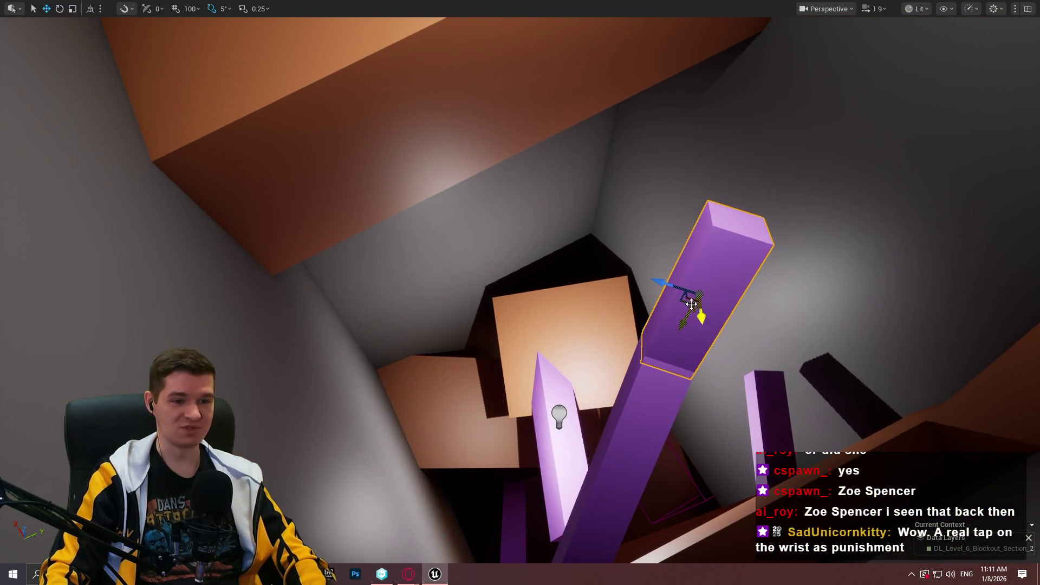
Alt-drag a copy of the purple pillar up-left and rotate it to lie diagonally.
{"action": "mouse_move", "coordinate": [695, 300]}
{"action": "left_mouse_down"}
{"action": "mouse_move", "coordinate": [449, 193]}
{"action": "mouse_move", "coordinate": [423, 146]}
{"action": "left_mouse_up"}
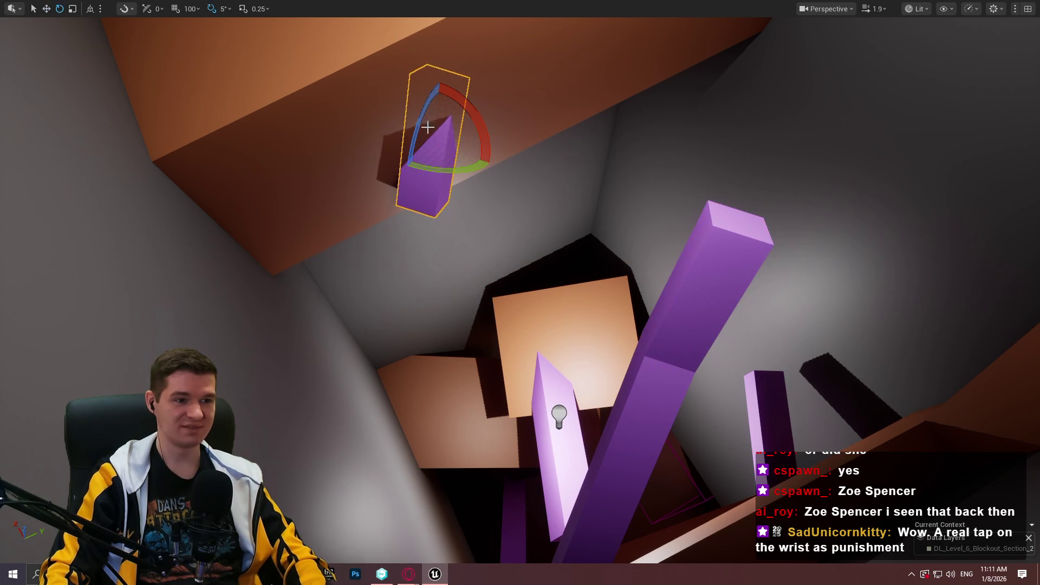
{"action": "left_click_drag", "start_coordinate": [489, 133], "coordinate": [463, 182]}
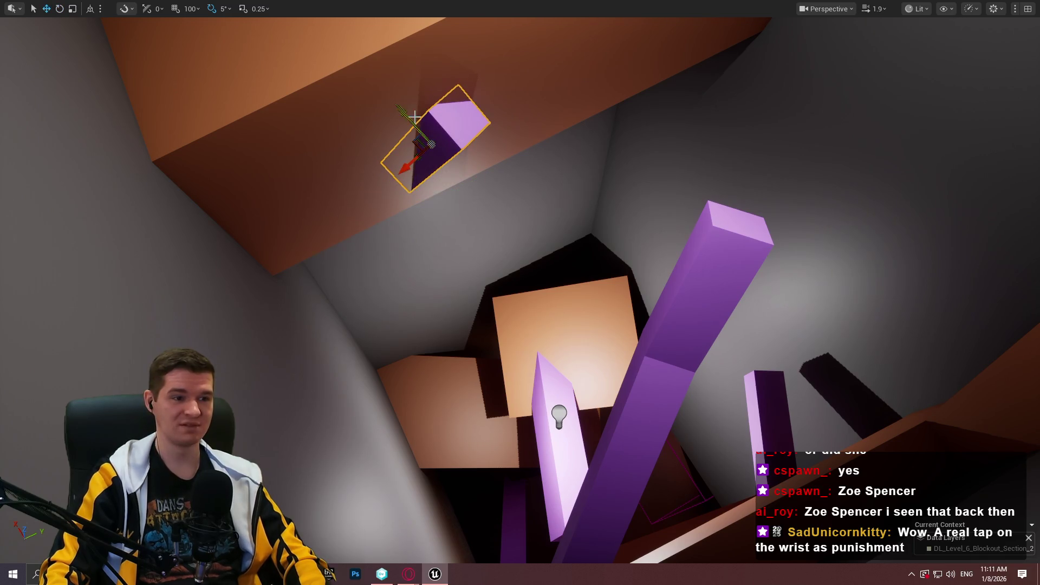
{"action": "scroll", "coordinate": [415, 117], "scroll_direction": "up", "scroll_amount": 3}
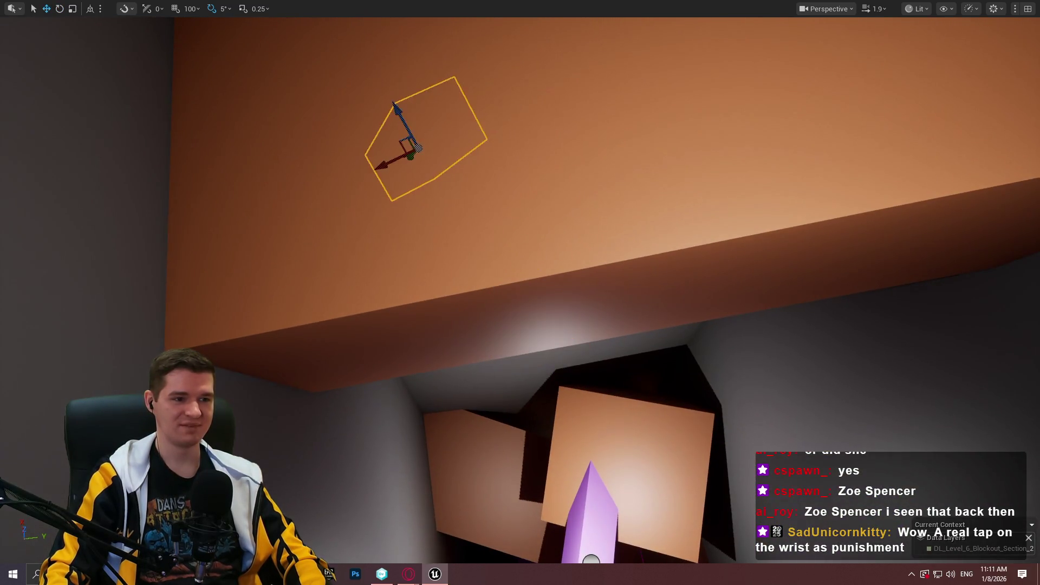
{"action": "left_click_drag", "start_coordinate": [410, 155], "coordinate": [376, 359]}
{"action": "mouse_move", "coordinate": [391, 317]}
{"action": "left_mouse_down"}
{"action": "mouse_move", "coordinate": [428, 293]}
{"action": "mouse_move", "coordinate": [400, 335]}
{"action": "left_mouse_up"}
{"action": "mouse_move", "coordinate": [399, 246]}
{"action": "left_mouse_down"}
{"action": "mouse_move", "coordinate": [399, 292]}
{"action": "mouse_move", "coordinate": [399, 246]}
{"action": "left_mouse_up"}
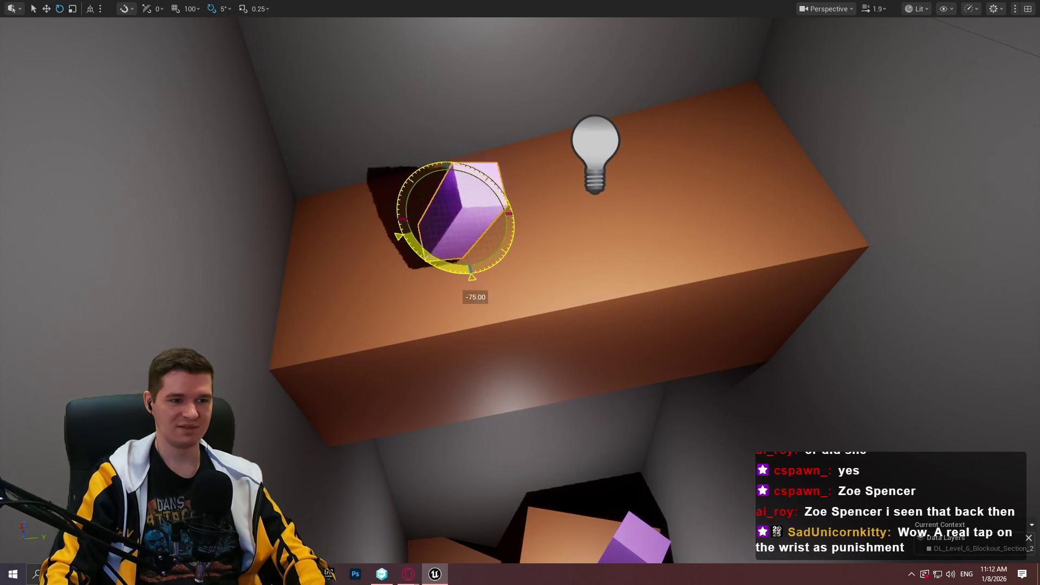
{"action": "left_click_drag", "start_coordinate": [478, 224], "coordinate": [467, 275]}
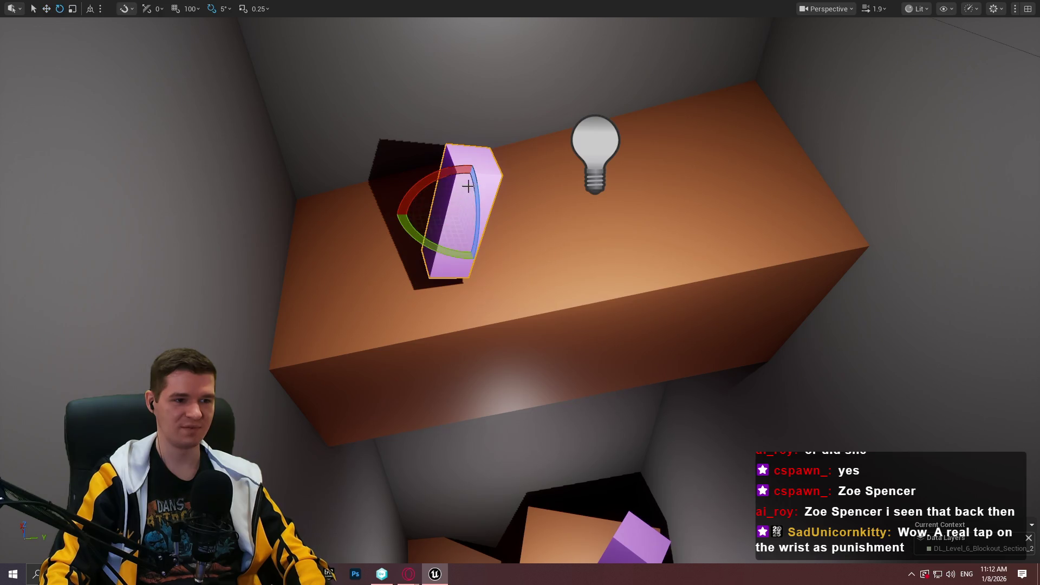
{"action": "left_click_drag", "start_coordinate": [467, 275], "coordinate": [395, 261]}
Stretch the purple copy into a long beam, flatten its angle and move it up-right.
{"action": "key", "text": "w"}
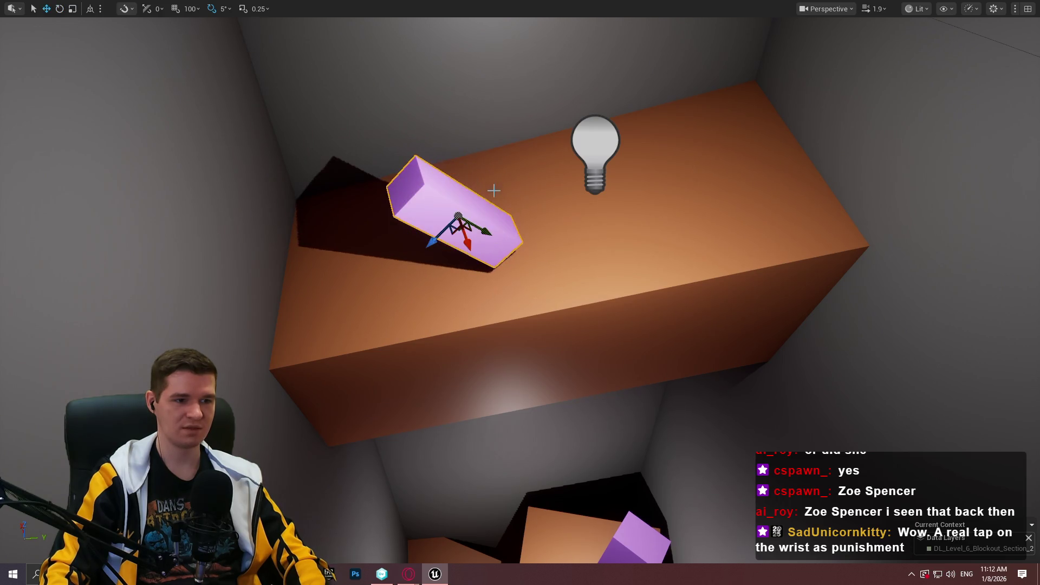
{"action": "key", "text": "r"}
{"action": "left_click_drag", "start_coordinate": [479, 230], "coordinate": [520, 248]}
{"action": "left_click_drag", "start_coordinate": [493, 186], "coordinate": [502, 198]}
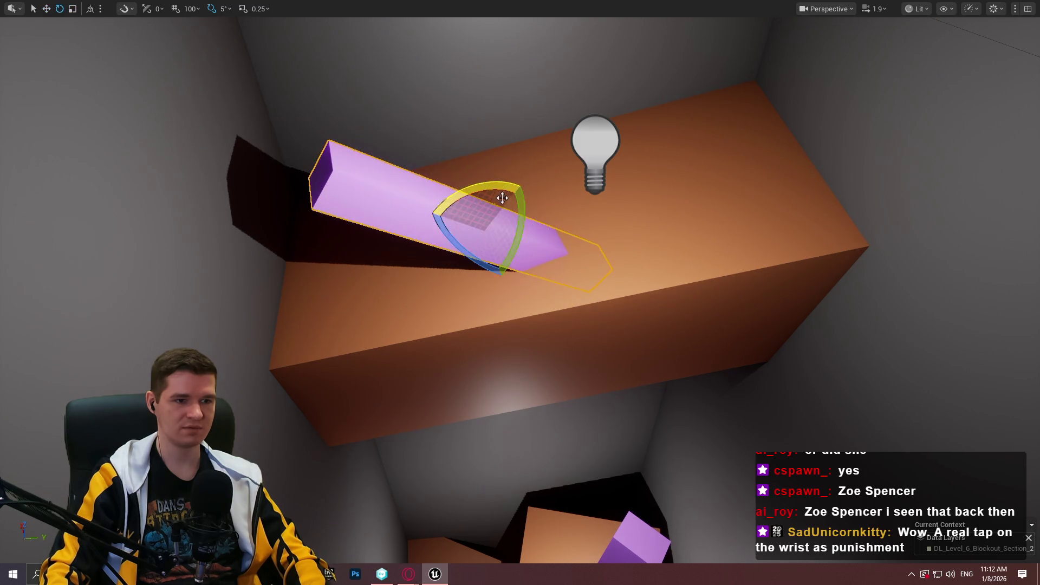
{"action": "mouse_move", "coordinate": [463, 259]}
{"action": "left_mouse_down"}
{"action": "mouse_move", "coordinate": [558, 172]}
{"action": "mouse_move", "coordinate": [546, 192]}
{"action": "left_mouse_up"}
{"action": "scroll", "coordinate": [569, 173], "scroll_direction": "down", "scroll_amount": 3}
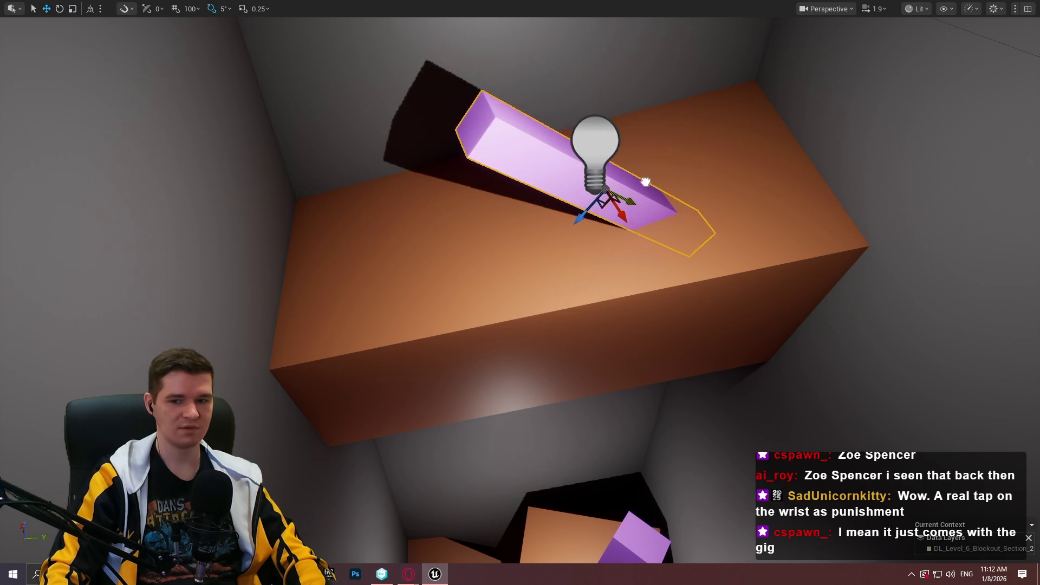
{"action": "scroll", "coordinate": [596, 181], "scroll_direction": "up", "scroll_amount": 5}
{"action": "mouse_move", "coordinate": [489, 233]}
{"action": "left_mouse_down"}
{"action": "mouse_move", "coordinate": [515, 195]}
{"action": "mouse_move", "coordinate": [506, 204]}
{"action": "mouse_move", "coordinate": [493, 193]}
{"action": "left_mouse_up"}
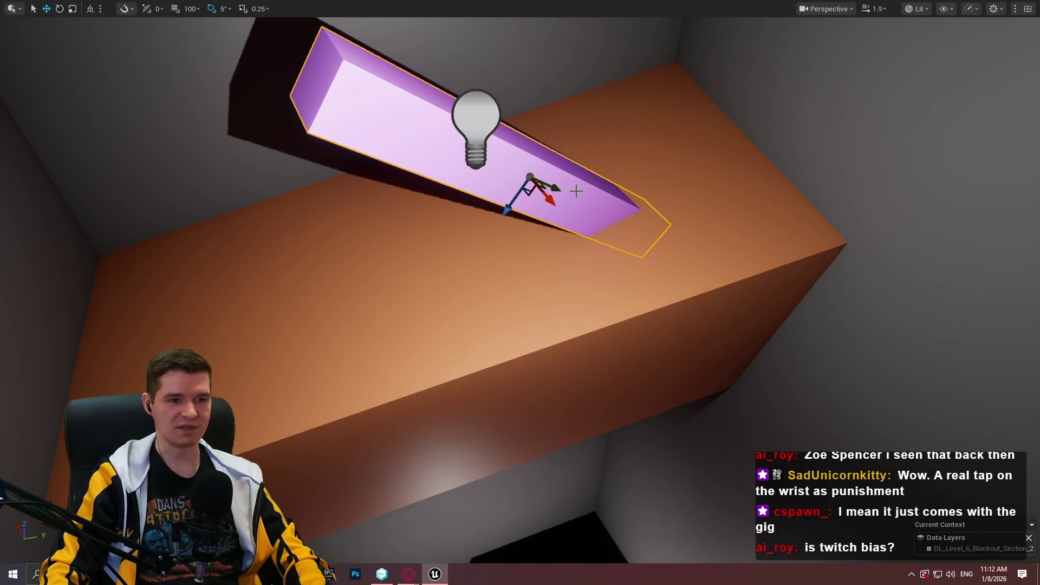
Focus on the new purple beam and orbit around it to check its placement.
{"action": "mouse_move", "coordinate": [604, 190]}
{"action": "left_mouse_down"}
{"action": "mouse_move", "coordinate": [590, 205]}
{"action": "mouse_move", "coordinate": [623, 179]}
{"action": "mouse_move", "coordinate": [605, 190]}
{"action": "left_mouse_up"}
{"action": "key", "text": "f"}
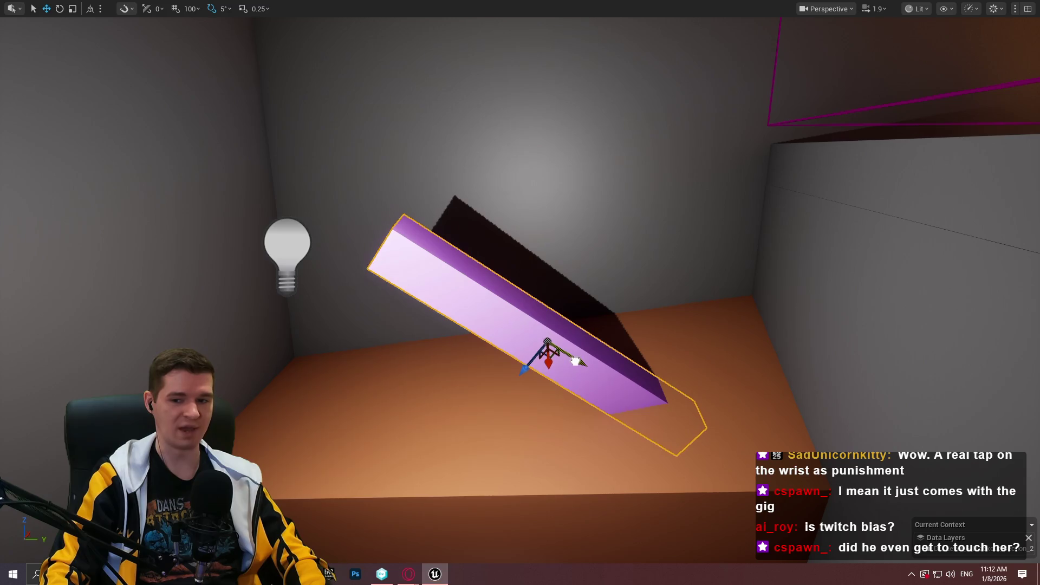
{"action": "mouse_move", "coordinate": [562, 350]}
{"action": "left_mouse_down"}
{"action": "mouse_move", "coordinate": [541, 347]}
{"action": "mouse_move", "coordinate": [574, 341]}
{"action": "mouse_move", "coordinate": [553, 352]}
{"action": "mouse_move", "coordinate": [562, 351]}
{"action": "mouse_move", "coordinate": [534, 331]}
{"action": "mouse_move", "coordinate": [531, 292]}
{"action": "left_mouse_up"}
{"action": "left_click_drag", "start_coordinate": [688, 292], "coordinate": [736, 281]}
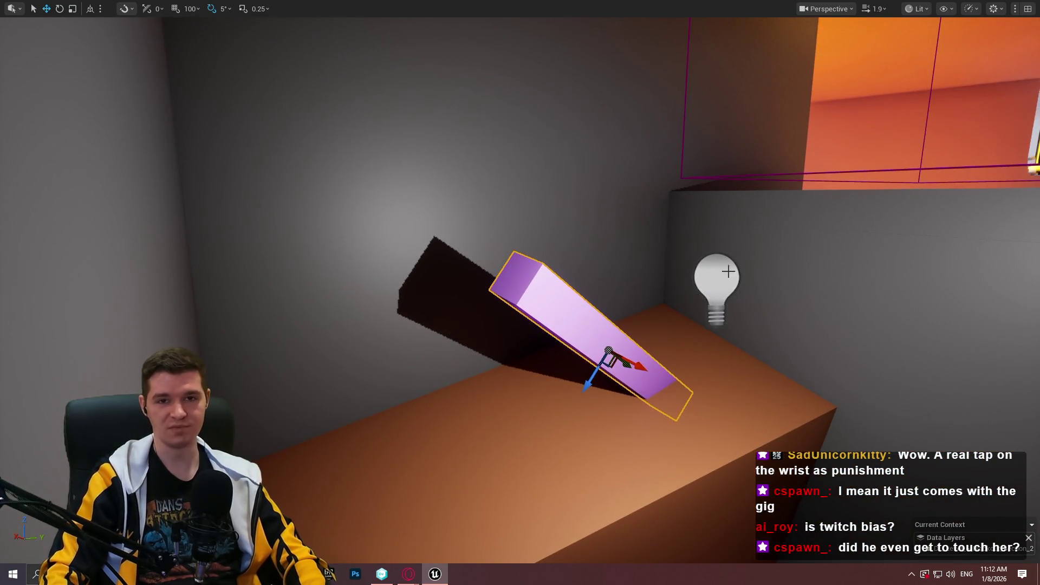
{"action": "left_click_drag", "start_coordinate": [617, 315], "coordinate": [617, 315]}
{"action": "left_click_drag", "start_coordinate": [561, 366], "coordinate": [561, 366]}
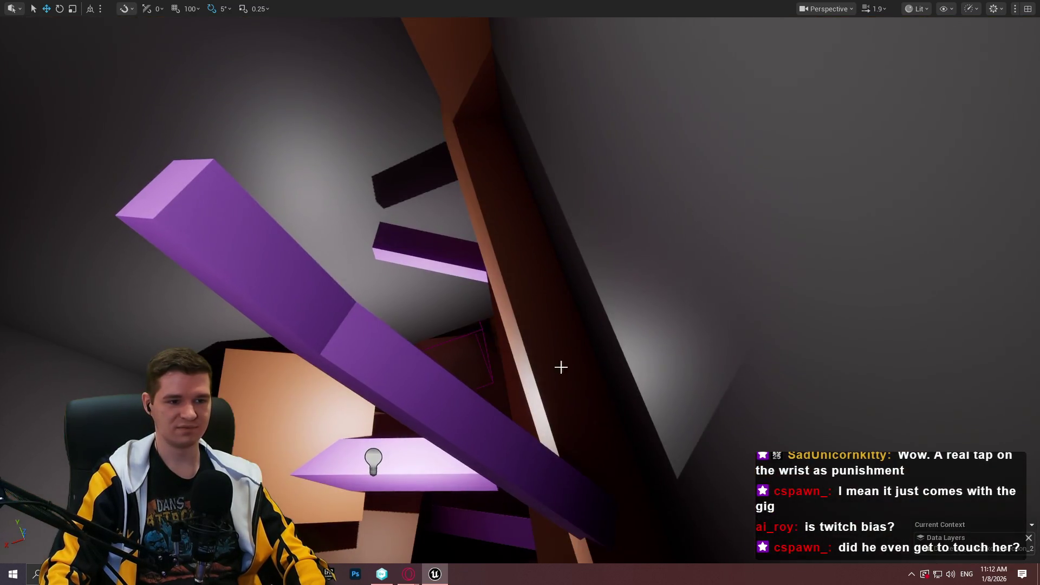
Play From Here beside the new beams, climb briefly, then stop and view the beams.
{"action": "right_click", "coordinate": [561, 366]}
{"action": "left_click", "coordinate": [606, 551]}
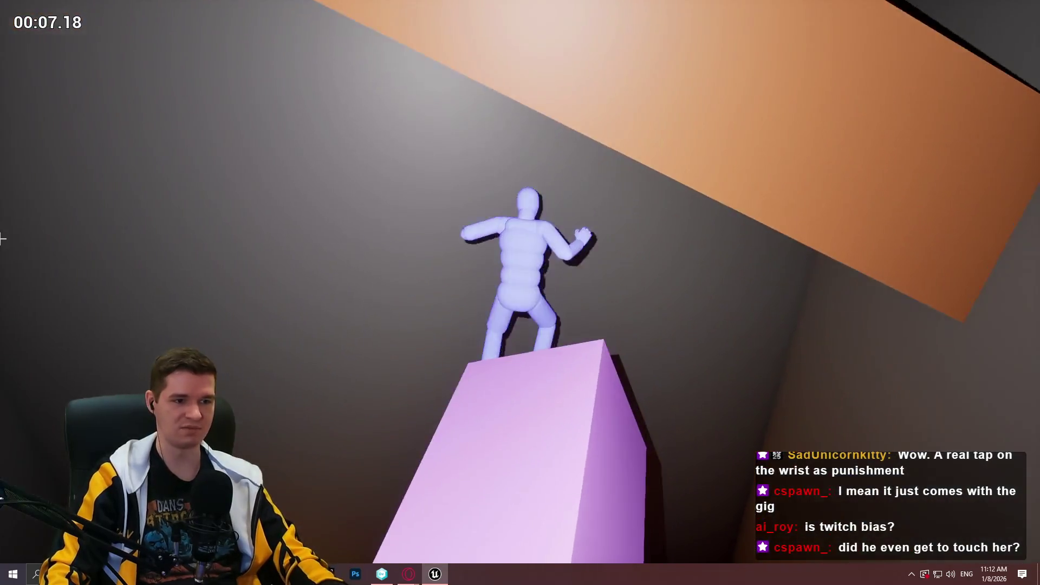
{"action": "key", "text": "Escape"}
{"action": "mouse_move", "coordinate": [547, 270]}
{"action": "left_mouse_down"}
{"action": "mouse_move", "coordinate": [575, 255]}
{"action": "mouse_move", "coordinate": [595, 282]}
{"action": "mouse_move", "coordinate": [547, 325]}
{"action": "left_mouse_up"}
{"action": "mouse_move", "coordinate": [546, 249]}
{"action": "left_mouse_down"}
{"action": "mouse_move", "coordinate": [546, 293]}
{"action": "mouse_move", "coordinate": [546, 250]}
{"action": "left_mouse_up"}
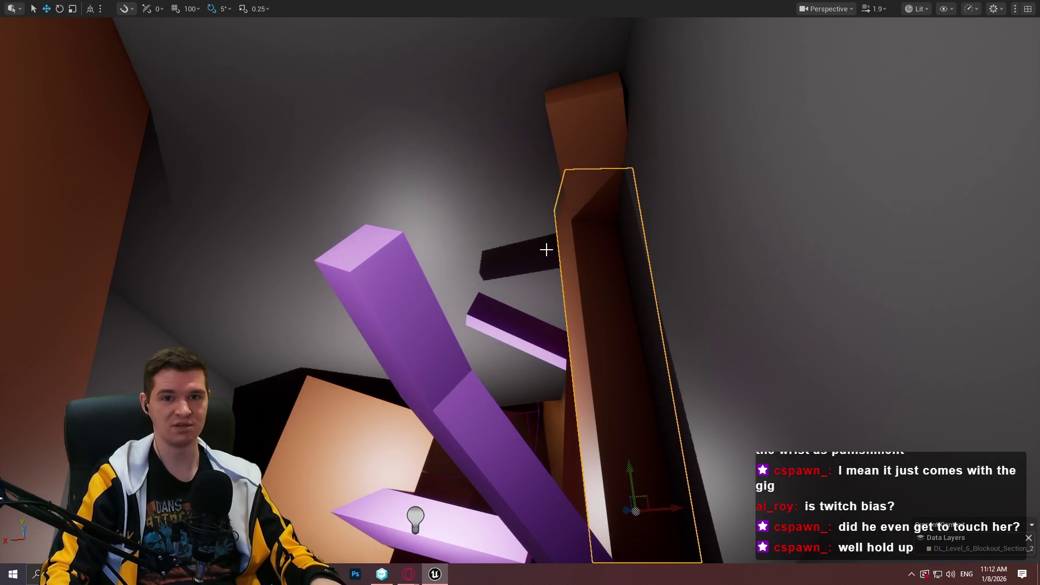
Play from the orange pillar and climb the slanted beams up the yellow-lit shaft.
{"action": "right_click", "coordinate": [607, 333]}
{"action": "left_click", "coordinate": [688, 555]}
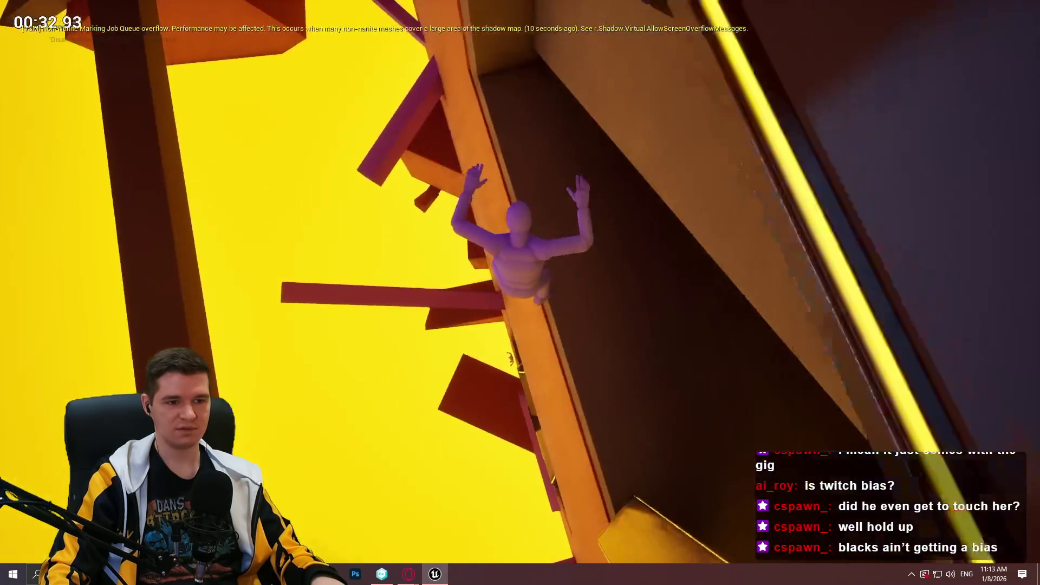
{"action": "key", "text": "Escape"}
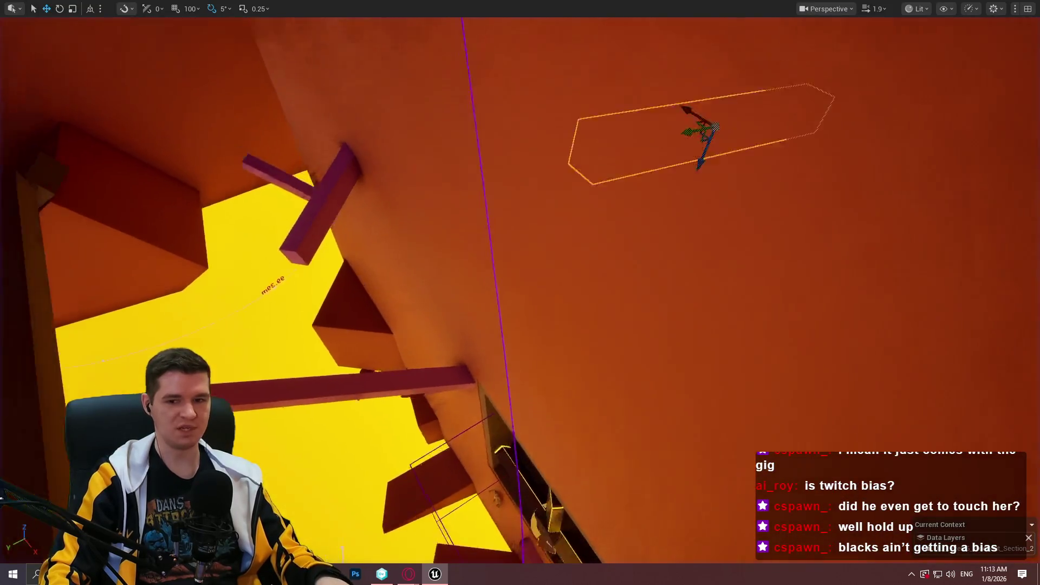
{"action": "scroll", "coordinate": [703, 259], "scroll_direction": "down", "scroll_amount": 5}
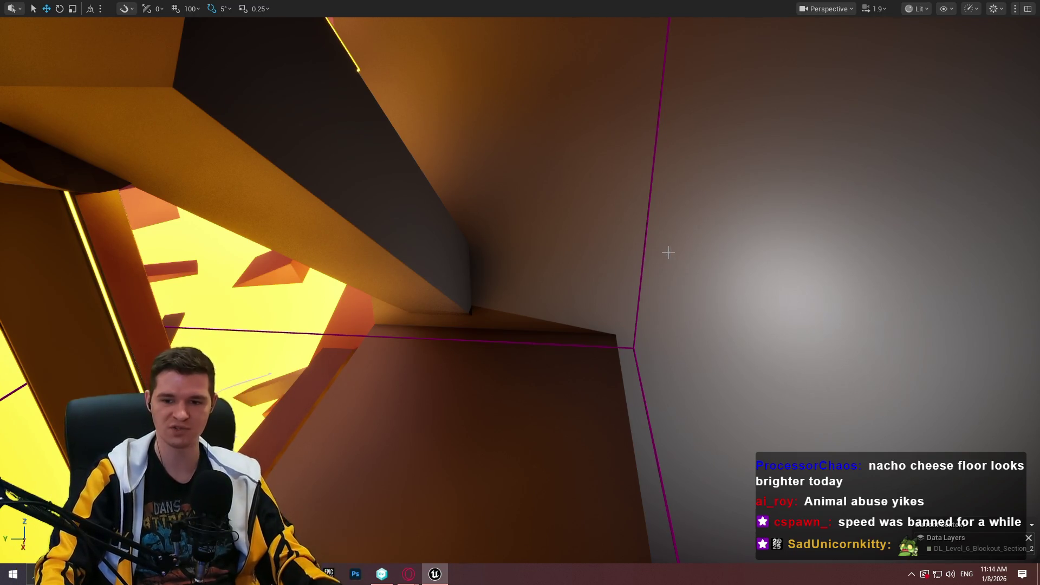
{"action": "mouse_move", "coordinate": [541, 347]}
{"action": "left_mouse_down"}
{"action": "mouse_move", "coordinate": [525, 390]}
{"action": "mouse_move", "coordinate": [619, 401]}
{"action": "left_mouse_up"}
Play from the corridor, climbing the ledge, down the glowing ramp onto the red platform.
{"action": "right_click", "coordinate": [620, 401]}
{"action": "left_click", "coordinate": [714, 389]}
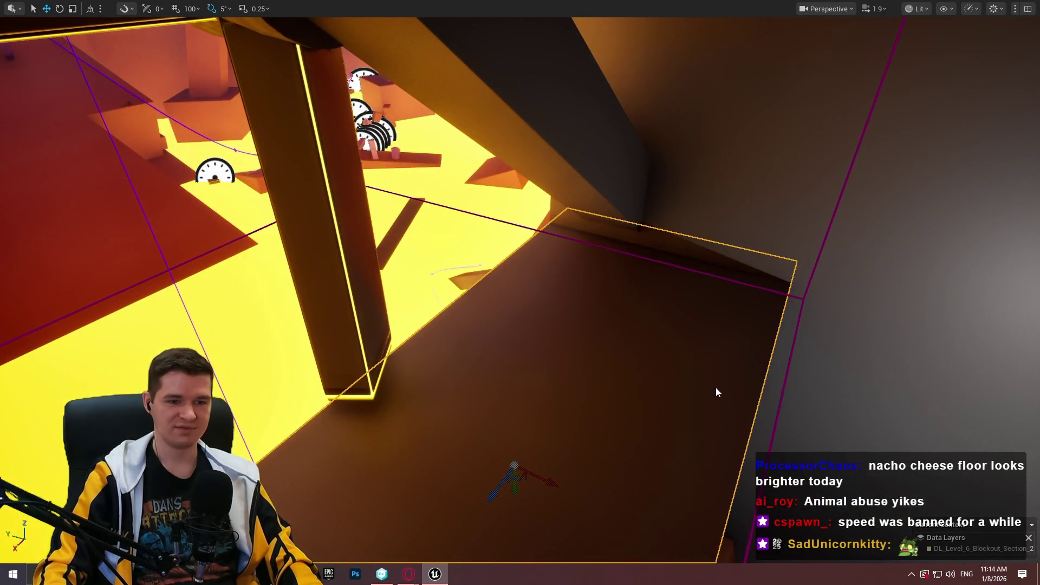
{"action": "key", "text": "w"}
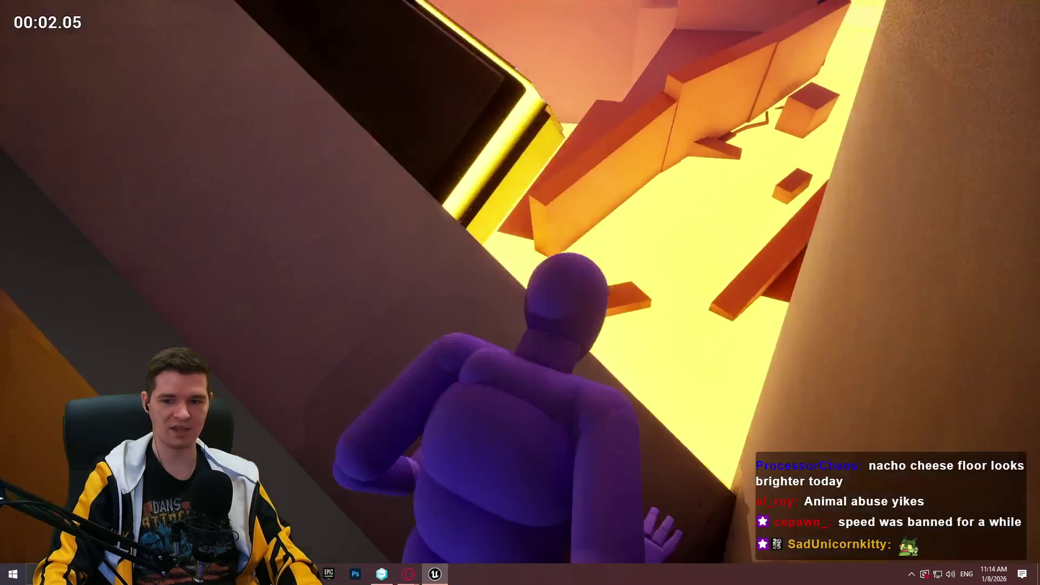
{"action": "key", "text": "space"}
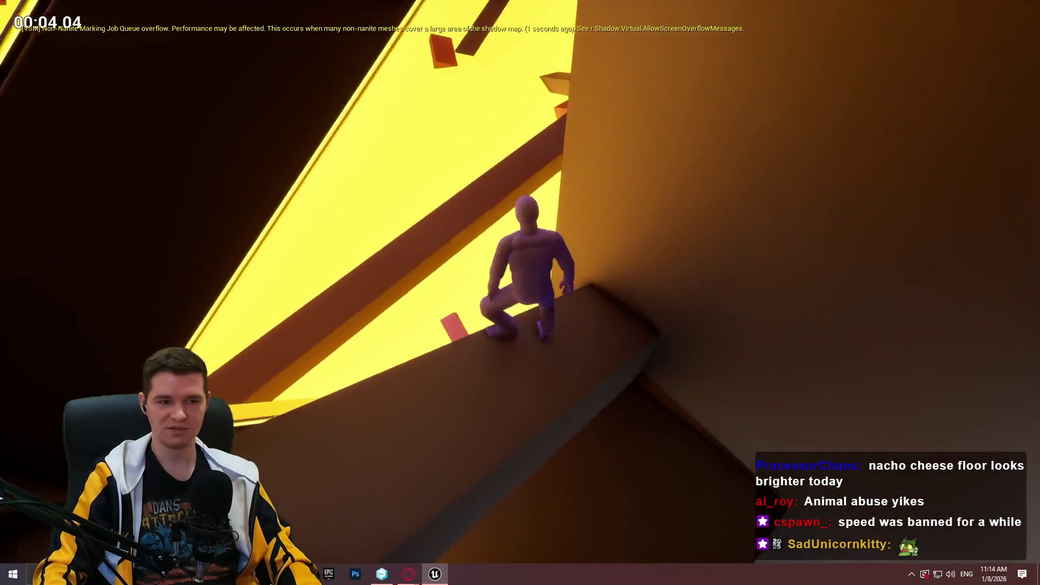
{"action": "key", "text": "w"}
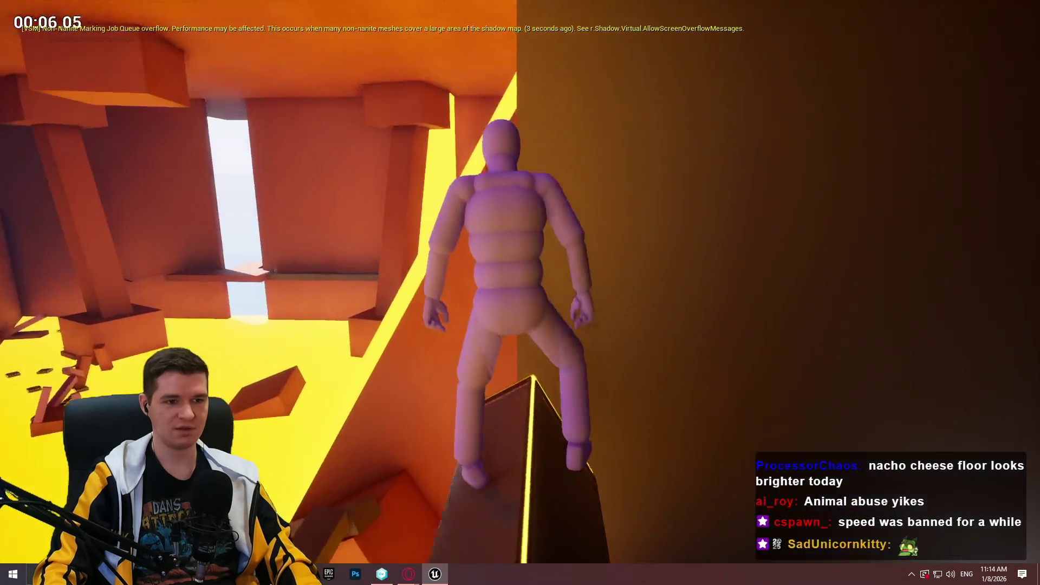
{"action": "key", "text": "w"}
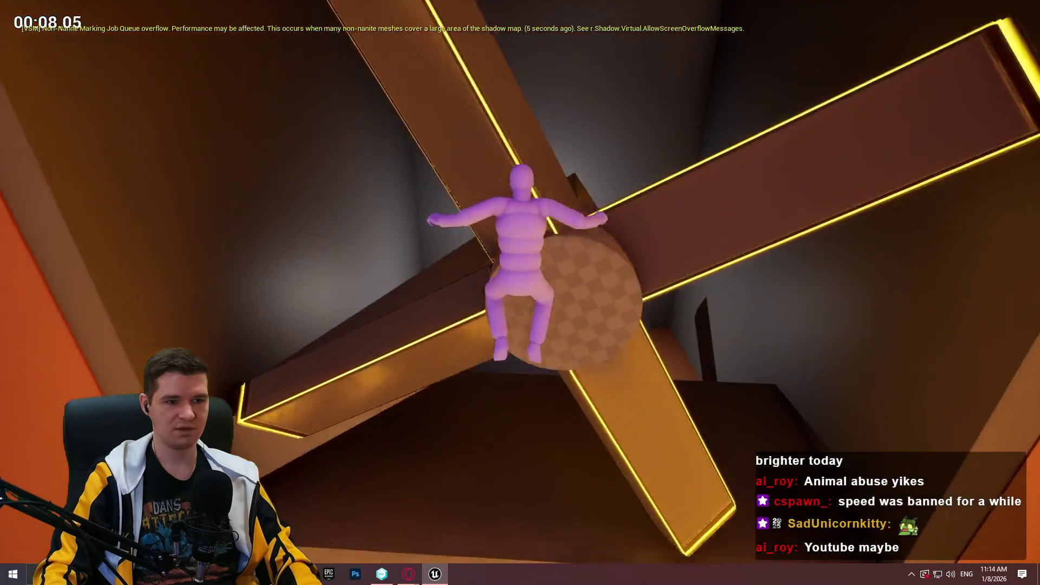
{"action": "key", "text": "w"}
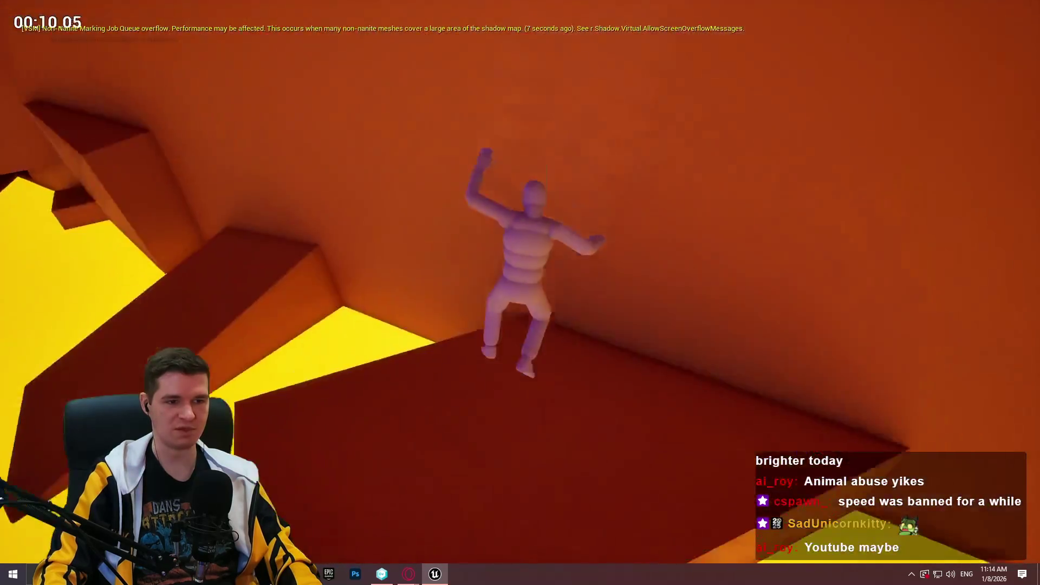
{"action": "key", "text": "Escape"}
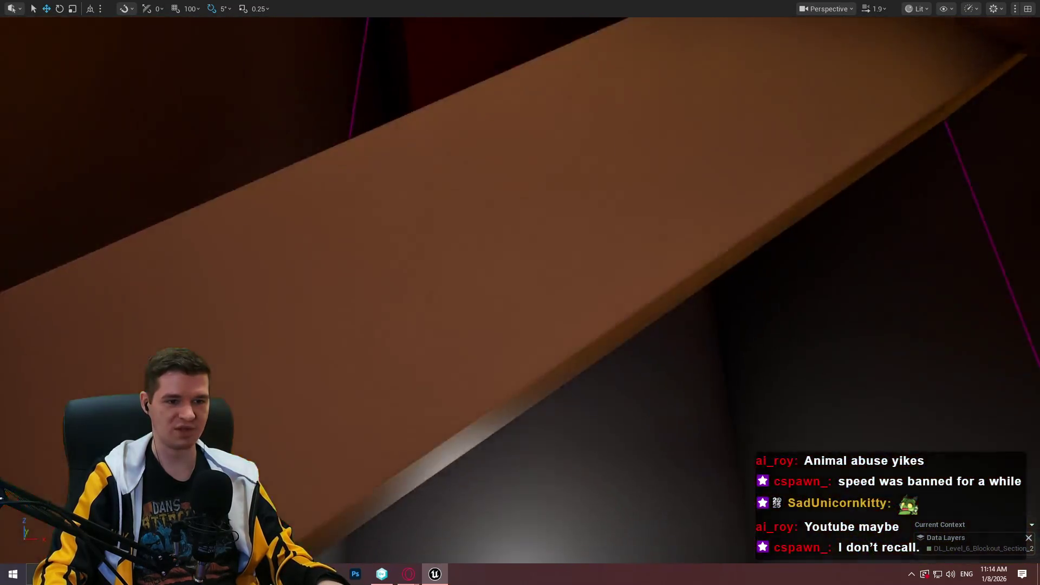
Fly along the corridor and up beneath the crossed-beam fan vent in the orange ceiling.
{"action": "scroll", "coordinate": [520, 292], "scroll_direction": "down", "scroll_amount": 2}
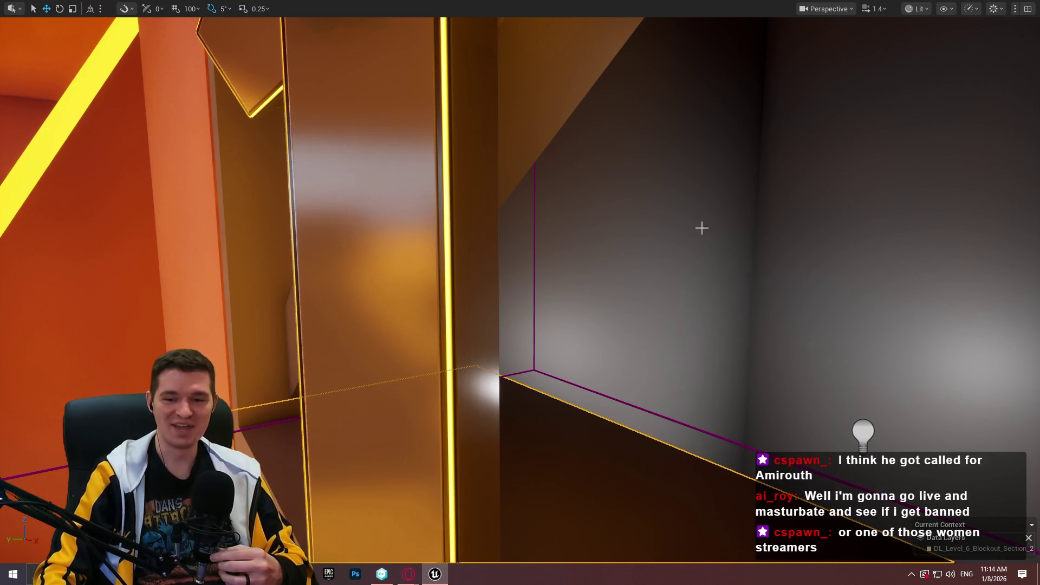
{"action": "mouse_move", "coordinate": [651, 240]}
{"action": "left_mouse_down"}
{"action": "mouse_move", "coordinate": [534, 254]}
{"action": "mouse_move", "coordinate": [662, 230]}
{"action": "mouse_move", "coordinate": [650, 225]}
{"action": "mouse_move", "coordinate": [694, 231]}
{"action": "mouse_move", "coordinate": [661, 233]}
{"action": "mouse_move", "coordinate": [689, 222]}
{"action": "left_mouse_up"}
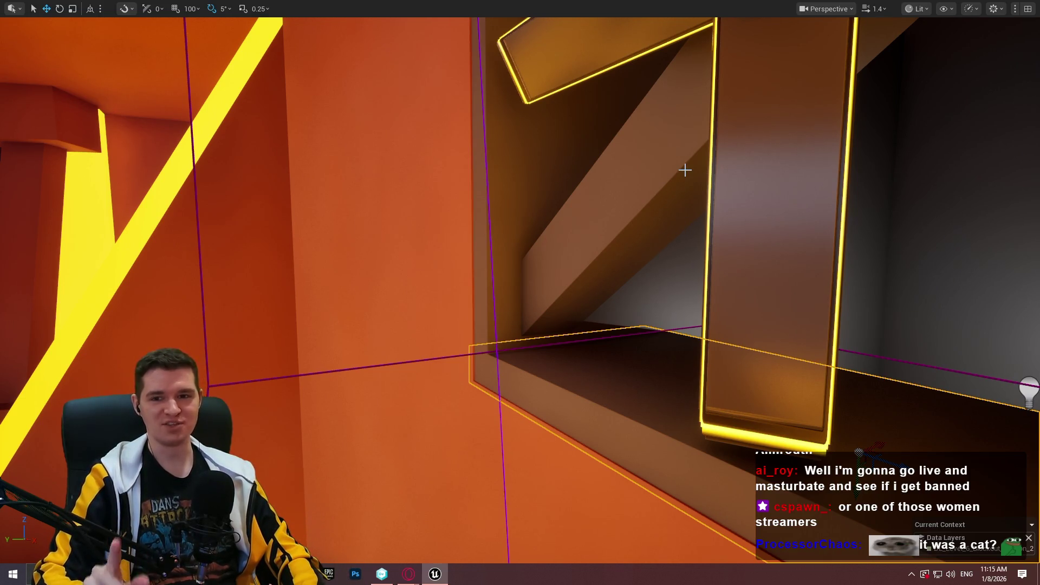
{"action": "mouse_move", "coordinate": [666, 166]}
{"action": "left_mouse_down"}
{"action": "mouse_move", "coordinate": [639, 141]}
{"action": "mouse_move", "coordinate": [628, 81]}
{"action": "mouse_move", "coordinate": [607, 178]}
{"action": "mouse_move", "coordinate": [571, 203]}
{"action": "mouse_move", "coordinate": [912, 289]}
{"action": "mouse_move", "coordinate": [907, 379]}
{"action": "mouse_move", "coordinate": [907, 325]}
{"action": "mouse_move", "coordinate": [908, 347]}
{"action": "mouse_move", "coordinate": [885, 289]}
{"action": "left_mouse_up"}
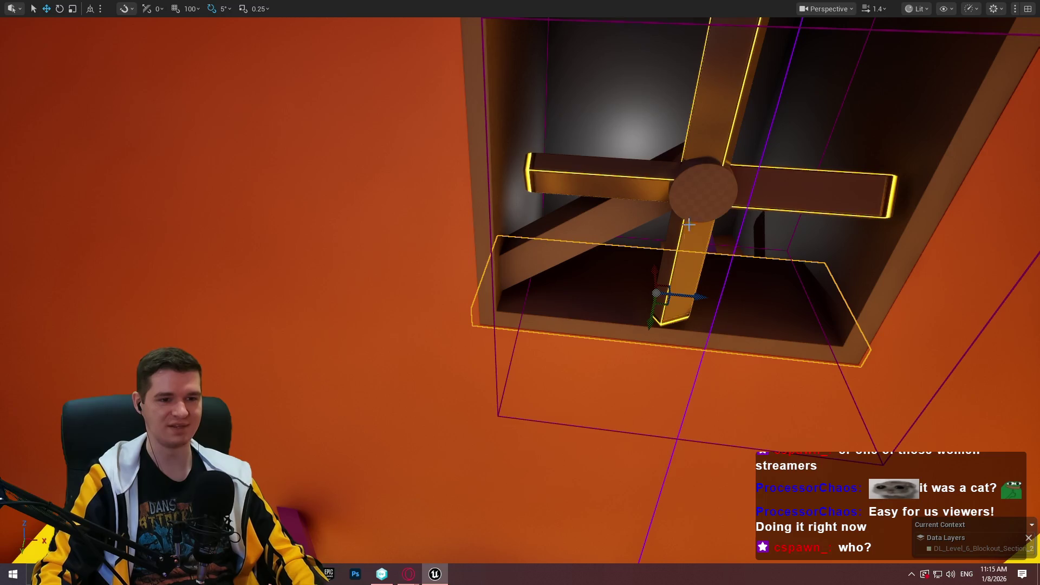
{"action": "mouse_move", "coordinate": [800, 262]}
{"action": "left_mouse_down"}
{"action": "mouse_move", "coordinate": [801, 232]}
{"action": "mouse_move", "coordinate": [800, 262]}
{"action": "mouse_move", "coordinate": [776, 268]}
{"action": "mouse_move", "coordinate": [700, 236]}
{"action": "left_mouse_up"}
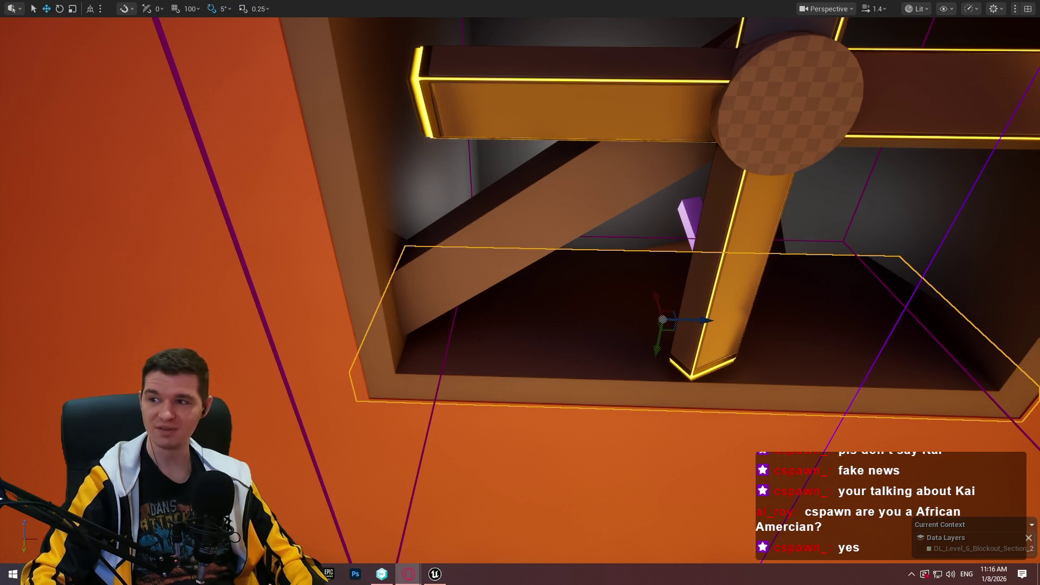
Turn the view into the dark room by the vent and Play From Here there.
{"action": "scroll", "coordinate": [672, 240], "scroll_direction": "down", "scroll_amount": 3}
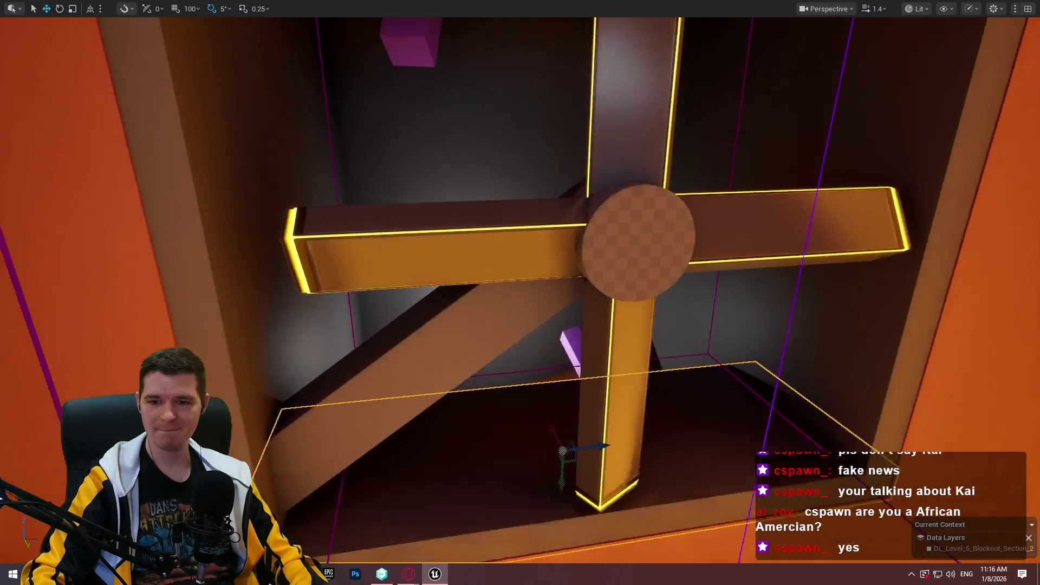
{"action": "scroll", "coordinate": [671, 240], "scroll_direction": "up", "scroll_amount": 5}
{"action": "scroll", "coordinate": [520, 293], "scroll_direction": "down", "scroll_amount": 5}
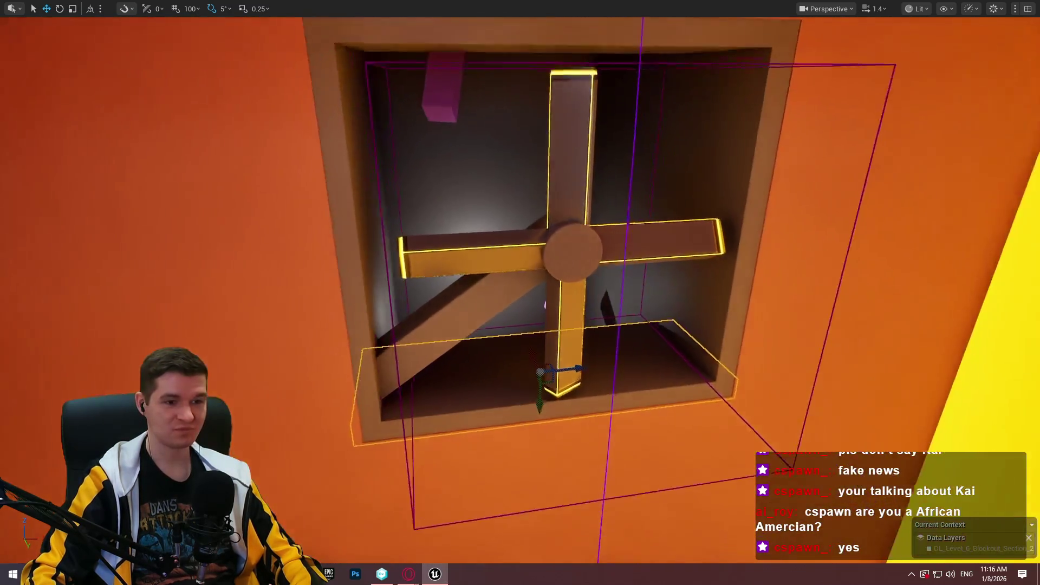
{"action": "scroll", "coordinate": [520, 292], "scroll_direction": "up", "scroll_amount": 6}
{"action": "mouse_move", "coordinate": [520, 293]}
{"action": "left_mouse_down"}
{"action": "mouse_move", "coordinate": [487, 325]}
{"action": "mouse_move", "coordinate": [434, 282]}
{"action": "mouse_move", "coordinate": [444, 271]}
{"action": "left_mouse_up"}
{"action": "mouse_move", "coordinate": [530, 265]}
{"action": "left_mouse_down"}
{"action": "mouse_move", "coordinate": [509, 282]}
{"action": "mouse_move", "coordinate": [536, 254]}
{"action": "mouse_move", "coordinate": [530, 264]}
{"action": "left_mouse_up"}
{"action": "right_click", "coordinate": [530, 264]}
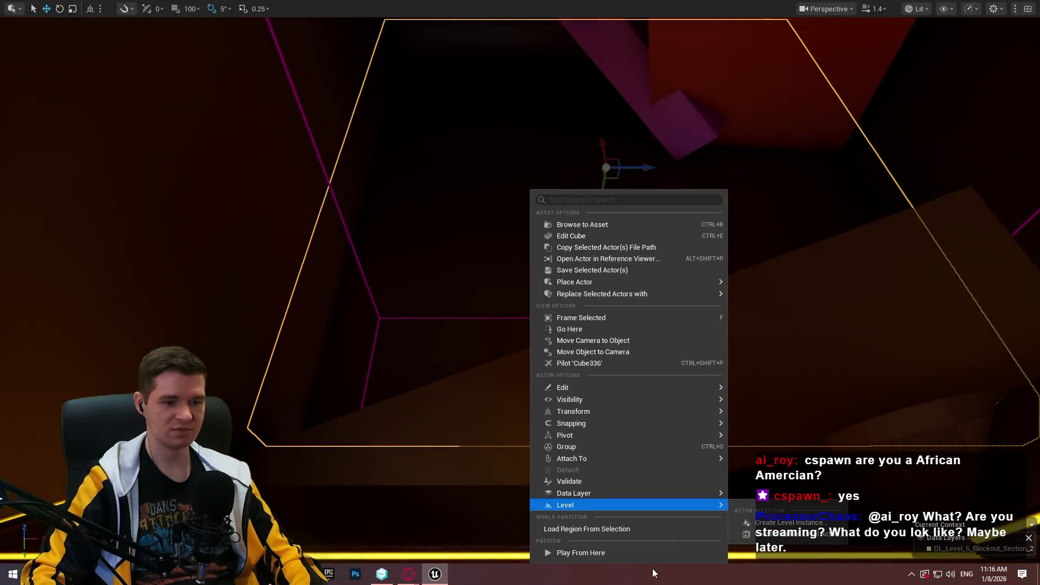
{"action": "left_click", "coordinate": [645, 552]}
Run up the purple ramp, then climb the high ledge, wall ledge and orange ledge.
{"action": "key", "text": "w"}
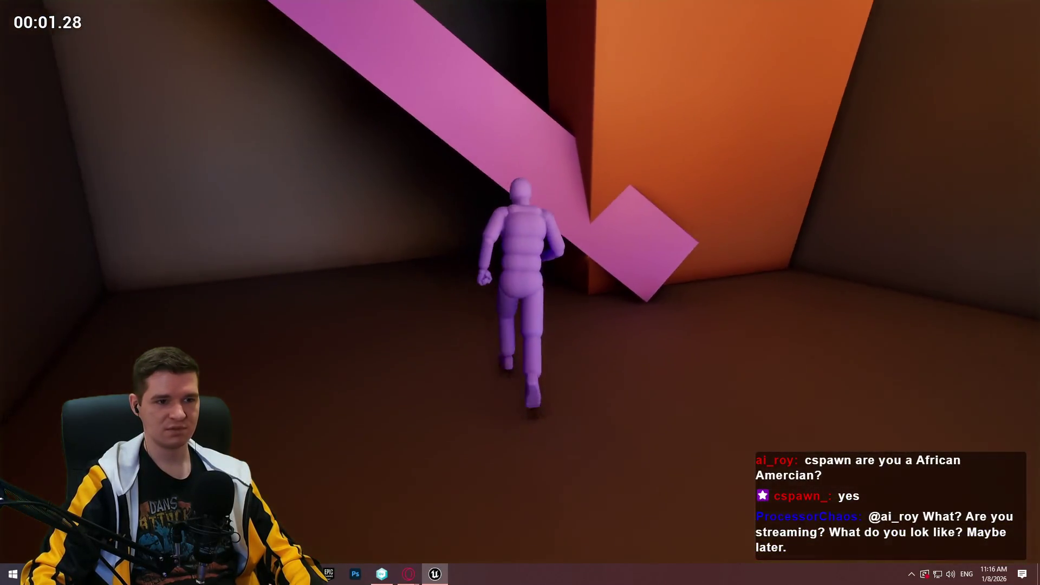
{"action": "key", "text": "w"}
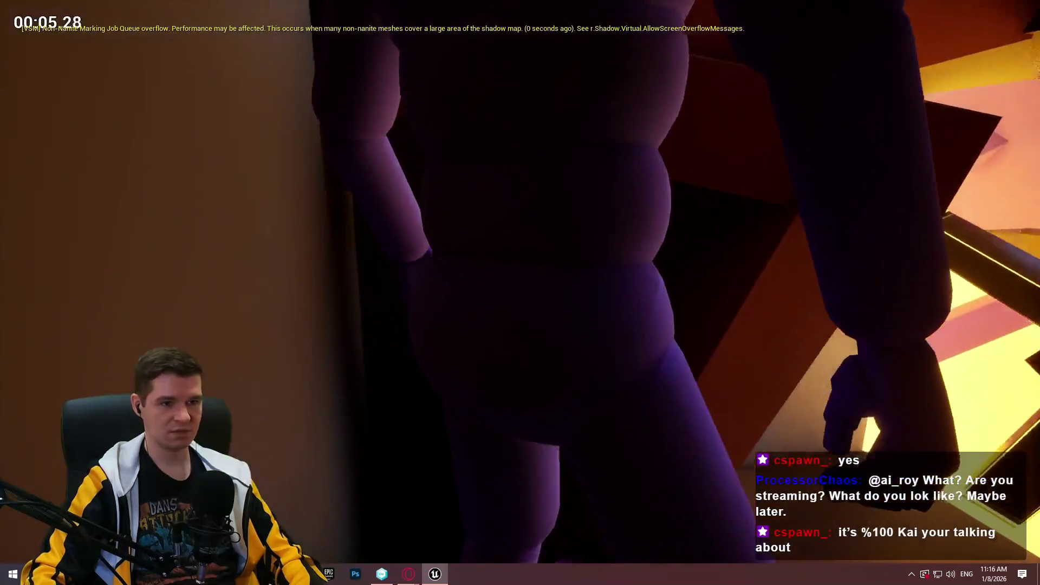
{"action": "key", "text": "space"}
{"action": "key", "text": "w"}
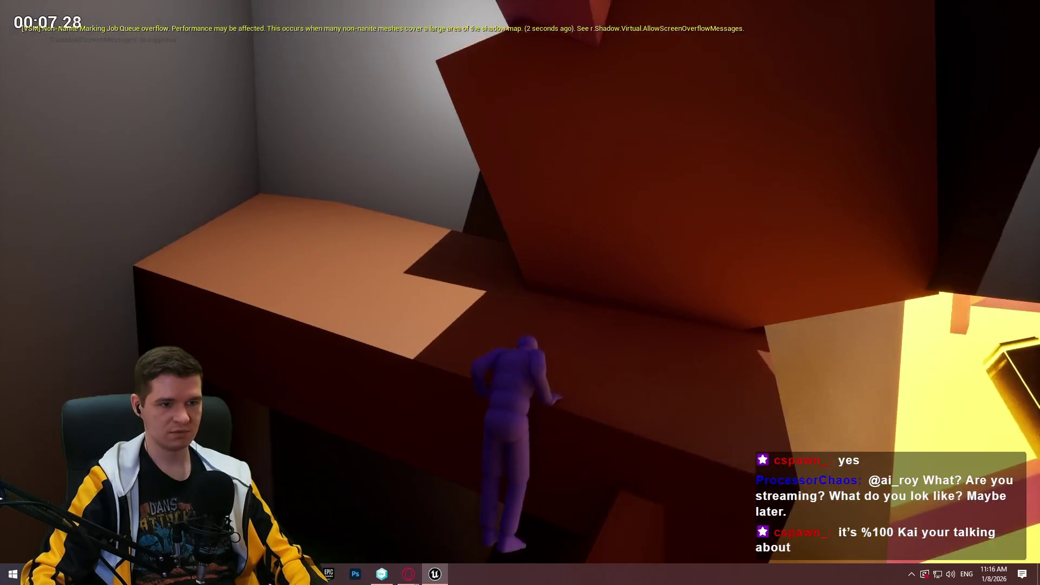
{"action": "key", "text": "space"}
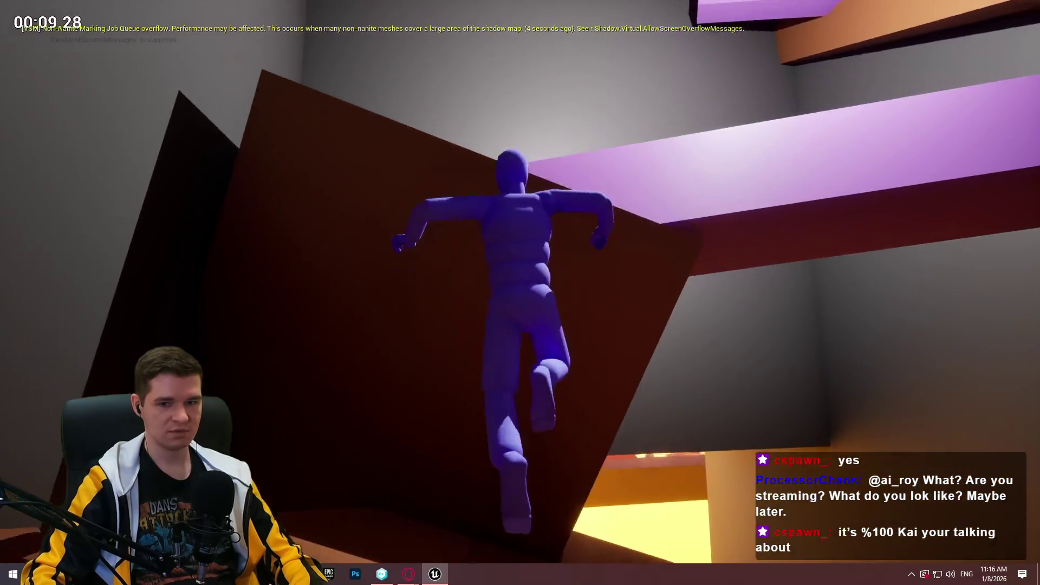
{"action": "key", "text": "w"}
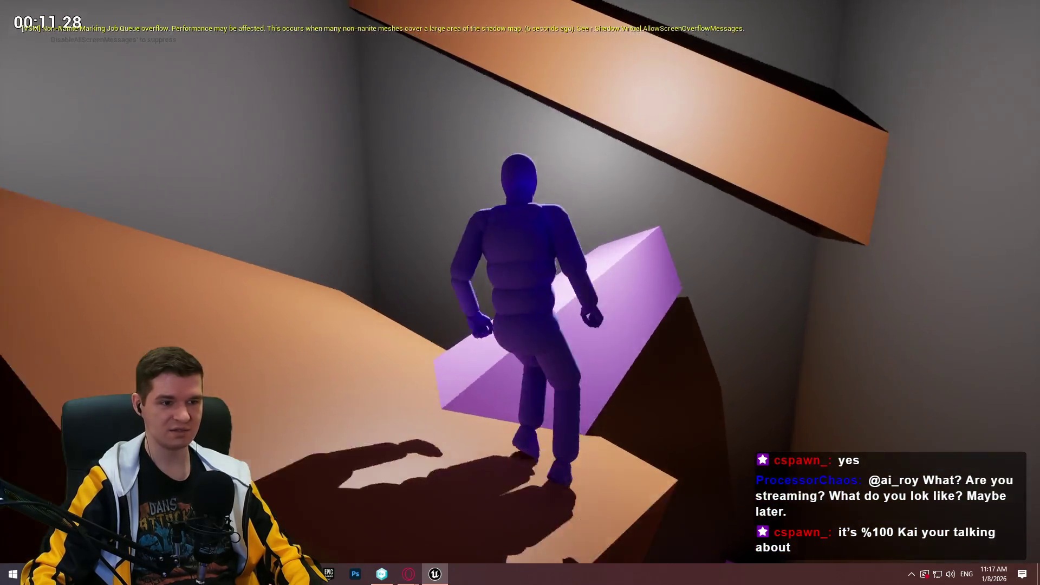
{"action": "key", "text": "space"}
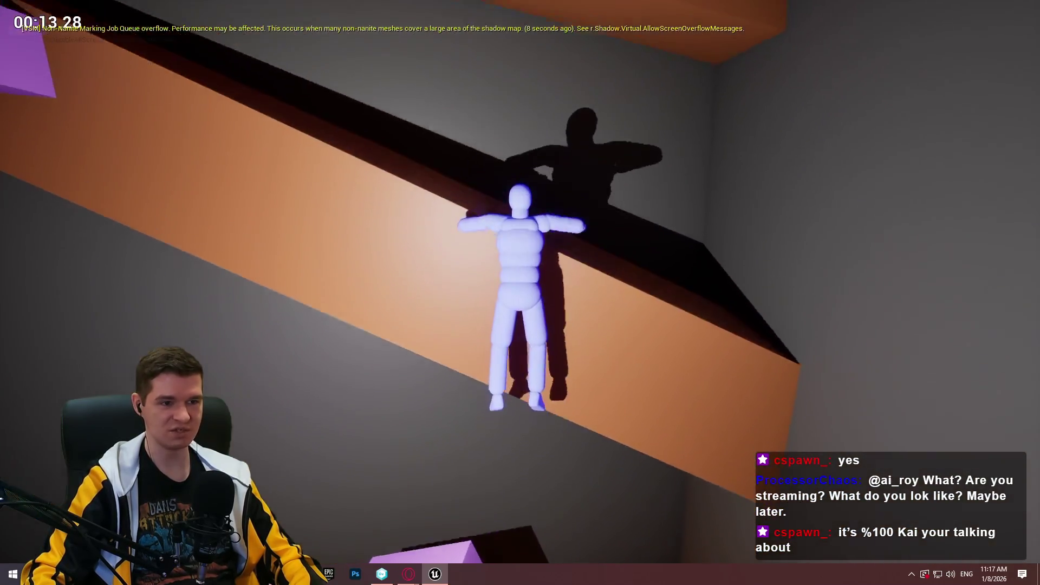
{"action": "key", "text": "w"}
{"action": "key", "text": "w"}
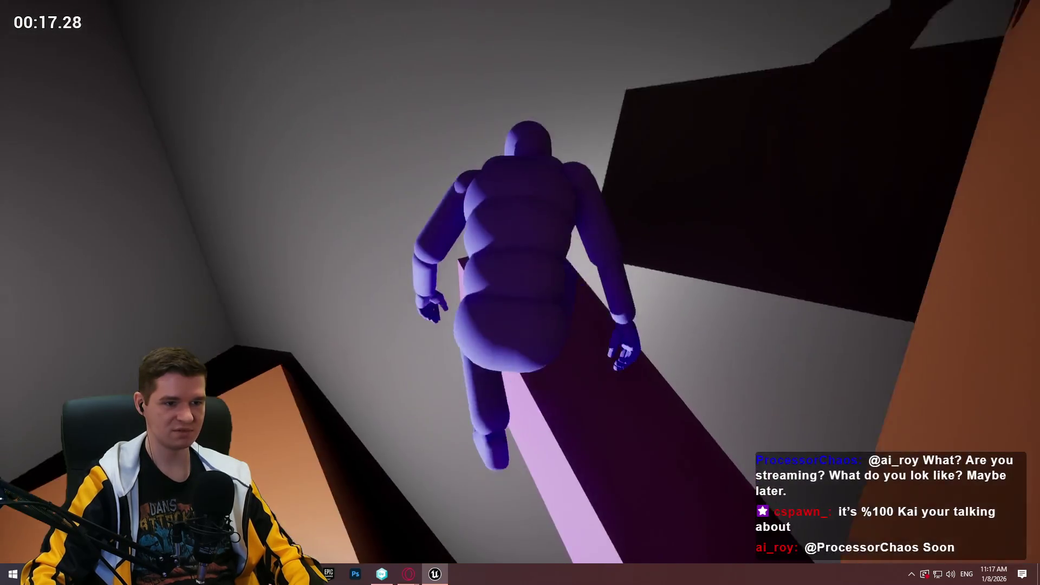
Climb the tall orange pillar, cross the purple beam to the wall top, then exit play.
{"action": "key", "text": "w"}
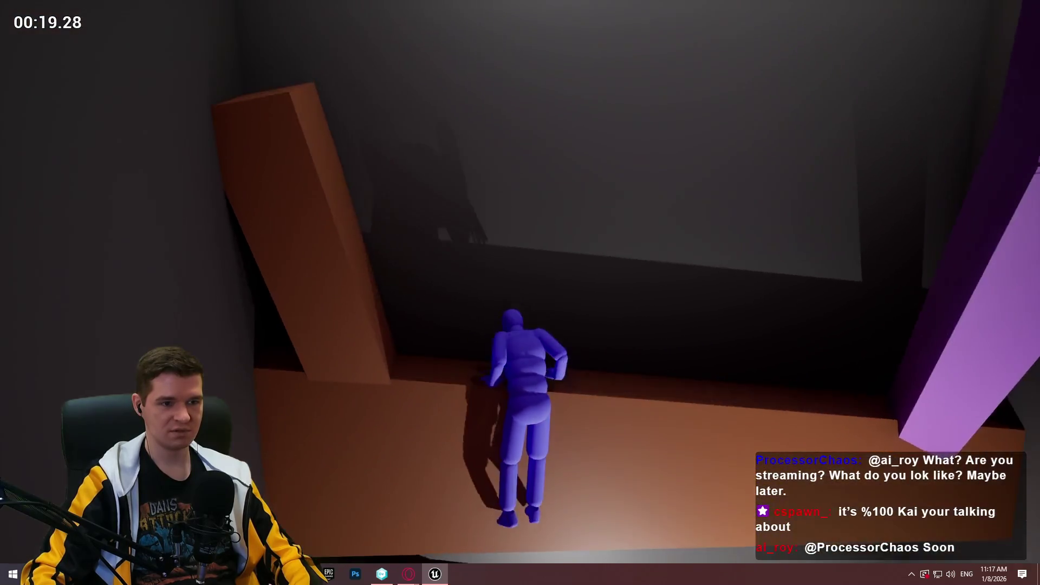
{"action": "key", "text": "w"}
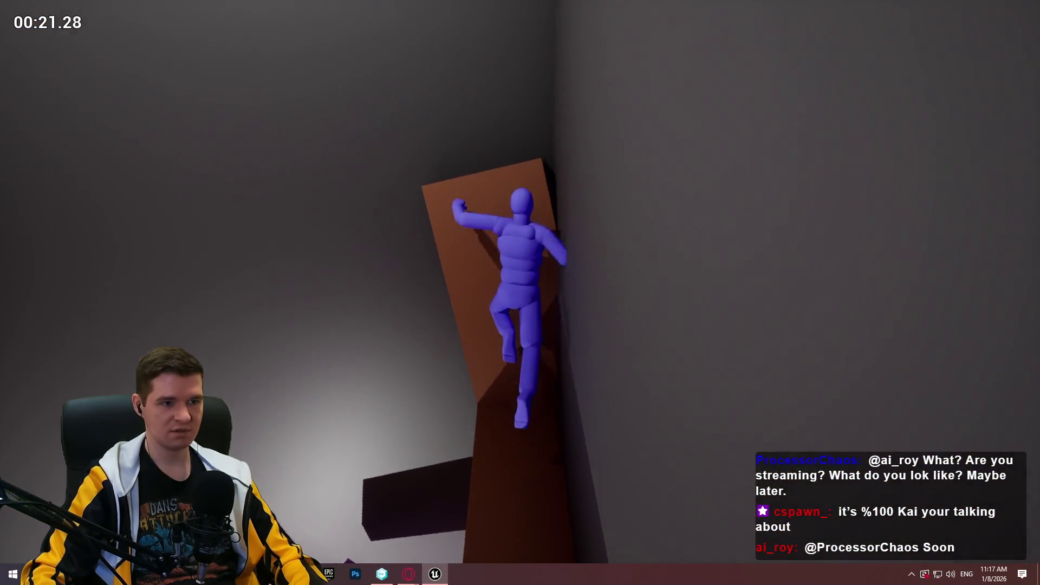
{"action": "key", "text": "w"}
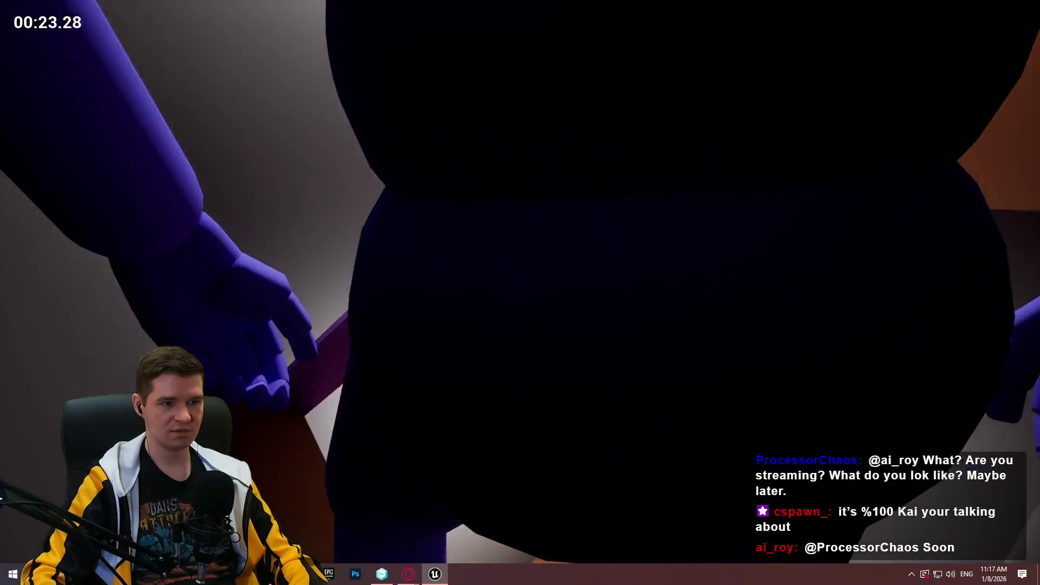
{"action": "key", "text": "w"}
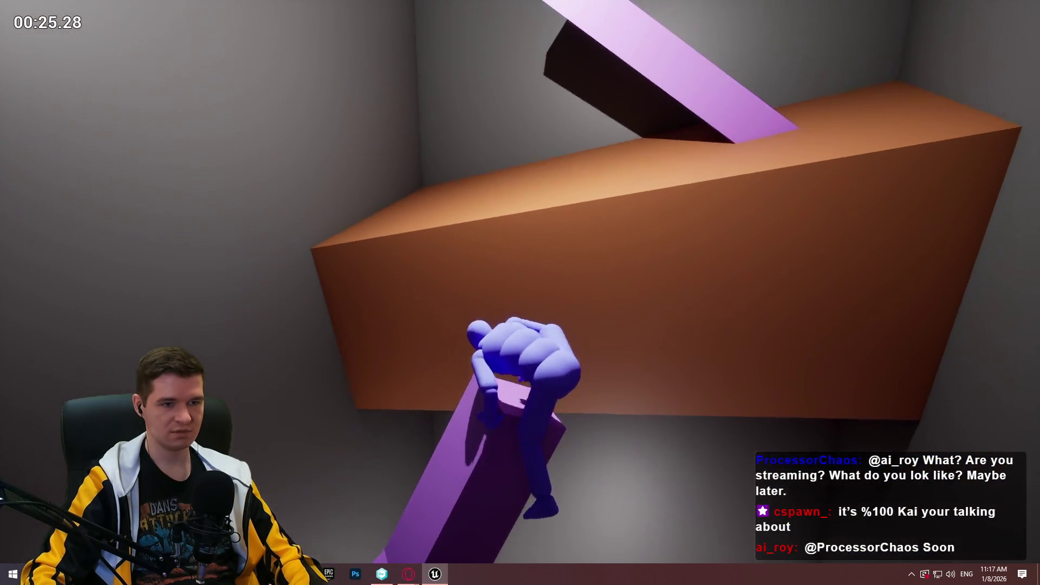
{"action": "key", "text": "w"}
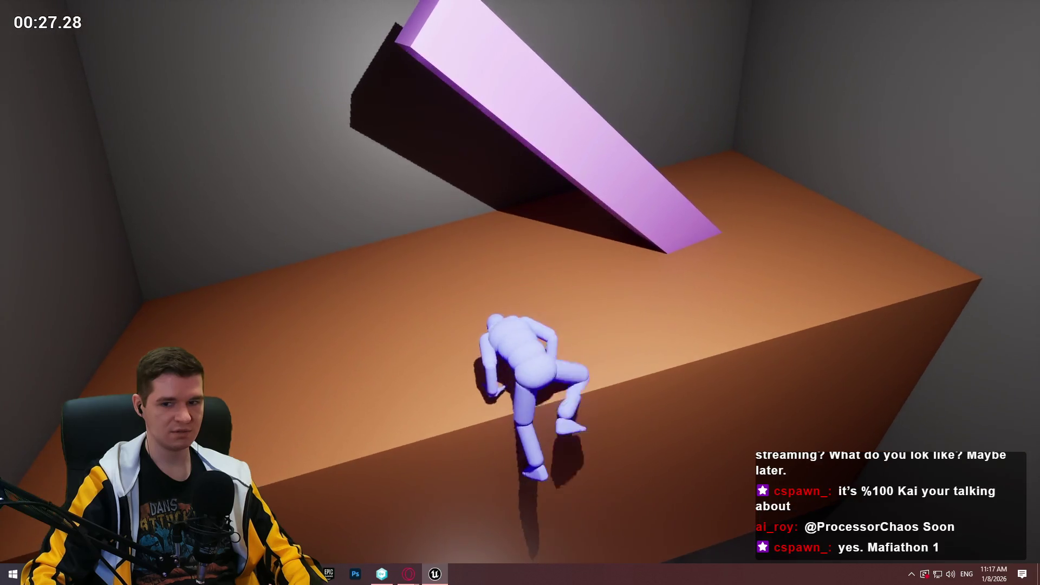
{"action": "key", "text": "w"}
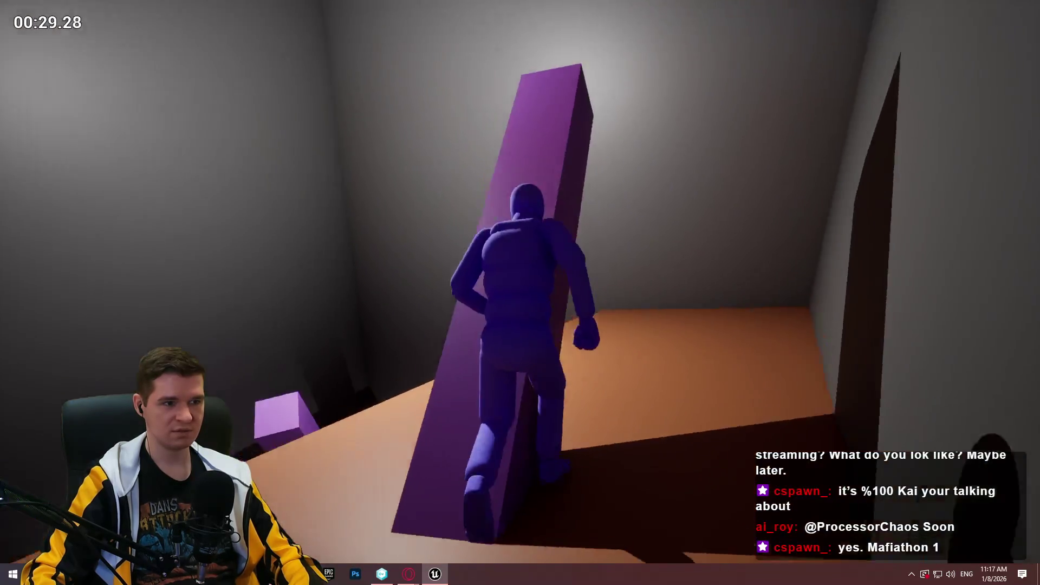
{"action": "key", "text": "w"}
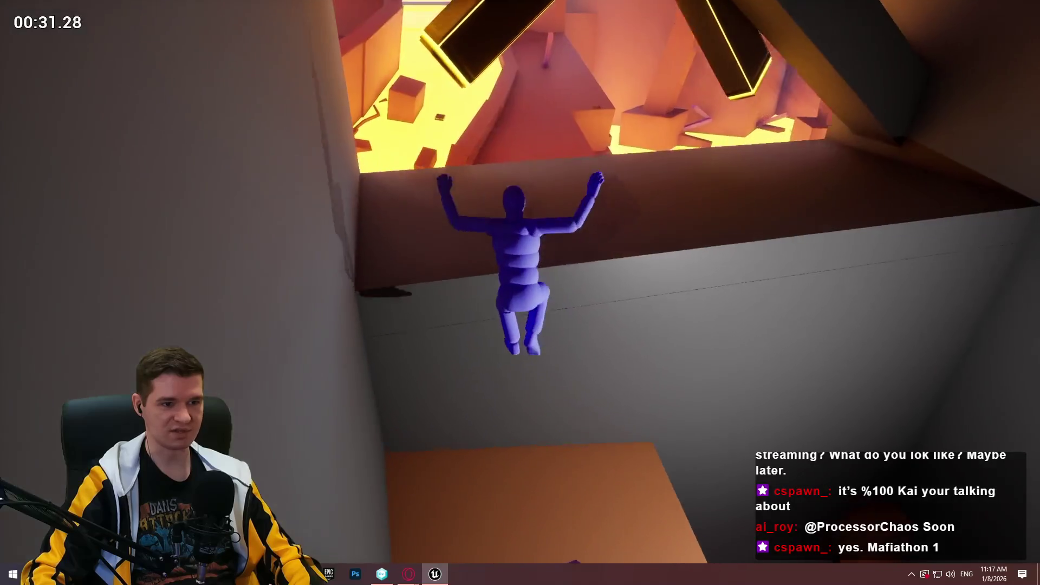
{"action": "key", "text": "w"}
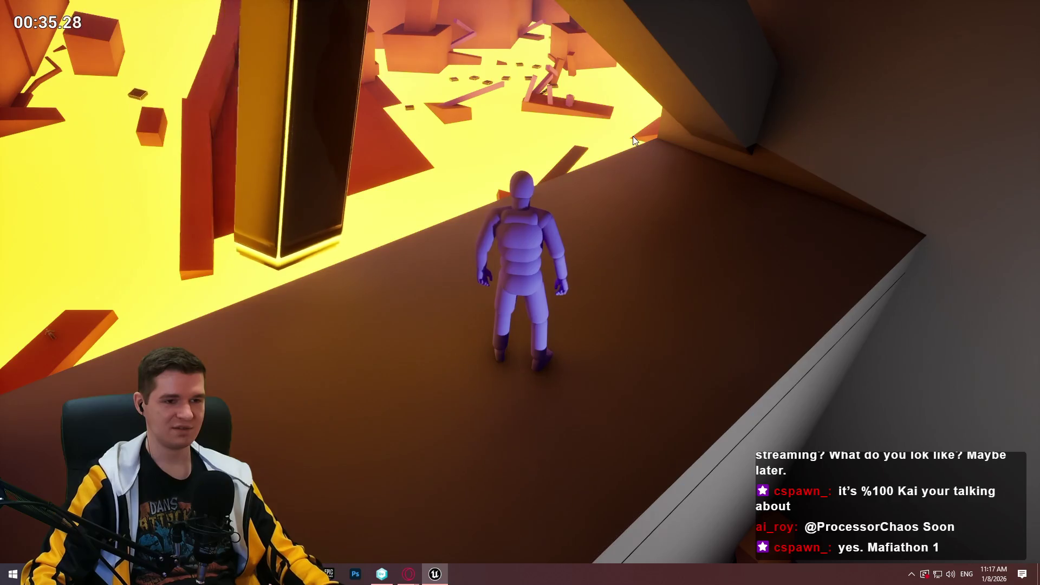
{"action": "key", "text": "Escape"}
{"action": "mouse_move", "coordinate": [634, 137]}
{"action": "left_mouse_down"}
{"action": "mouse_move", "coordinate": [617, 100]}
{"action": "mouse_move", "coordinate": [628, 94]}
{"action": "mouse_move", "coordinate": [636, 103]}
{"action": "mouse_move", "coordinate": [582, 214]}
{"action": "left_mouse_up"}
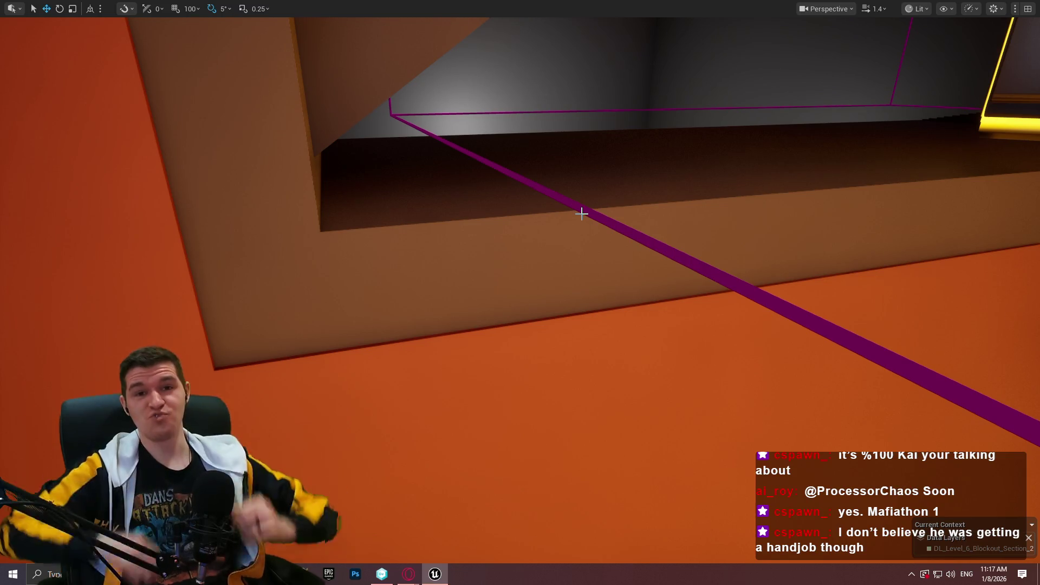
{"action": "mouse_move", "coordinate": [596, 272]}
{"action": "left_mouse_down"}
{"action": "mouse_move", "coordinate": [585, 293]}
{"action": "mouse_move", "coordinate": [542, 314]}
{"action": "mouse_move", "coordinate": [552, 303]}
{"action": "mouse_move", "coordinate": [550, 330]}
{"action": "mouse_move", "coordinate": [538, 249]}
{"action": "mouse_move", "coordinate": [662, 322]}
{"action": "left_mouse_up"}
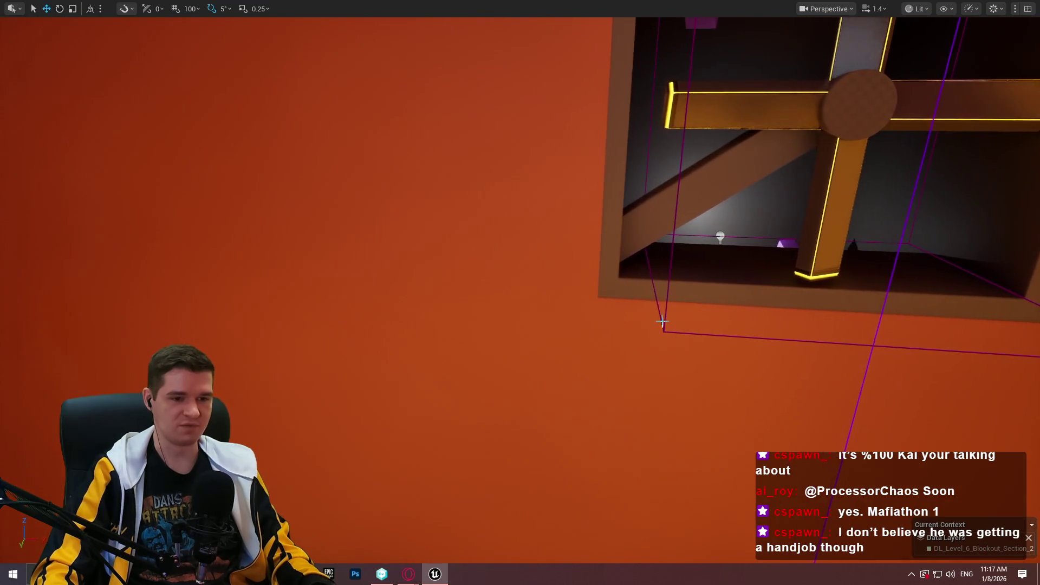
{"action": "mouse_move", "coordinate": [484, 103]}
{"action": "left_mouse_down"}
{"action": "mouse_move", "coordinate": [520, 105]}
{"action": "mouse_move", "coordinate": [644, 258]}
{"action": "left_mouse_up"}
{"action": "mouse_move", "coordinate": [533, 151]}
{"action": "left_mouse_down"}
{"action": "mouse_move", "coordinate": [632, 134]}
{"action": "mouse_move", "coordinate": [633, 144]}
{"action": "mouse_move", "coordinate": [430, 120]}
{"action": "left_mouse_up"}
{"action": "mouse_move", "coordinate": [576, 217]}
{"action": "left_mouse_down"}
{"action": "mouse_move", "coordinate": [576, 282]}
{"action": "mouse_move", "coordinate": [609, 309]}
{"action": "left_mouse_up"}
{"action": "mouse_move", "coordinate": [390, 372]}
{"action": "left_mouse_down"}
{"action": "mouse_move", "coordinate": [390, 325]}
{"action": "mouse_move", "coordinate": [390, 372]}
{"action": "left_mouse_up"}
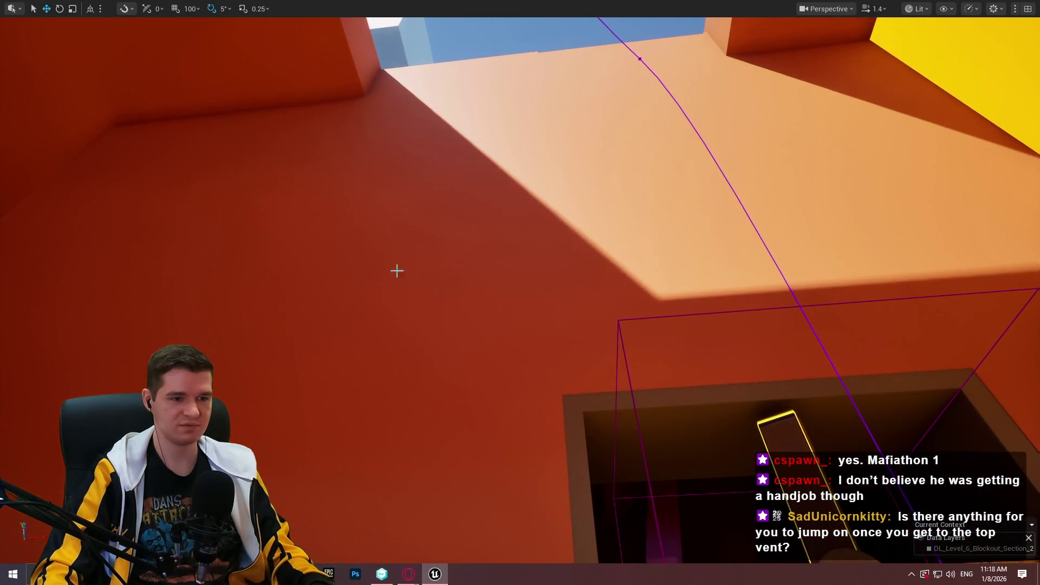